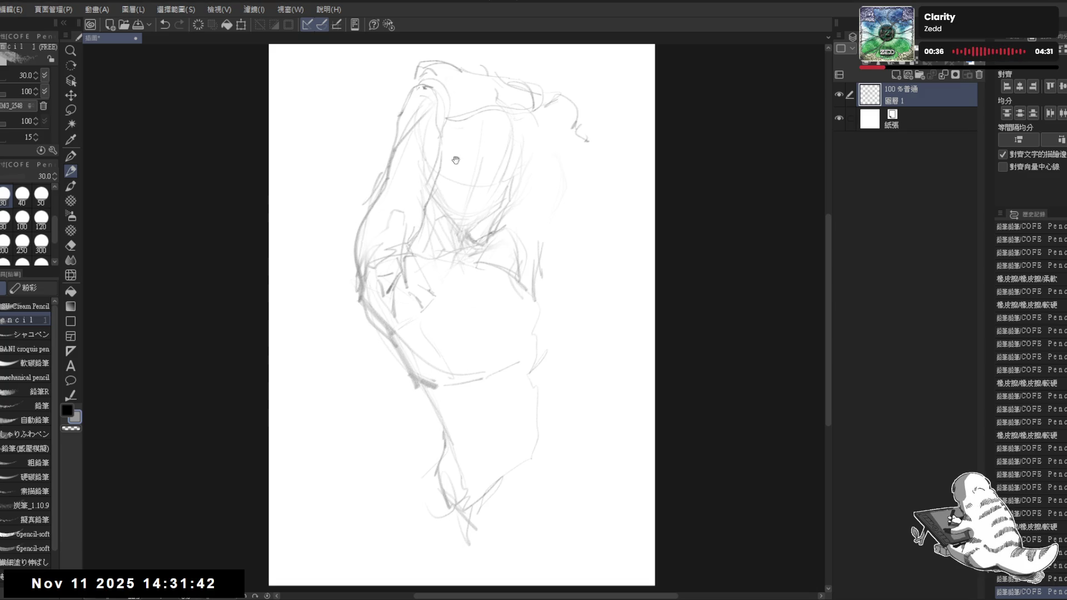
- Reposition the page and add strokes on the figure's right and left sides, undoing stray ones
scroll(445, 180, "up", 2)
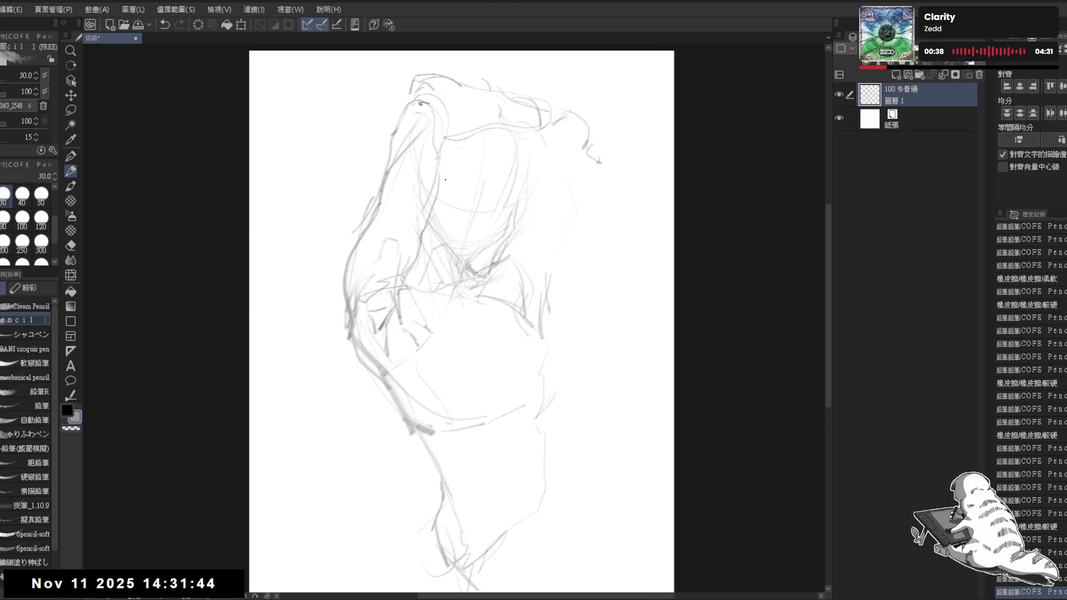
mouse_move(445, 179)
left_mouse_down()
mouse_move(429, 231)
mouse_move(472, 216)
mouse_move(439, 223)
mouse_move(425, 249)
mouse_move(426, 239)
left_mouse_up()
mouse_move(466, 143)
left_mouse_down()
mouse_move(497, 147)
mouse_move(506, 167)
mouse_move(476, 304)
left_mouse_up()
key("ctrl+z")
mouse_move(419, 253)
left_mouse_down()
mouse_move(436, 220)
mouse_move(453, 303)
left_mouse_up()
left_click_drag(438, 265, 492, 332)
key("ctrl+z")
- Add short pencil strokes along the lower body, erasing part of one stroke
mouse_move(340, 304)
left_mouse_down()
mouse_move(397, 391)
mouse_move(412, 395)
left_mouse_up()
left_click(489, 342)
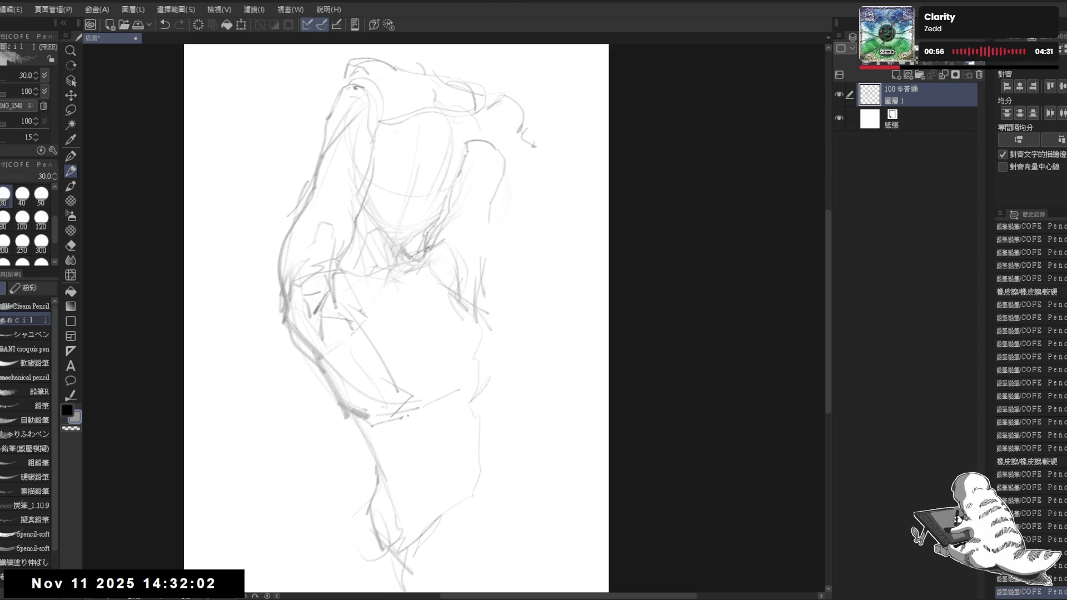
left_click_drag(480, 362, 474, 342)
mouse_move(464, 325)
left_mouse_down()
mouse_move(436, 275)
mouse_move(348, 314)
mouse_move(418, 334)
mouse_move(408, 321)
mouse_move(444, 289)
mouse_move(474, 283)
left_mouse_up()
key("e")
mouse_move(273, 286)
left_mouse_down()
mouse_move(388, 472)
mouse_move(483, 406)
left_mouse_up()
key("p")
left_click(301, 347)
mouse_move(491, 386)
left_mouse_down()
mouse_move(479, 418)
mouse_move(488, 448)
left_mouse_up()
- Erase the stray line at the top and the strokes around the figure's middle
mouse_move(497, 285)
left_mouse_down()
mouse_move(470, 224)
mouse_move(486, 263)
left_mouse_up()
key("e")
left_click_drag(465, 117, 467, 97)
key("p")
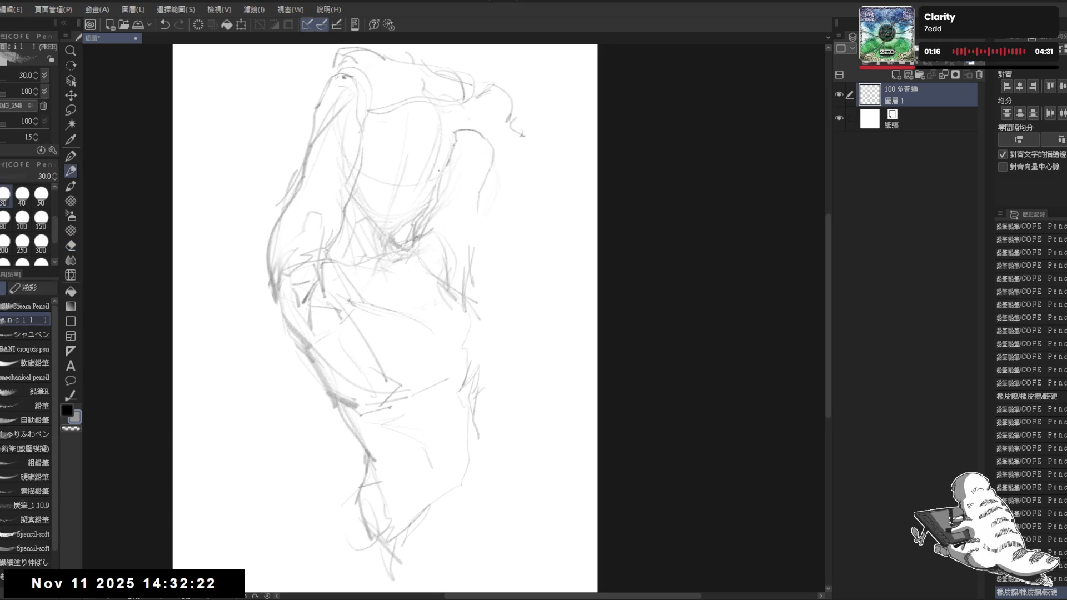
key("e")
mouse_move(443, 178)
left_mouse_down()
mouse_move(423, 233)
mouse_move(442, 245)
mouse_move(417, 210)
left_mouse_up()
key("p")
key("e")
key("p")
key("e")
- Delete the entire rough sketch and begin the top arc of a new head
scroll(393, 206, "down", 2)
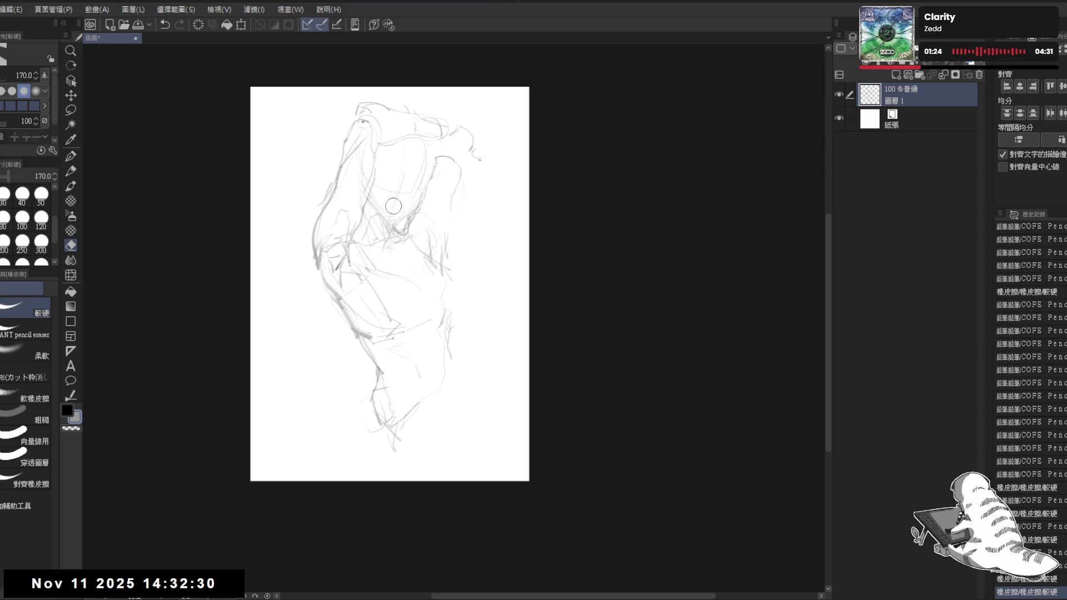
scroll(393, 206, "up", 2)
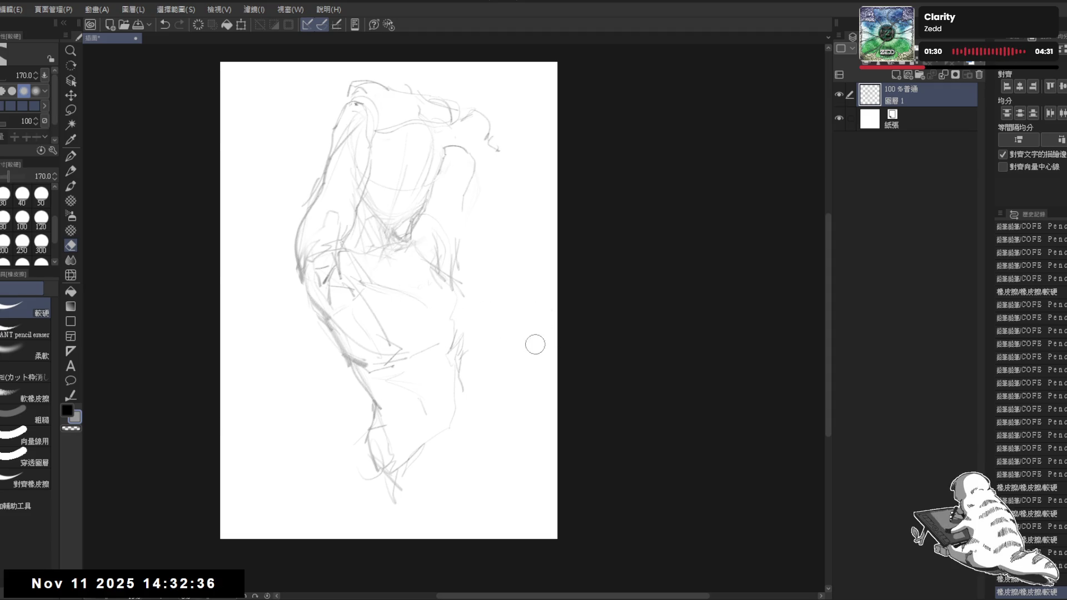
left_click_drag(465, 196, 461, 201)
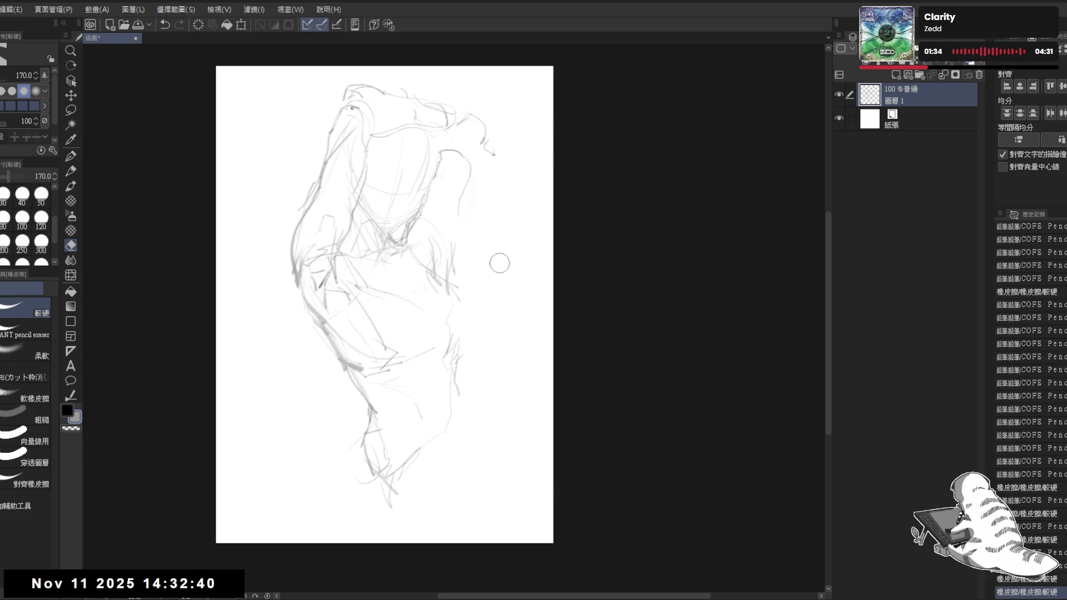
key("Delete")
key("p")
mouse_move(400, 128)
left_mouse_down()
mouse_move(448, 116)
mouse_move(464, 153)
left_mouse_up()
- Draw the head oval with vertical centre guide lines and the chin area
mouse_move(396, 125)
left_mouse_down()
mouse_move(396, 177)
mouse_move(452, 217)
left_mouse_up()
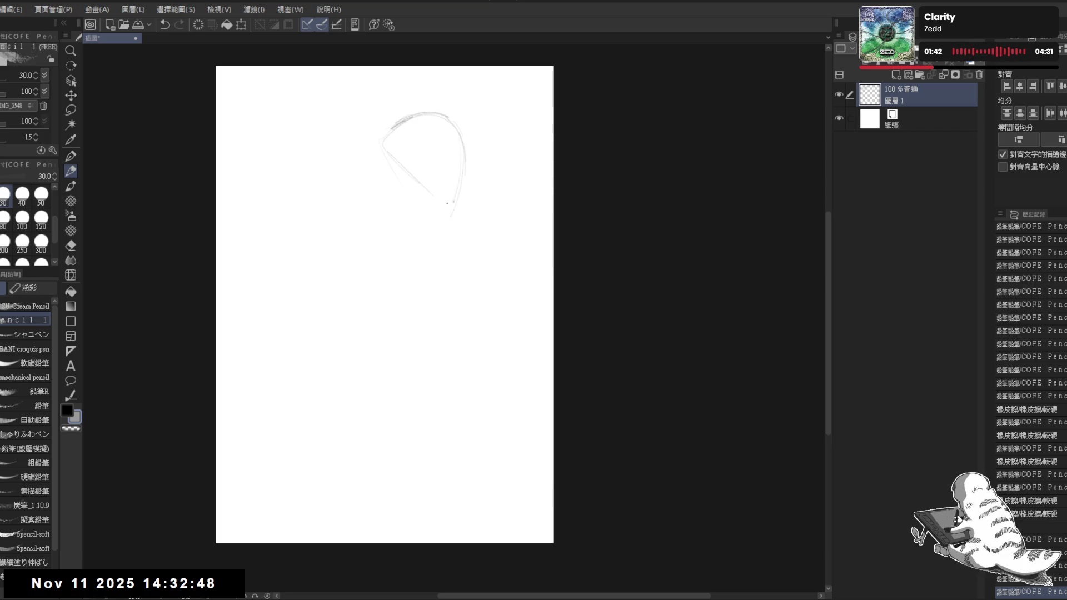
left_click_drag(374, 143, 409, 173)
mouse_move(416, 112)
left_mouse_down()
mouse_move(430, 221)
mouse_move(430, 192)
left_mouse_up()
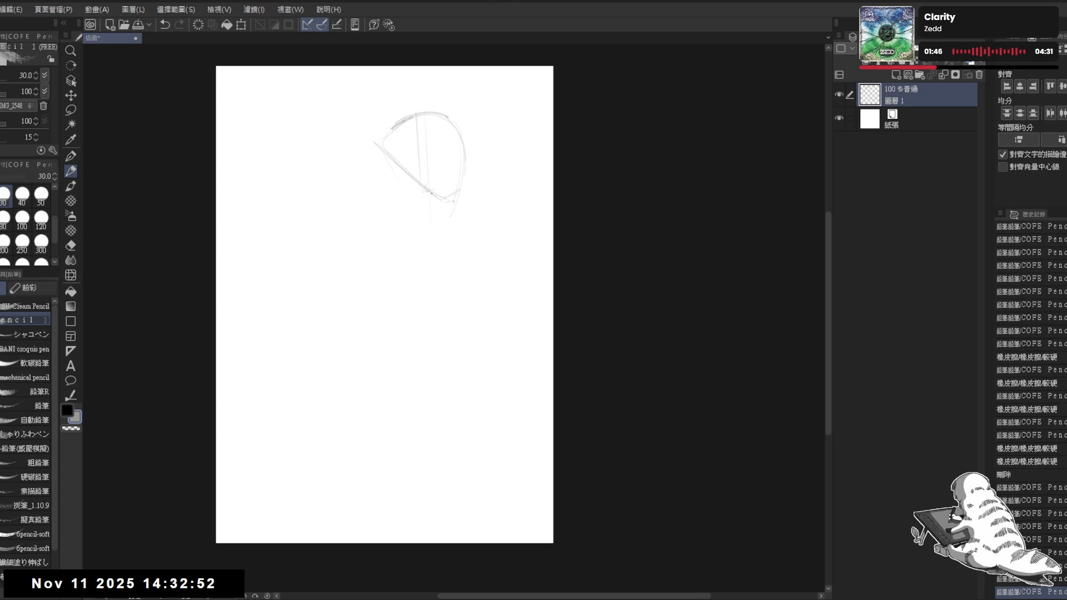
left_click_drag(399, 228, 403, 219)
mouse_move(401, 167)
left_mouse_down()
mouse_move(396, 203)
mouse_move(400, 195)
mouse_move(383, 194)
left_mouse_up()
left_click_drag(375, 140, 395, 161)
left_click_drag(391, 124, 393, 160)
left_click_drag(462, 150, 464, 151)
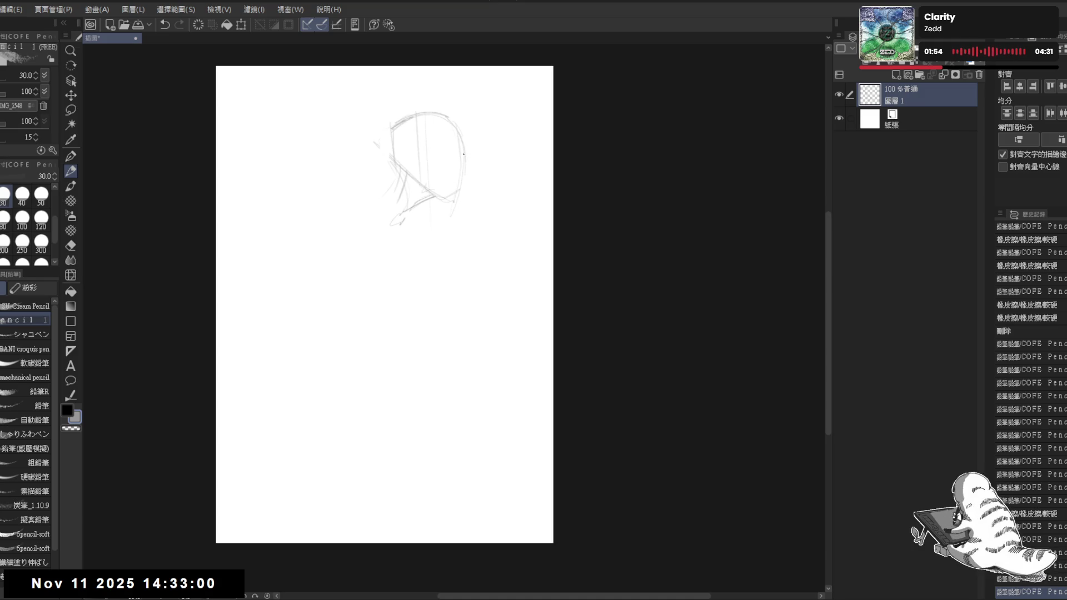
- Draw a long vertical guide below the head and extend the face's right edge
left_click(470, 87)
left_click_drag(470, 83, 472, 328)
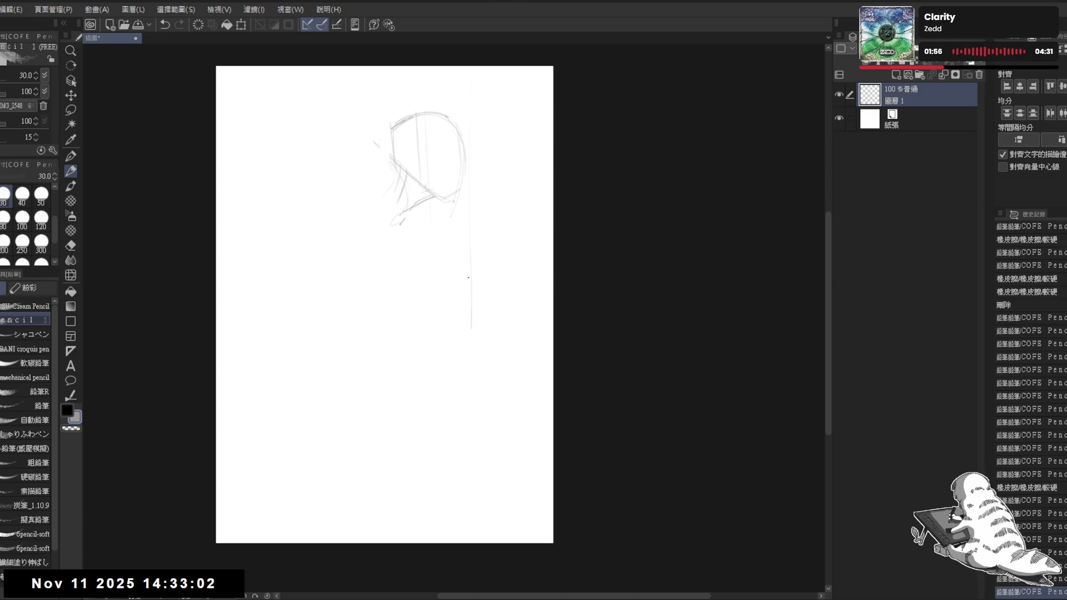
mouse_move(461, 142)
left_mouse_down()
mouse_move(470, 169)
mouse_move(461, 173)
left_mouse_up()
mouse_move(467, 166)
left_mouse_down()
mouse_move(394, 208)
mouse_move(412, 223)
mouse_move(410, 265)
left_mouse_up()
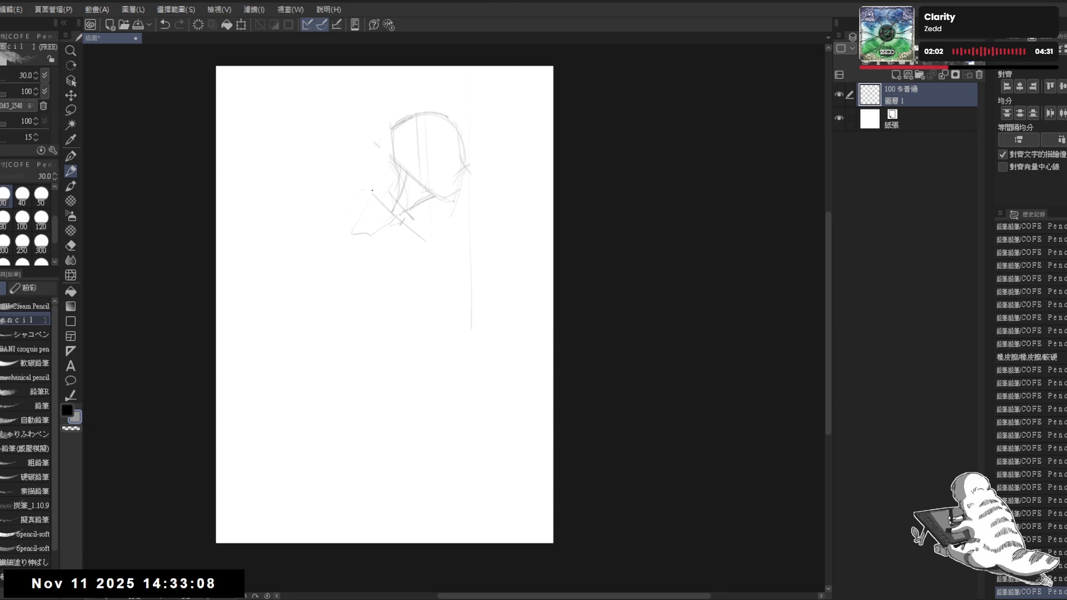
- Extend the neck line and draw the jaw outward, removing a stray stroke and mark
mouse_move(425, 225)
left_mouse_down()
mouse_move(420, 266)
mouse_move(383, 304)
left_mouse_up()
left_click_drag(367, 195, 303, 273)
key("e")
key("ctrl+z")
left_click(310, 268)
key("p")
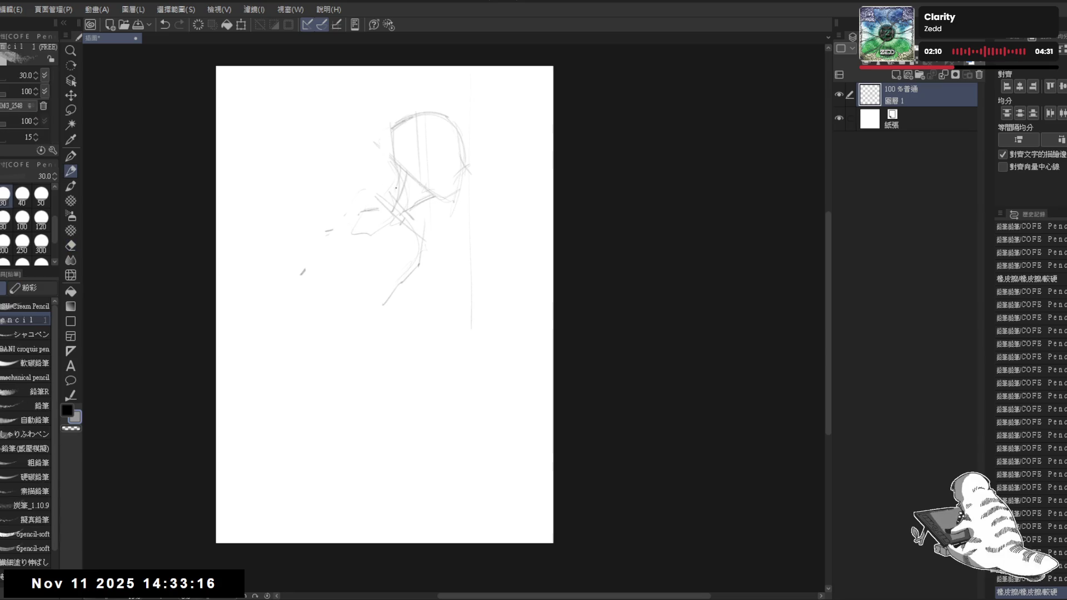
- Draw a shoulder line below the chin, clearing small marks with a size-200 eraser
mouse_move(350, 228)
left_mouse_down()
mouse_move(311, 263)
mouse_move(349, 330)
mouse_move(380, 307)
left_mouse_up()
key("e")
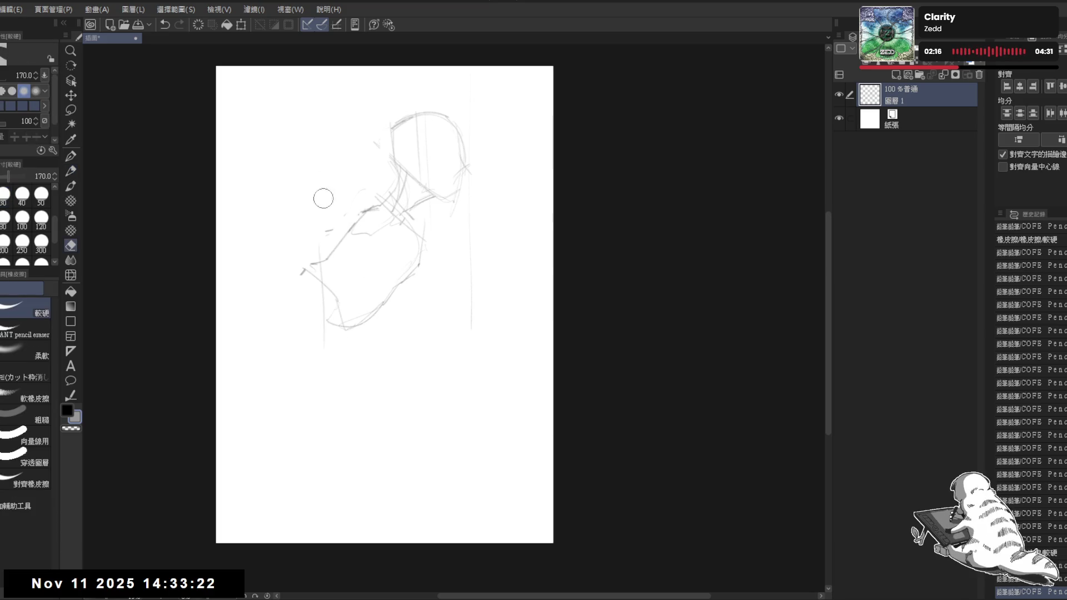
key("bracketright")
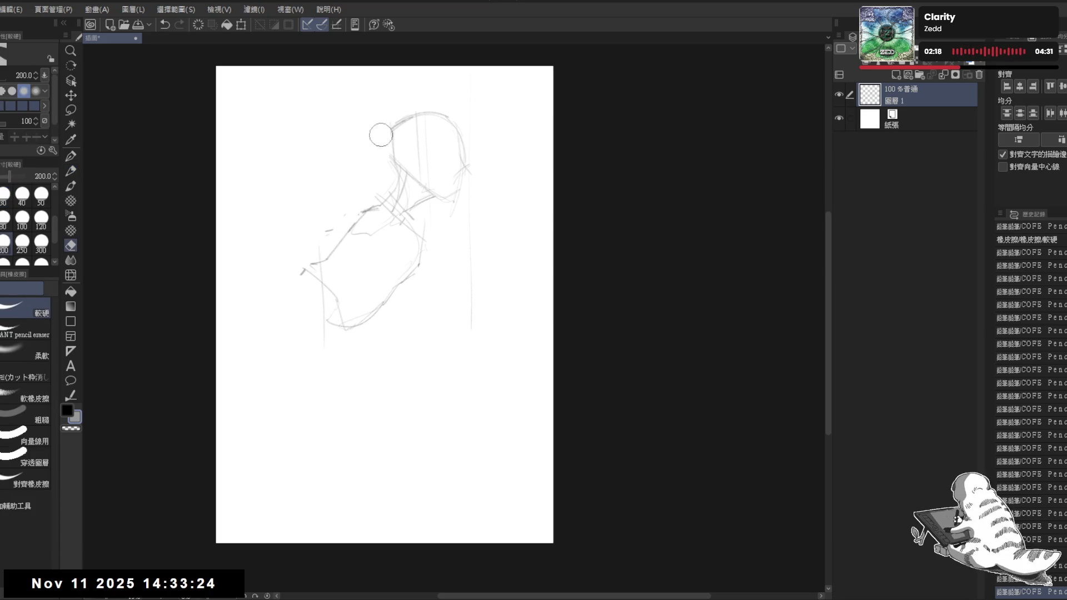
left_click(380, 139)
key("p")
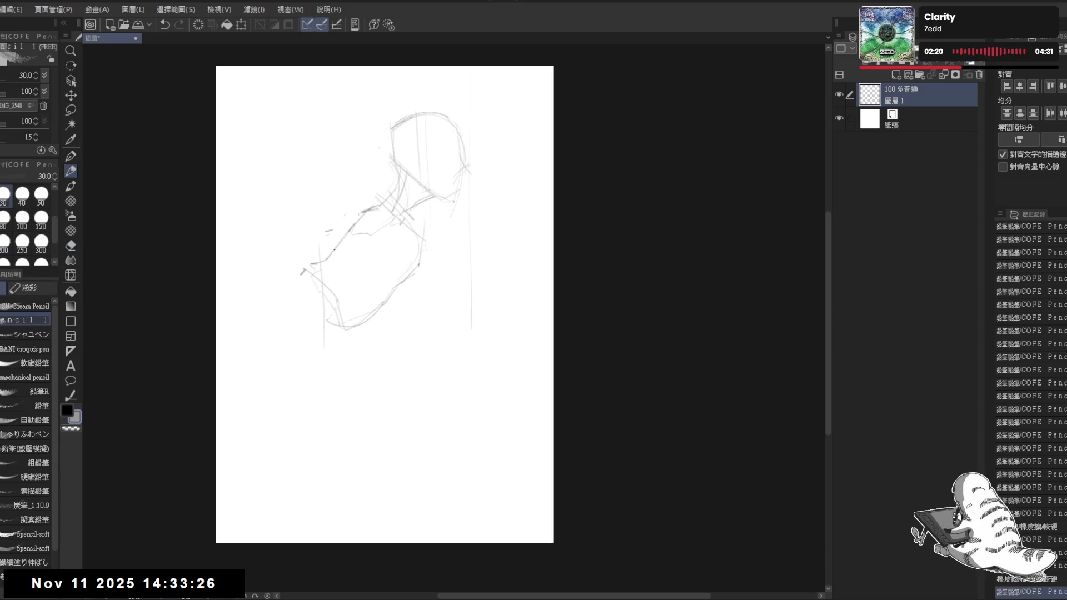
key("e")
left_click_drag(319, 238, 312, 260)
key("p")
- Sketch the shoulder and arm down-left with a diagonal stroke at the lower arm
mouse_move(367, 210)
left_mouse_down()
mouse_move(340, 226)
mouse_move(328, 287)
mouse_move(288, 348)
left_mouse_up()
left_click_drag(332, 319, 310, 347)
mouse_move(323, 278)
left_mouse_down()
mouse_move(316, 259)
mouse_move(311, 289)
mouse_move(326, 313)
left_mouse_up()
key("e")
key("p")
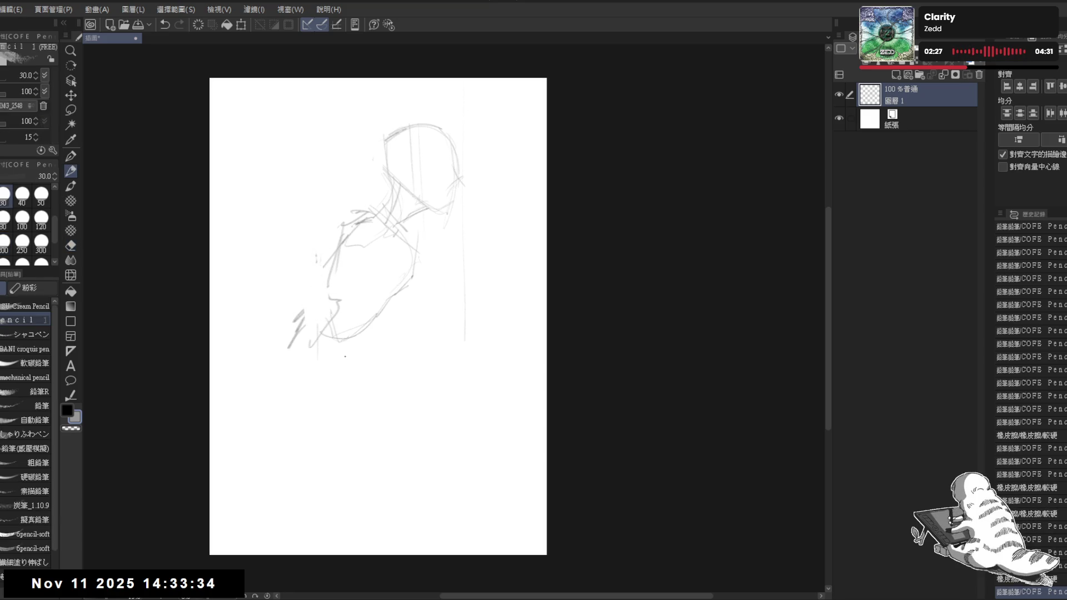
- Sketch zigzag collar frills, extend the vertical line, then erase lower-left strokes and shoulder lines
mouse_move(418, 226)
left_mouse_down()
mouse_move(427, 234)
mouse_move(405, 233)
mouse_move(434, 247)
mouse_move(422, 255)
left_mouse_up()
scroll(449, 245, "up", 2)
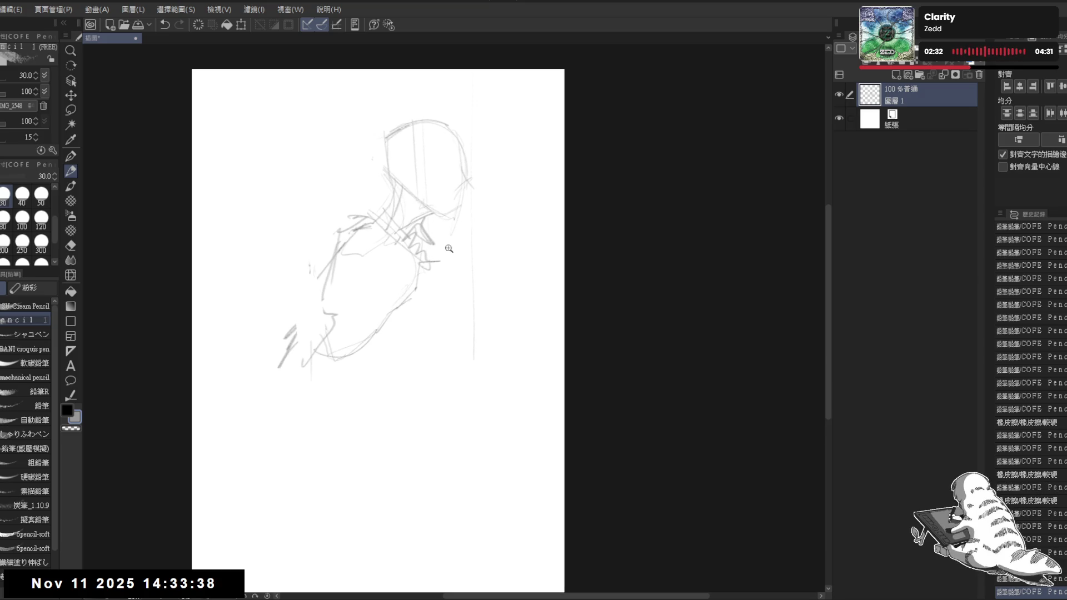
left_click_drag(444, 290, 440, 291)
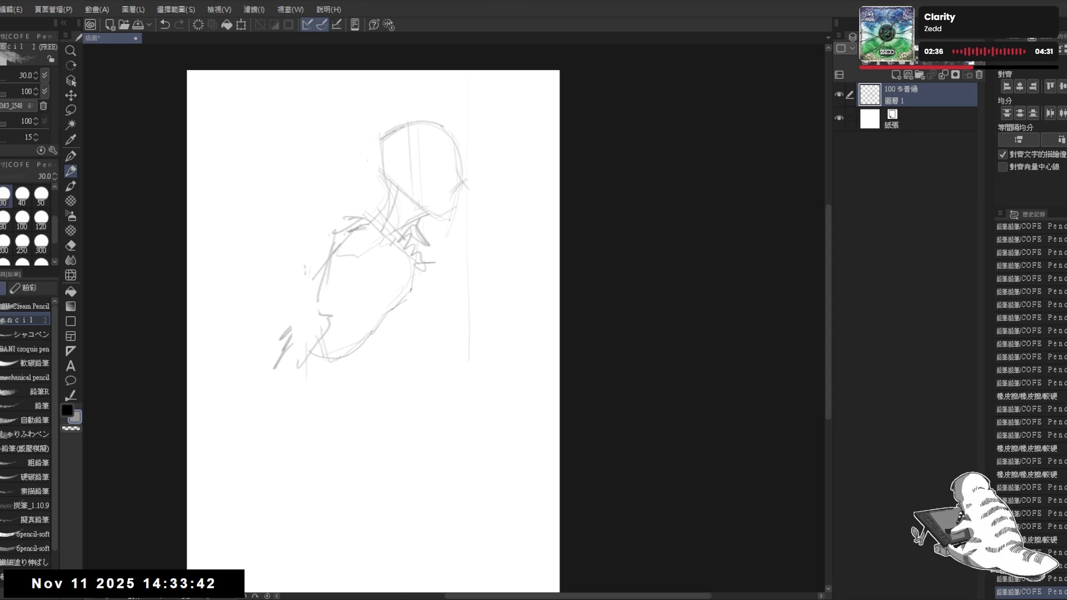
left_click(381, 350)
left_click_drag(414, 278, 412, 337)
left_click(454, 315)
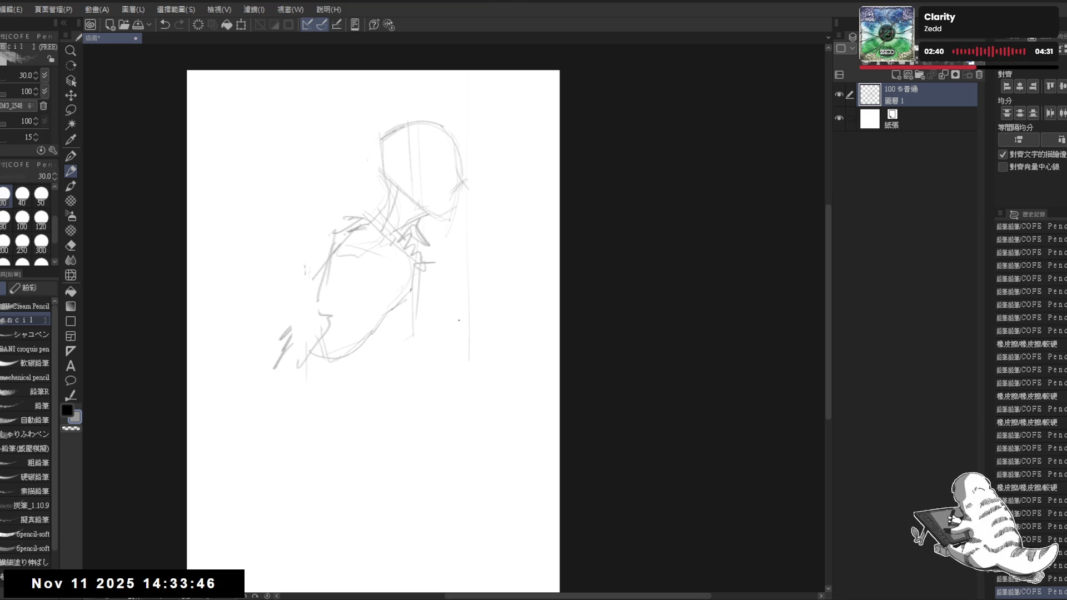
key("e")
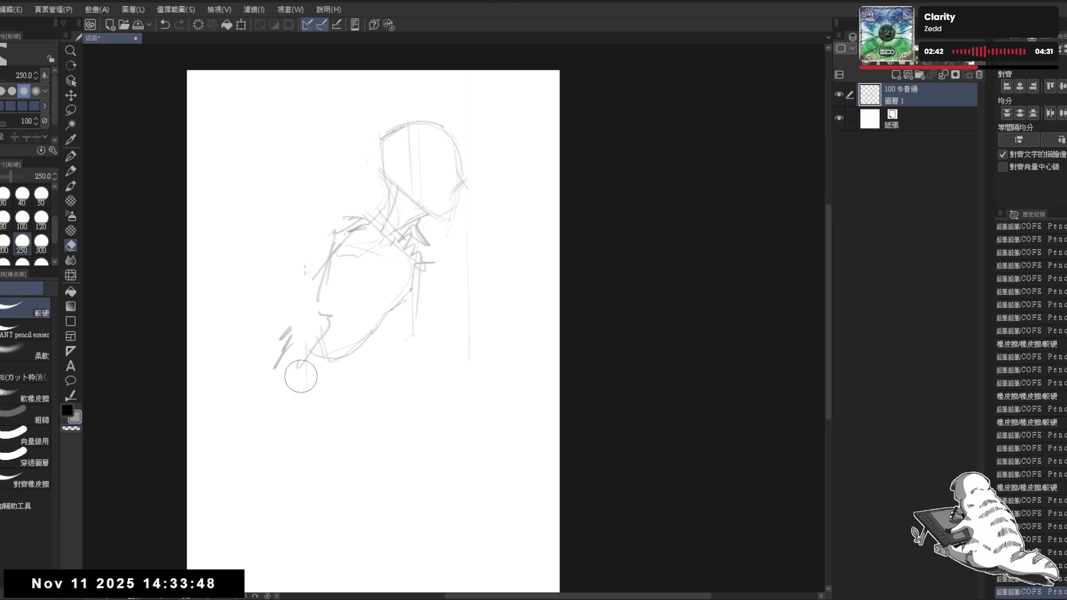
mouse_move(269, 290)
left_mouse_down()
mouse_move(327, 370)
mouse_move(354, 203)
mouse_move(417, 261)
mouse_move(364, 229)
left_mouse_up()
- Shift the sketch left and erase the stray strokes at the lower left
key("p")
key("e")
left_click_drag(386, 305, 234, 364)
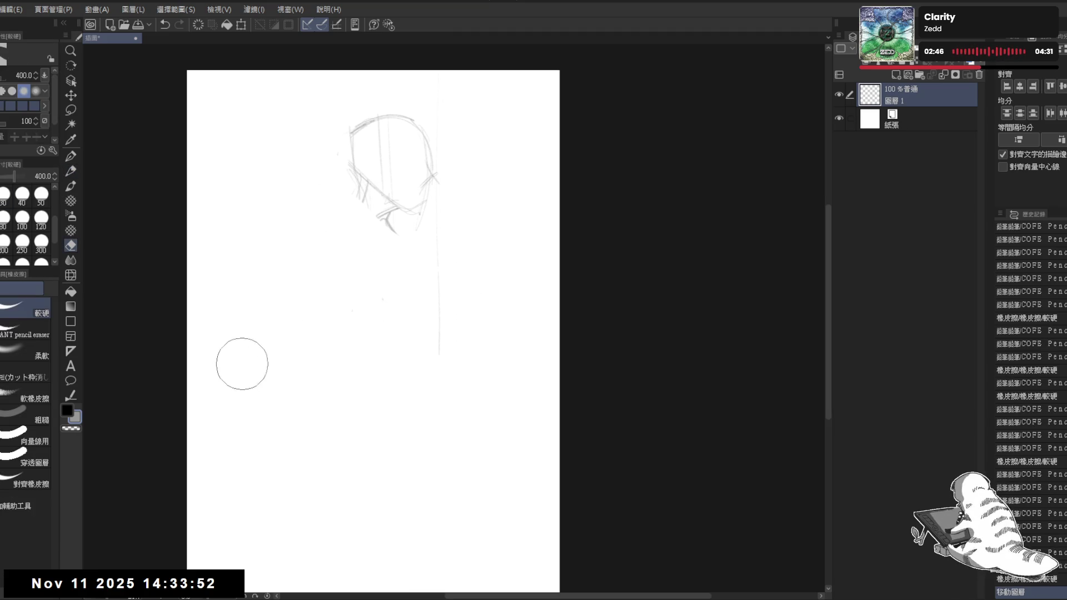
key("p")
- Redraw the jaw, chin and neck, and sketch both shoulders
mouse_move(362, 196)
left_mouse_down()
mouse_move(369, 234)
mouse_move(334, 298)
mouse_move(409, 227)
mouse_move(400, 220)
mouse_move(407, 244)
mouse_move(367, 253)
mouse_move(425, 232)
mouse_move(443, 300)
left_mouse_up()
mouse_move(437, 240)
left_mouse_down()
mouse_move(449, 289)
mouse_move(431, 304)
left_mouse_up()
left_click_drag(337, 251, 365, 319)
mouse_move(332, 257)
left_mouse_down()
mouse_move(360, 309)
mouse_move(371, 231)
left_mouse_up()
left_click_drag(369, 201, 357, 240)
mouse_move(355, 240)
left_mouse_down()
mouse_move(319, 254)
mouse_move(362, 316)
mouse_move(403, 322)
left_mouse_up()
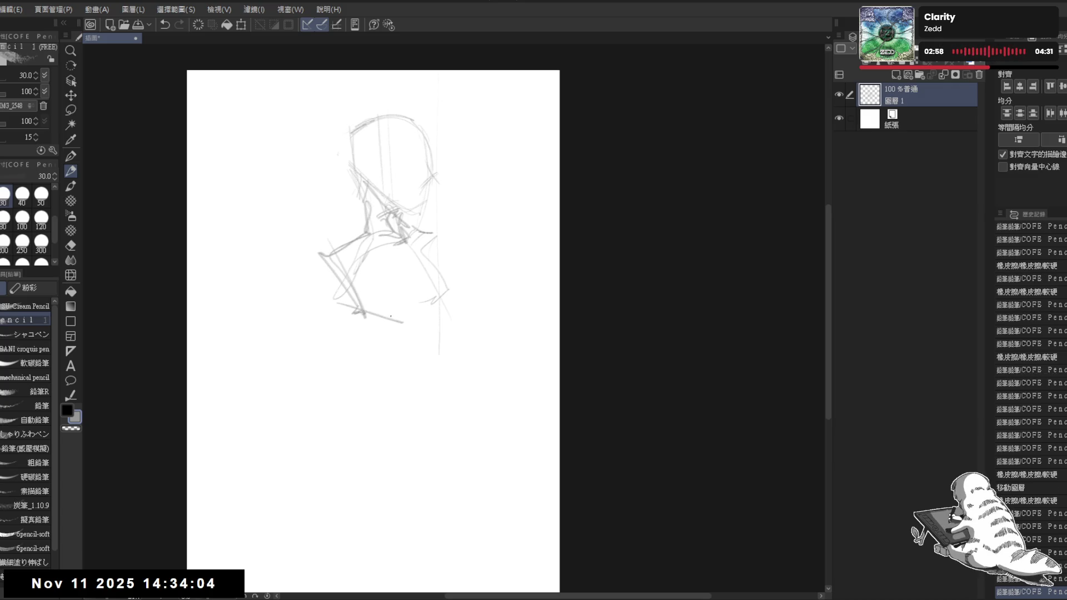
left_click_drag(452, 291, 422, 318)
- Rework the neck strokes, undoing and erasing attempts, and redraw the right shoulder curve
mouse_move(412, 227)
left_mouse_down()
mouse_move(442, 240)
mouse_move(449, 262)
left_mouse_up()
key("ctrl+z")
mouse_move(410, 229)
left_mouse_down()
mouse_move(453, 244)
mouse_move(450, 263)
left_mouse_up()
key("ctrl+z")
key("e")
mouse_move(407, 230)
left_mouse_down()
mouse_move(449, 283)
mouse_move(469, 284)
mouse_move(439, 322)
left_mouse_up()
key("p")
mouse_move(454, 278)
left_mouse_down()
mouse_move(479, 316)
mouse_move(462, 314)
mouse_move(479, 317)
mouse_move(483, 302)
mouse_move(465, 320)
left_mouse_up()
key("e")
key("p")
- Add chest curves, a left torso line and reinforce the right shoulder
left_click_drag(395, 260, 412, 273)
left_click_drag(438, 309, 422, 335)
left_click_drag(371, 254, 367, 300)
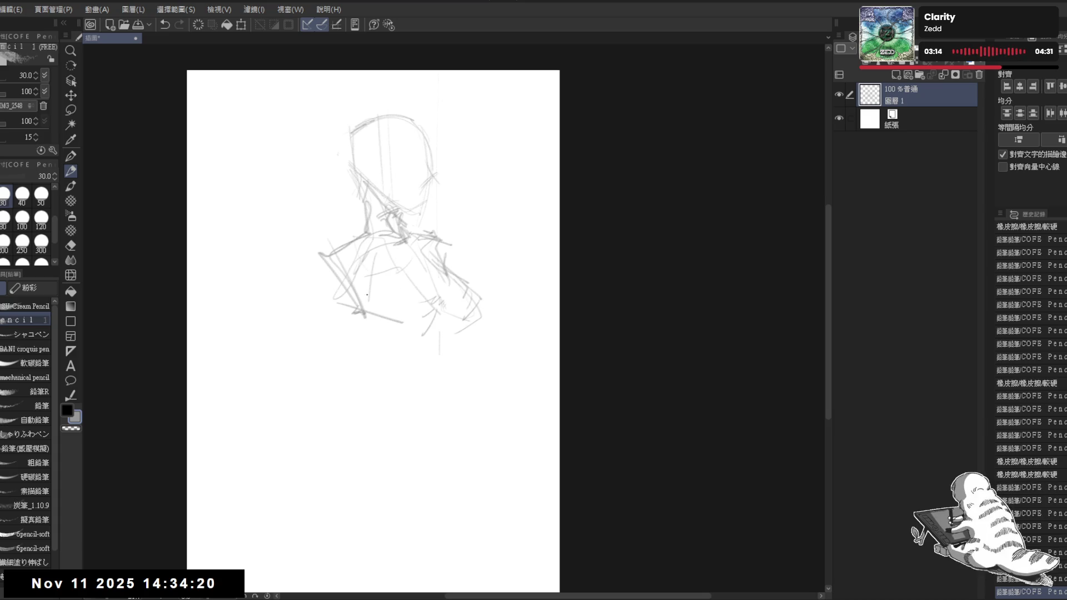
left_click_drag(431, 251, 432, 253)
mouse_move(378, 317)
left_mouse_down()
mouse_move(400, 345)
mouse_move(455, 328)
left_mouse_up()
left_click_drag(477, 290, 468, 329)
- Draw the body's left side down to the waist, plus hip and leg lines
left_click_drag(351, 311, 389, 406)
left_click_drag(384, 346, 397, 418)
left_click_drag(353, 451, 388, 484)
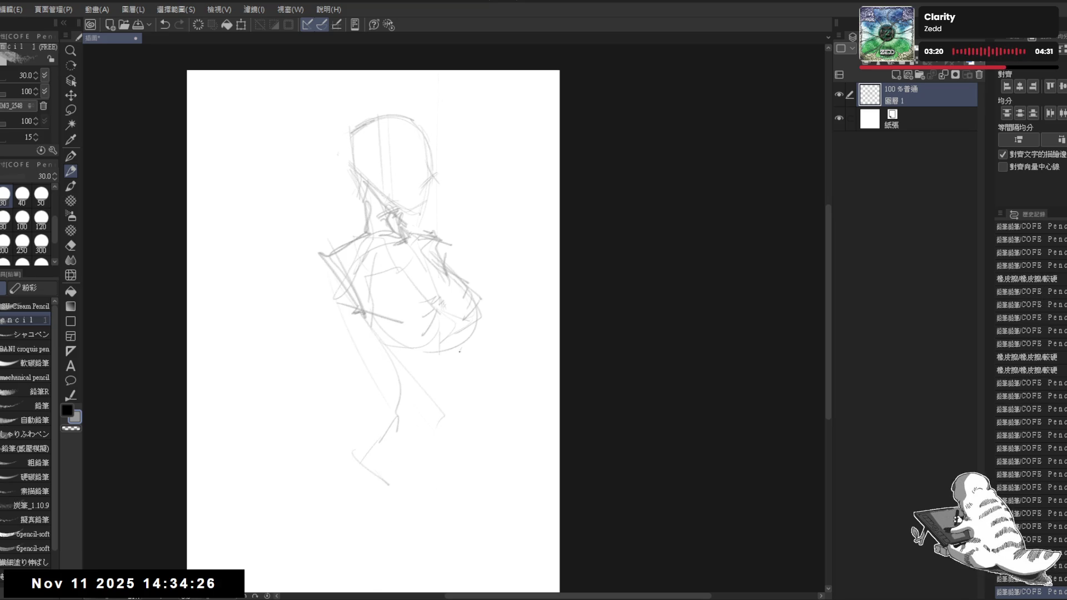
mouse_move(449, 349)
left_mouse_down()
mouse_move(428, 419)
mouse_move(420, 547)
left_mouse_up()
mouse_move(386, 396)
left_mouse_down()
mouse_move(349, 451)
mouse_move(336, 439)
mouse_move(372, 395)
left_mouse_up()
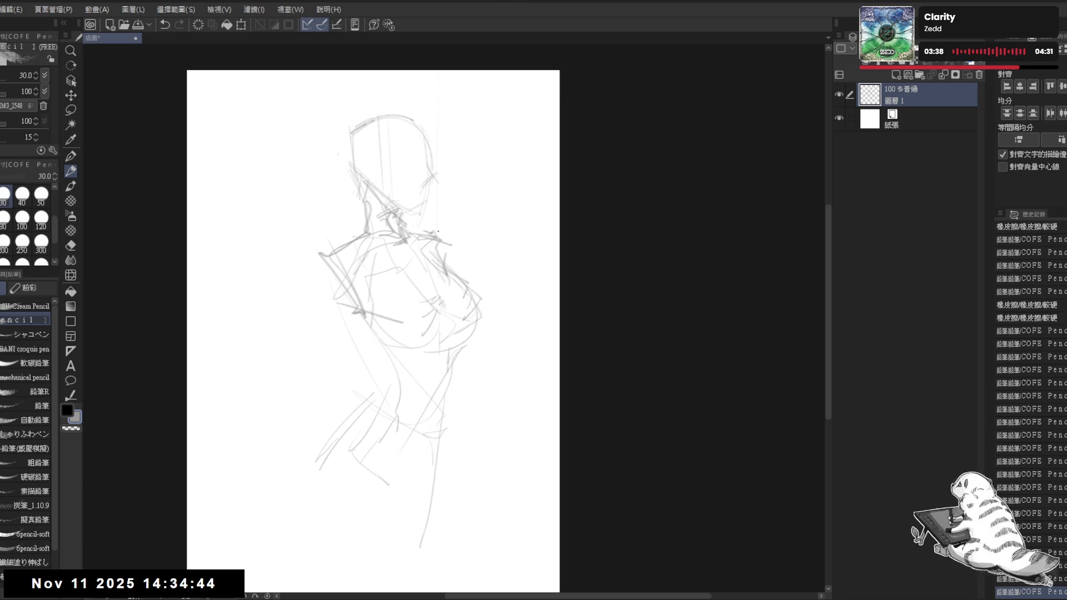
- Sketch the waist line, hip curve and two leg lines, reinforcing the right leg
left_click_drag(366, 369, 397, 343)
left_click_drag(400, 290, 384, 345)
key("ctrl+z")
mouse_move(401, 320)
left_mouse_down()
mouse_move(323, 402)
mouse_move(321, 473)
left_mouse_up()
left_click_drag(327, 406, 336, 536)
left_click_drag(471, 365, 445, 533)
left_click_drag(457, 451, 446, 523)
left_click_drag(464, 436, 443, 515)
- Redraw the head outline with jaw, chin, face centre line, eye line and collar strokes
key("ctrl+plus")
mouse_move(422, 132)
left_mouse_down()
mouse_move(428, 211)
mouse_move(389, 139)
mouse_move(456, 178)
mouse_move(368, 134)
mouse_move(388, 103)
mouse_move(459, 151)
left_mouse_up()
mouse_move(371, 109)
left_mouse_down()
mouse_move(356, 142)
mouse_move(380, 204)
left_mouse_up()
left_click_drag(357, 136, 376, 207)
mouse_move(375, 207)
left_mouse_down()
mouse_move(398, 220)
mouse_move(429, 191)
mouse_move(414, 238)
left_mouse_up()
left_click_drag(461, 167, 429, 228)
mouse_move(364, 195)
left_mouse_down()
mouse_move(389, 220)
mouse_move(444, 202)
mouse_move(378, 213)
left_mouse_up()
left_click_drag(403, 139, 396, 219)
left_click_drag(365, 177, 392, 182)
left_click_drag(449, 124, 446, 210)
left_click_drag(391, 230, 401, 254)
left_click_drag(414, 254, 441, 244)
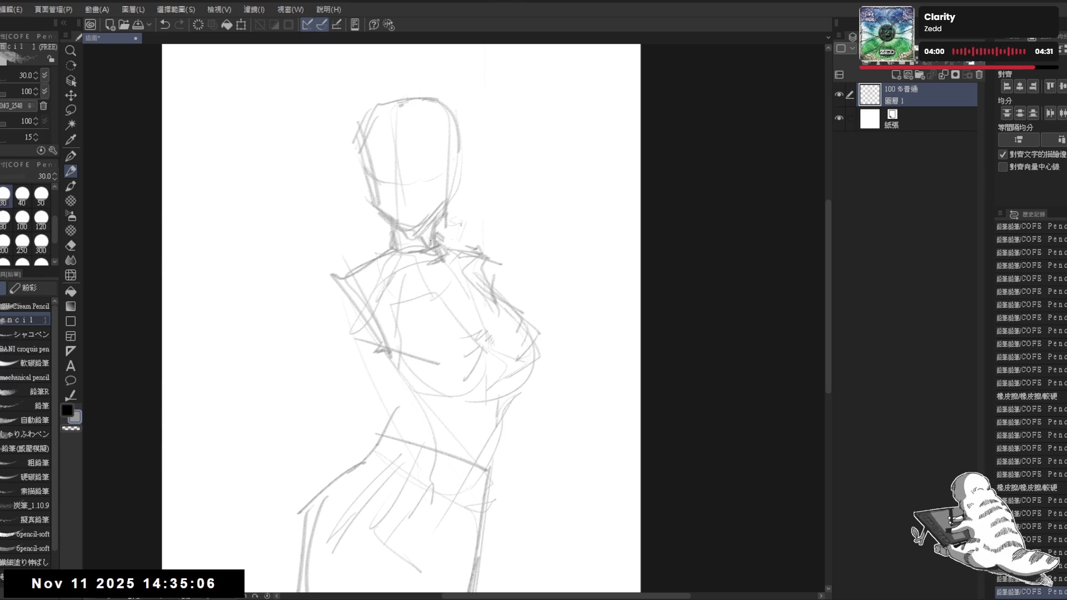
- Add short strokes at the neck, torso and right waist, erasing lines near the left chest
left_click_drag(389, 328, 399, 322)
mouse_move(451, 232)
left_mouse_down()
mouse_move(448, 223)
mouse_move(505, 246)
left_mouse_up()
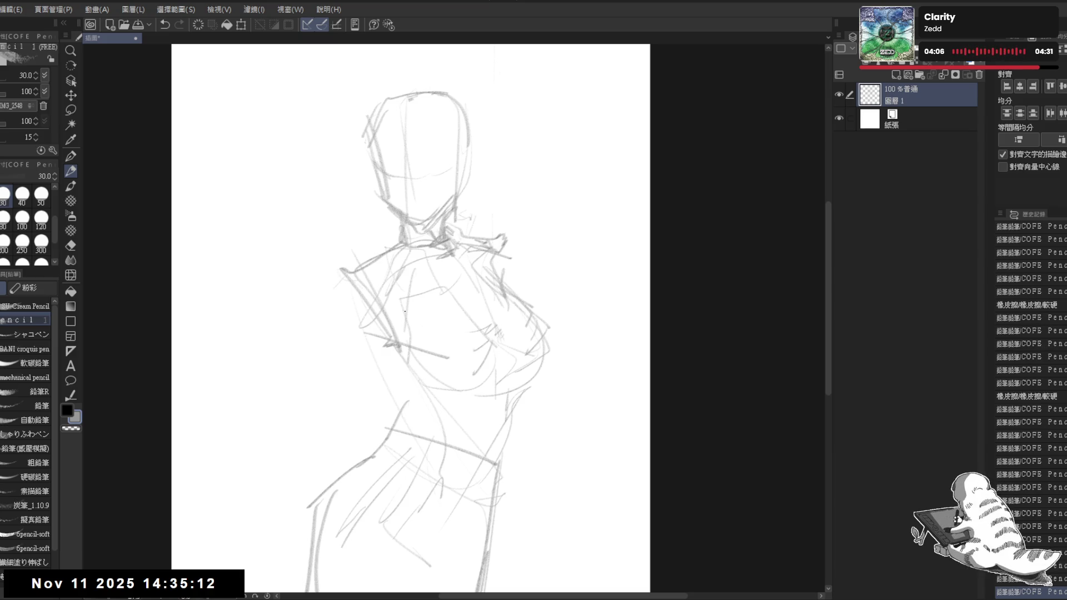
key("e")
mouse_move(411, 345)
left_mouse_down()
mouse_move(339, 292)
mouse_move(345, 328)
left_mouse_up()
key("p")
left_click_drag(376, 264, 378, 283)
left_click_drag(420, 476, 428, 485)
left_click_drag(463, 341, 458, 325)
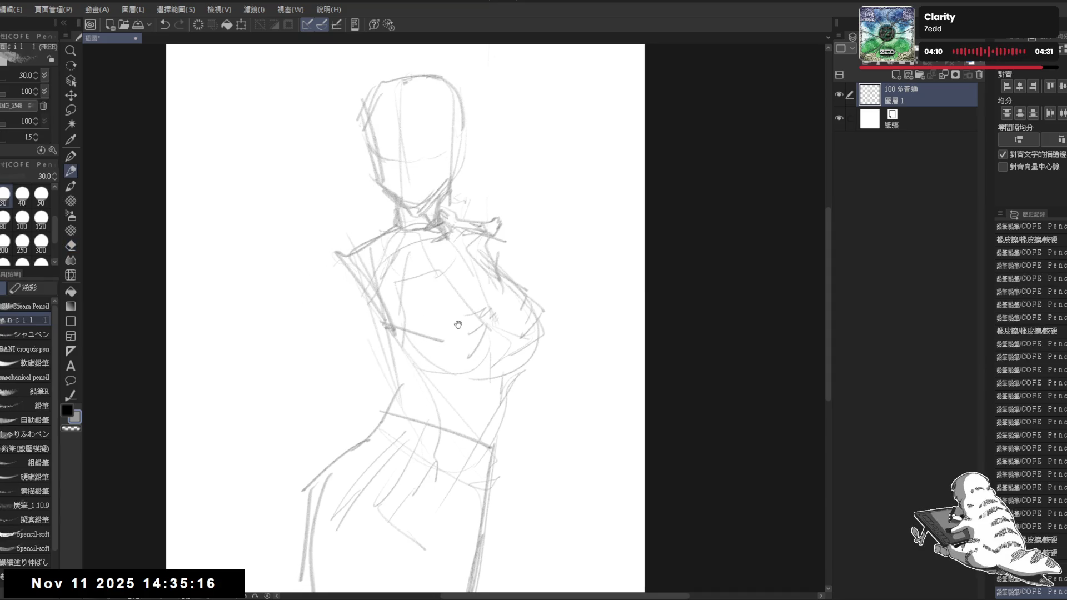
left_click_drag(494, 428, 483, 477)
mouse_move(402, 356)
left_mouse_down()
mouse_move(443, 333)
mouse_move(430, 378)
left_mouse_up()
- Redraw the waist line and the left torso line down along the left hip
key("e")
mouse_move(467, 422)
left_mouse_down()
mouse_move(381, 448)
mouse_move(423, 366)
mouse_move(486, 384)
mouse_move(443, 364)
left_mouse_up()
key("p")
key("e")
key("p")
mouse_move(406, 333)
left_mouse_down()
mouse_move(445, 389)
mouse_move(478, 360)
mouse_move(415, 405)
left_mouse_up()
left_click_drag(409, 268, 400, 314)
key("ctrl+z")
left_click_drag(404, 267, 436, 356)
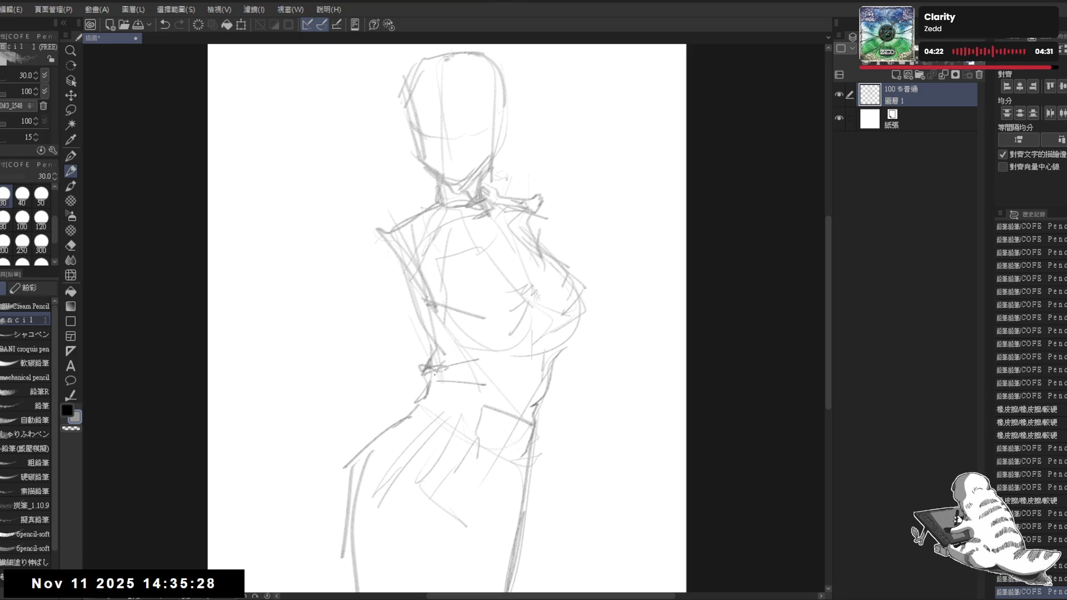
mouse_move(411, 392)
left_mouse_down()
mouse_move(371, 432)
mouse_move(350, 537)
mouse_move(328, 459)
left_mouse_up()
- Erase and redraw the lower-left leg outline, then draw a long vertical centre line
key("e")
left_click_drag(339, 556, 376, 536)
left_click_drag(328, 501, 302, 447)
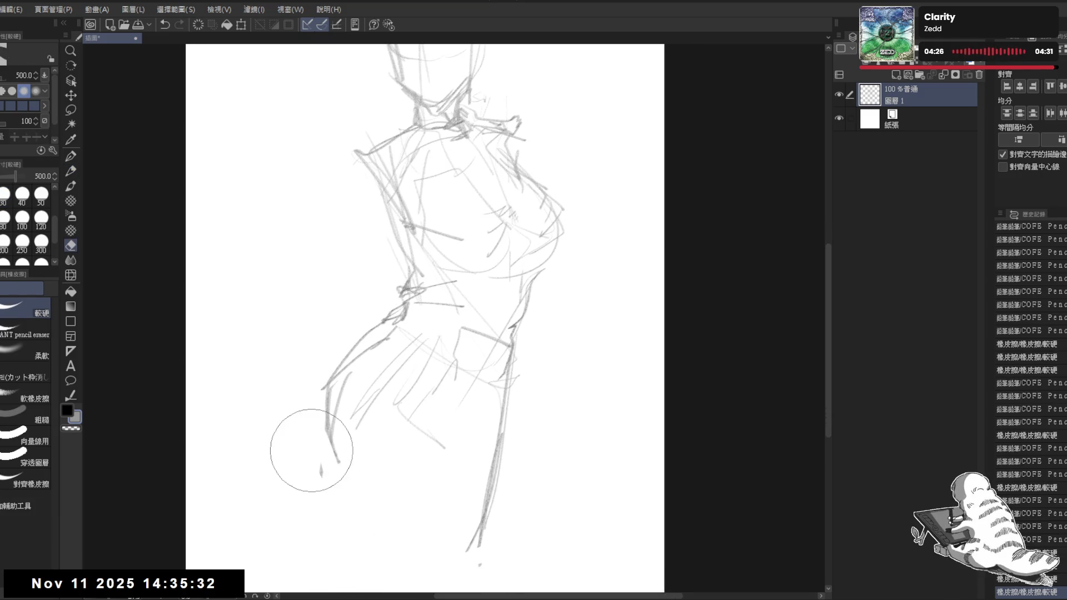
key("p")
scroll(258, 406, "down", 1)
left_click_drag(257, 406, 277, 434)
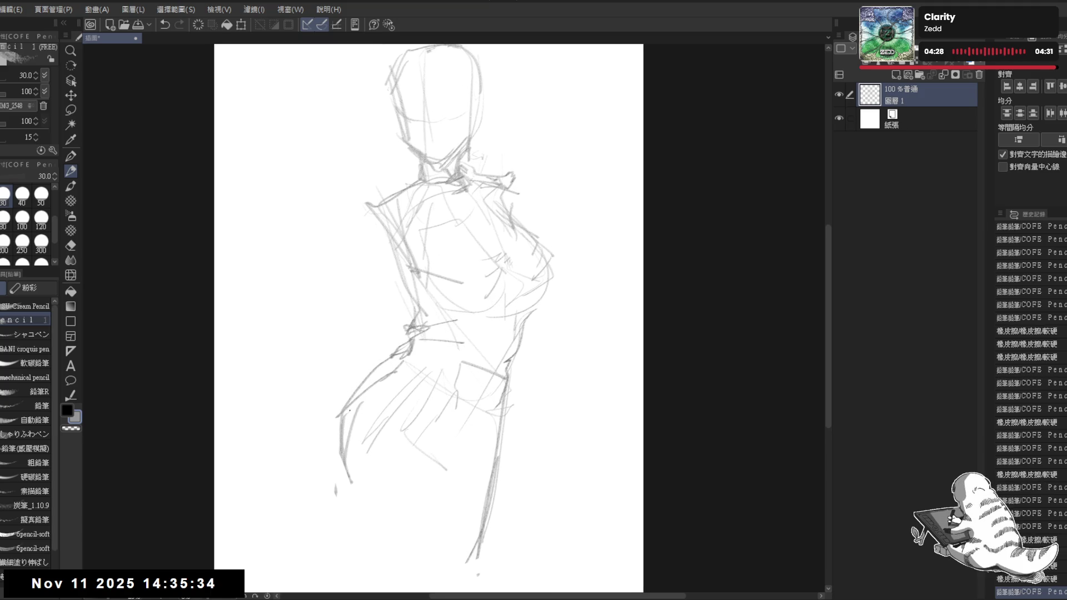
key("e")
left_click_drag(347, 445, 342, 529)
key("p")
left_click_drag(341, 416, 340, 495)
mouse_move(340, 445)
left_mouse_down()
mouse_move(341, 525)
mouse_move(403, 537)
left_mouse_up()
left_click_drag(440, 188, 455, 584)
left_click_drag(511, 381, 498, 500)
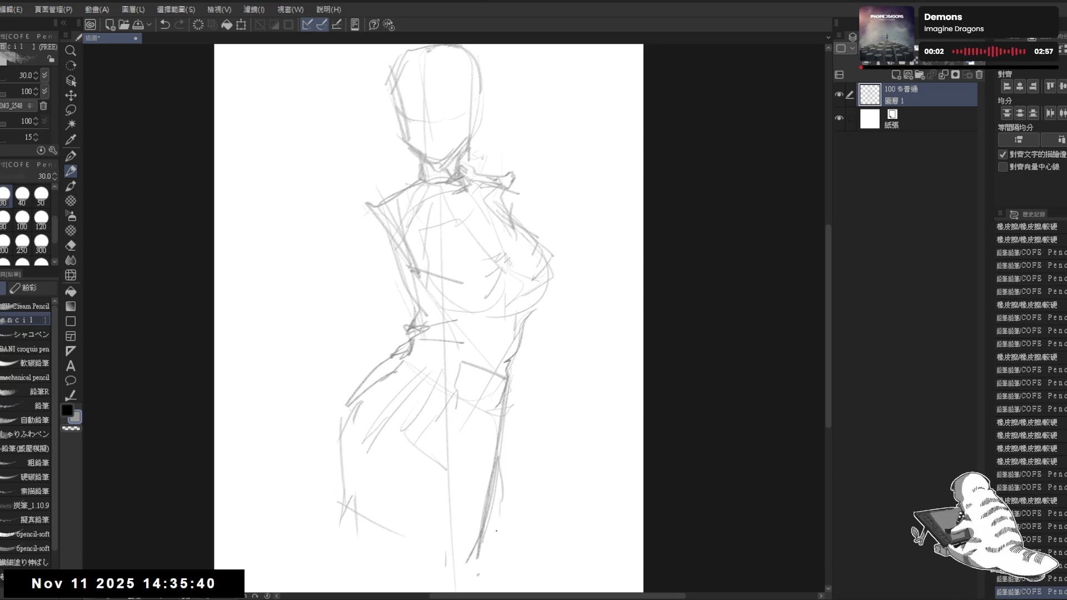
- Sketch the right shoulder, chest side and raised hand, plus faint left torso lines
left_click_drag(548, 301, 543, 307)
key("ctrl+z")
mouse_move(517, 191)
left_mouse_down()
mouse_move(530, 190)
mouse_move(519, 232)
left_mouse_up()
left_click_drag(564, 290, 543, 324)
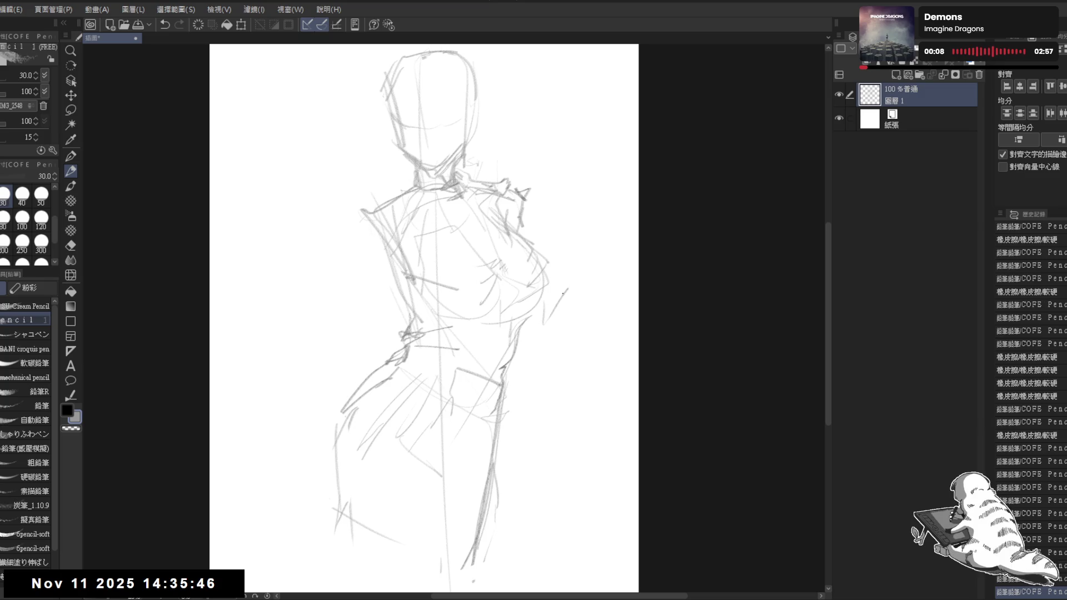
left_click_drag(588, 263, 574, 248)
left_click_drag(380, 228, 383, 278)
mouse_move(380, 239)
left_mouse_down()
mouse_move(381, 349)
mouse_move(372, 338)
left_mouse_up()
- Erase the old chest lines and redraw the right chest as a rounded outline
left_click_drag(520, 265, 520, 268)
scroll(517, 266, "down", 2)
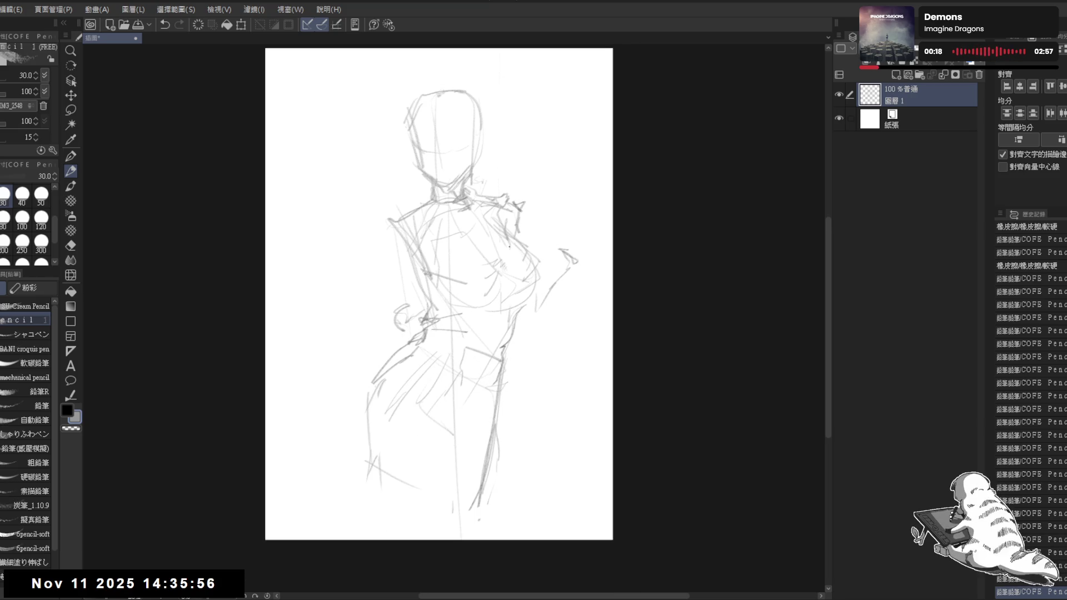
scroll(510, 246, "up", 2)
scroll(461, 189, "up", 3)
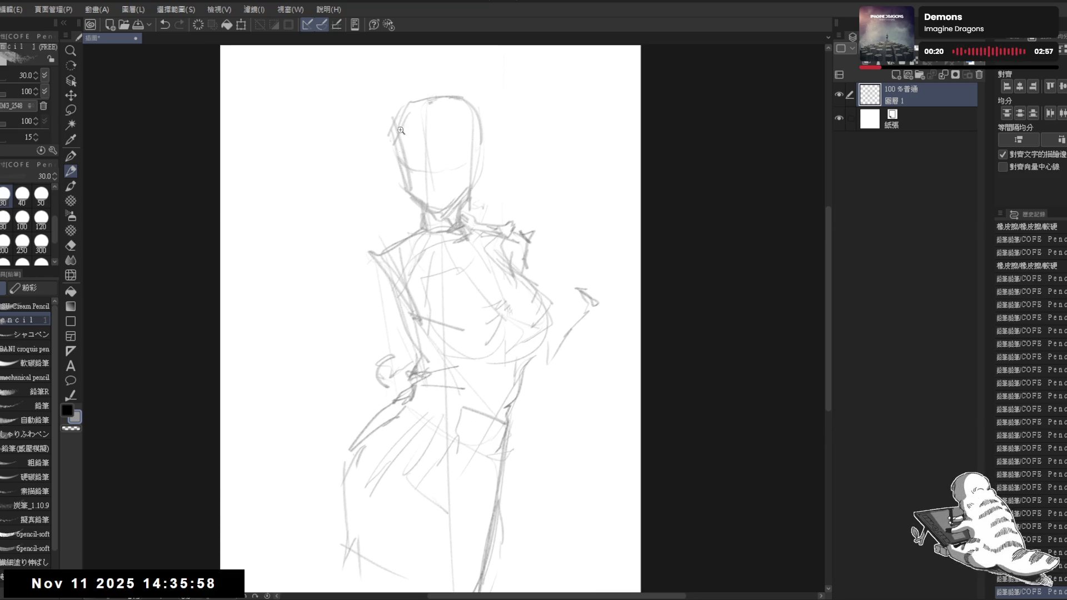
left_click_drag(495, 202, 471, 193)
key("e")
mouse_move(489, 311)
left_mouse_down()
mouse_move(478, 333)
mouse_move(532, 377)
mouse_move(466, 383)
mouse_move(502, 382)
mouse_move(502, 308)
mouse_move(487, 265)
left_mouse_up()
key("p")
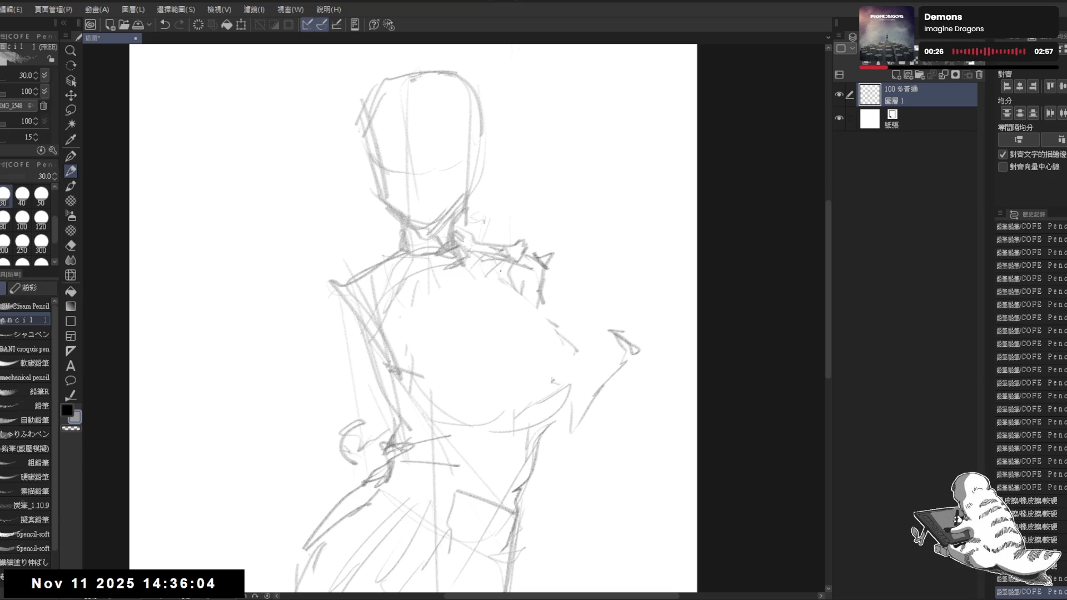
mouse_move(525, 303)
left_mouse_down()
mouse_move(578, 364)
mouse_move(567, 439)
mouse_move(534, 441)
left_mouse_up()
mouse_move(556, 322)
left_mouse_down()
mouse_move(575, 411)
mouse_move(519, 424)
mouse_move(555, 358)
left_mouse_up()
key("e")
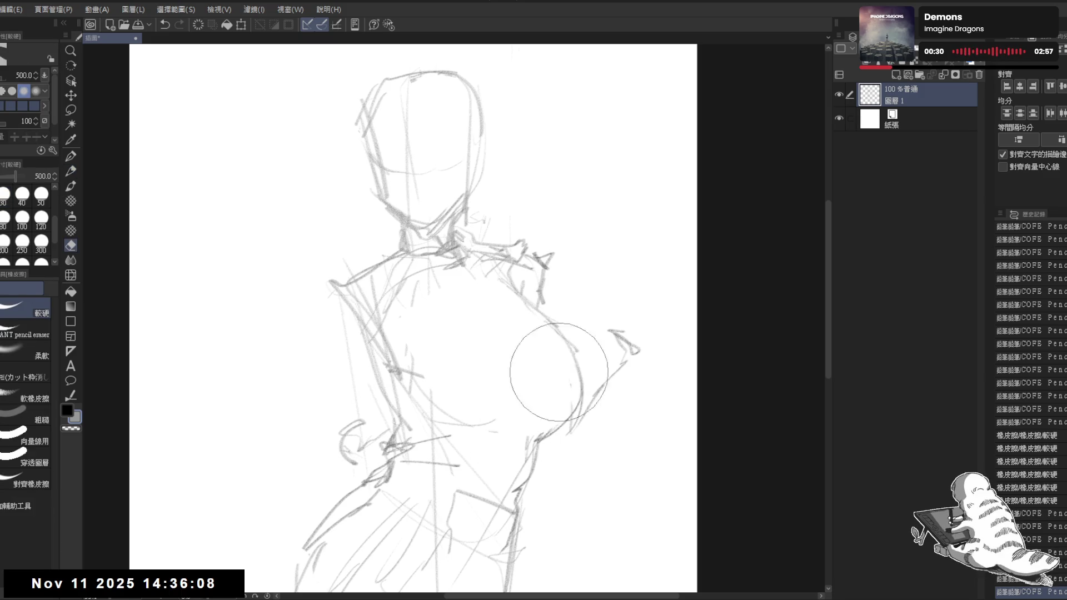
left_click_drag(412, 382, 446, 403)
key("p")
- Sketch the left waist and hip lines and the lower, left and upper chest curves
left_click_drag(389, 313, 391, 346)
left_click_drag(375, 400, 392, 433)
mouse_move(396, 436)
left_mouse_down()
mouse_move(426, 448)
mouse_move(477, 438)
left_mouse_up()
left_click_drag(478, 441, 494, 429)
left_click_drag(428, 256, 391, 342)
mouse_move(408, 276)
left_mouse_down()
mouse_move(466, 271)
mouse_move(455, 271)
left_mouse_up()
left_click_drag(451, 265, 389, 353)
- Clean stray lines near the neck, darken the neck lines and zoom out to the page
left_click_drag(386, 84, 420, 101)
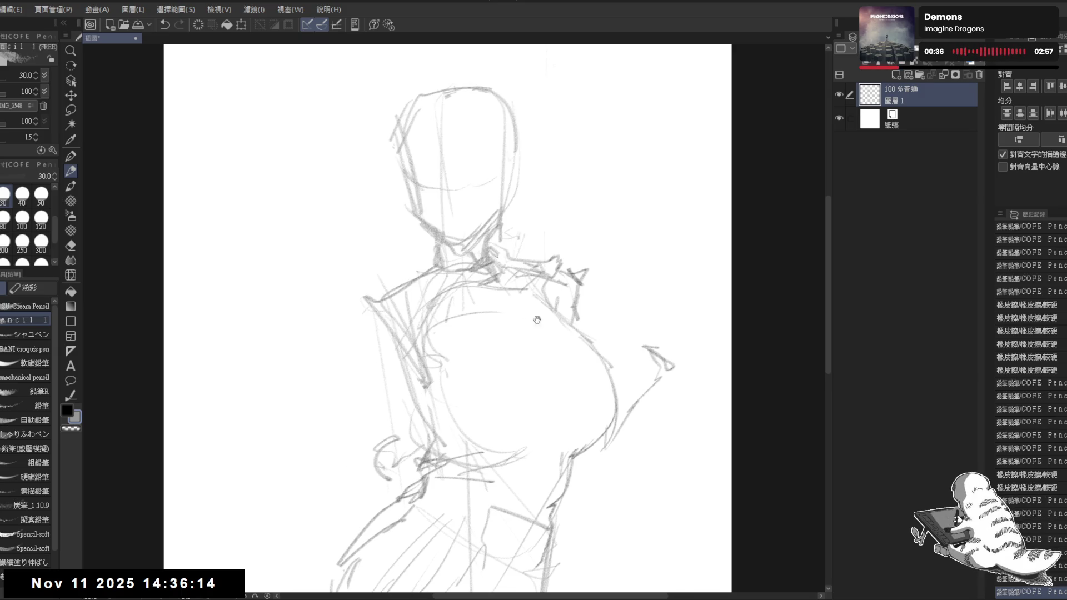
key("e")
key("p")
mouse_move(423, 184)
left_mouse_down()
mouse_move(442, 252)
mouse_move(435, 271)
left_mouse_up()
left_click_drag(425, 228, 448, 247)
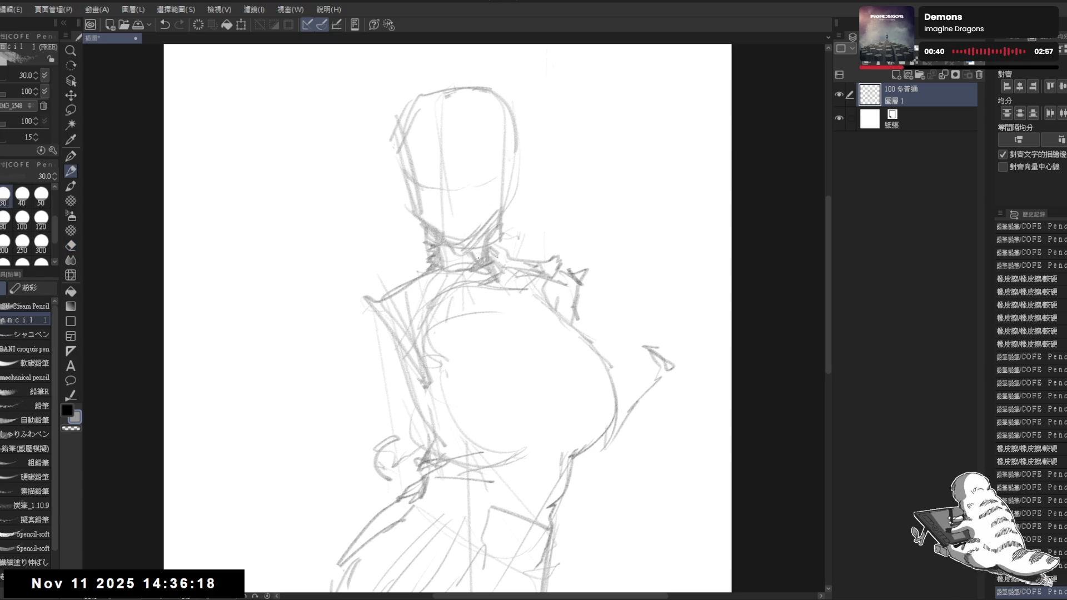
key("ctrl+minus")
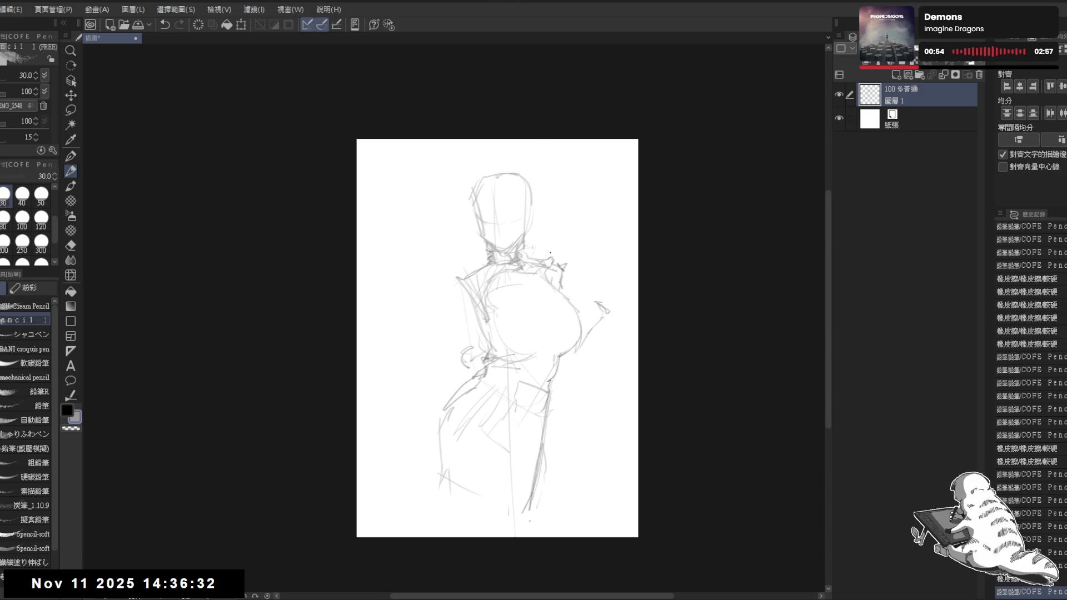
- Erase stray strokes at the neck and shoulder
left_click_drag(555, 210, 530, 214)
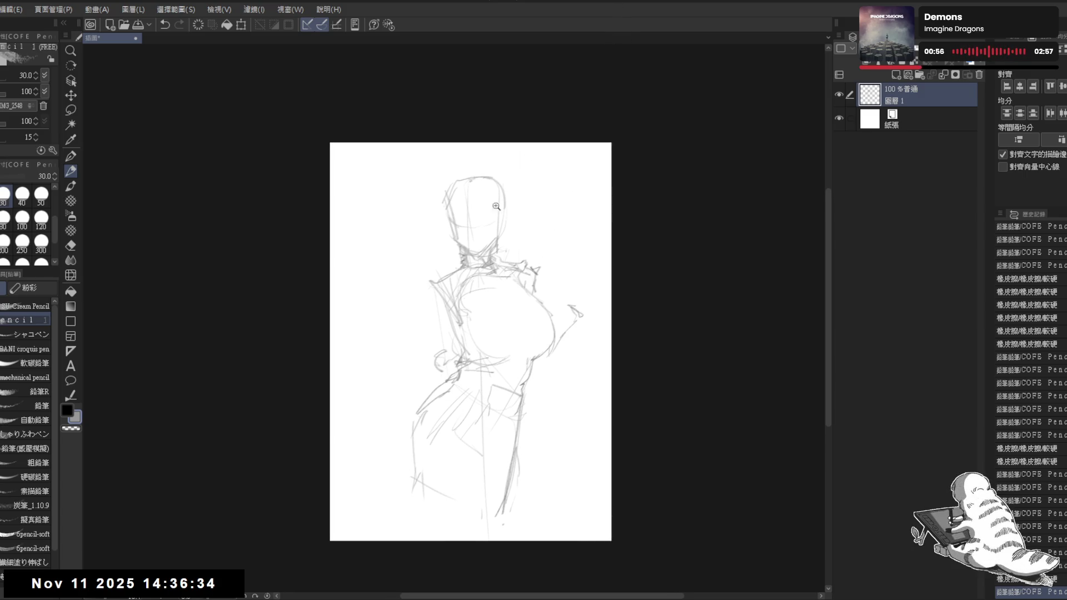
scroll(483, 239, "up", 3)
key("e")
mouse_move(486, 264)
left_mouse_down()
mouse_move(534, 306)
mouse_move(499, 289)
left_mouse_up()
key("p")
- Move the sketch layer slightly left and down on the page
mouse_move(449, 432)
left_mouse_down()
mouse_move(433, 421)
mouse_move(449, 288)
mouse_move(400, 289)
left_mouse_up()
key("e")
mouse_move(389, 327)
left_mouse_down()
mouse_move(356, 300)
mouse_move(368, 258)
left_mouse_up()
key("p")
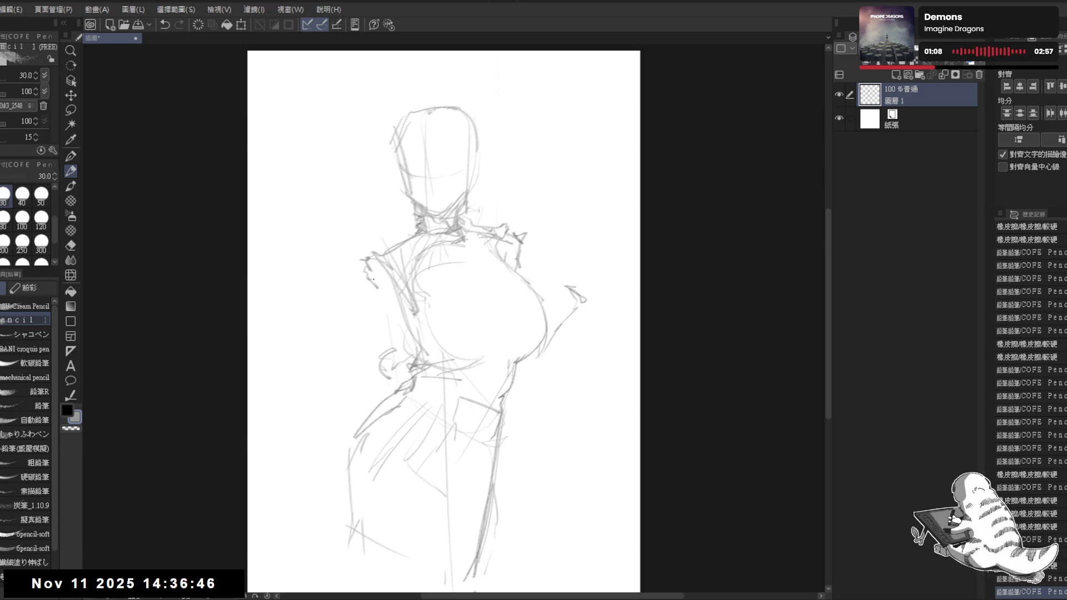
- Erase the stray lines on the upper left of the head
scroll(412, 136, "up", 5)
key("e")
left_click_drag(404, 132, 352, 143)
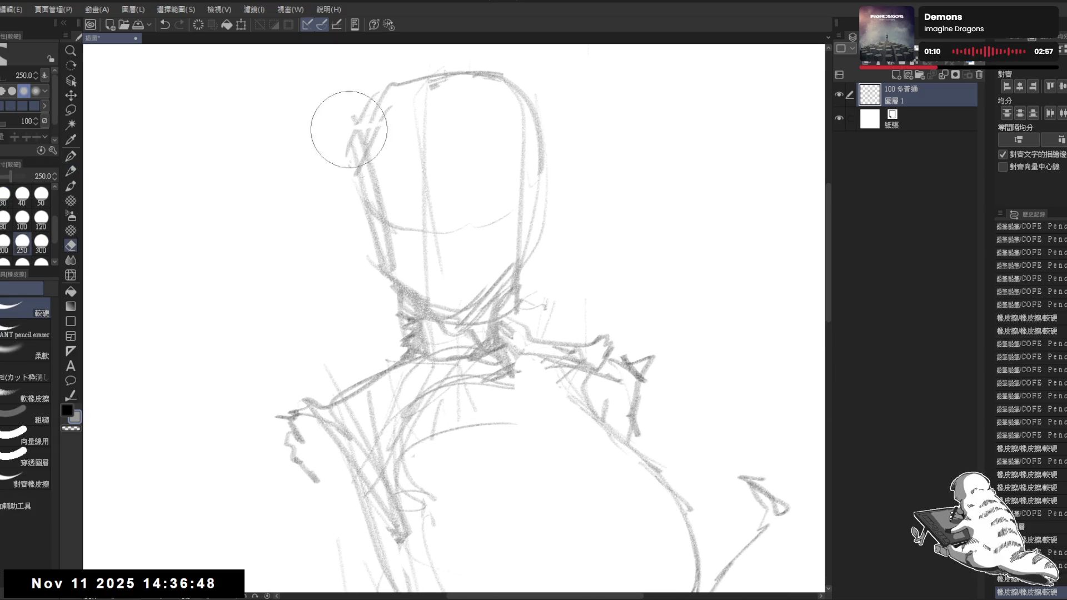
key("p")
scroll(367, 183, "down", 2)
key("e")
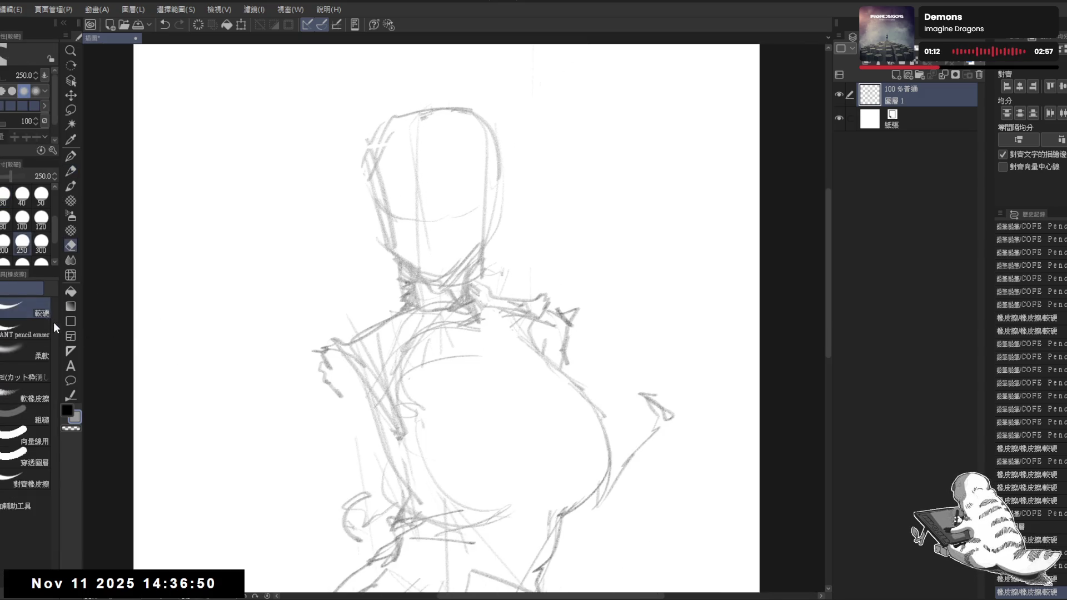
mouse_move(410, 159)
left_mouse_down()
mouse_move(393, 172)
mouse_move(453, 179)
left_mouse_up()
key("p")
- Set the pencil size to 25 and place small guide dots on the face
left_click(415, 212)
key("bracketleft")
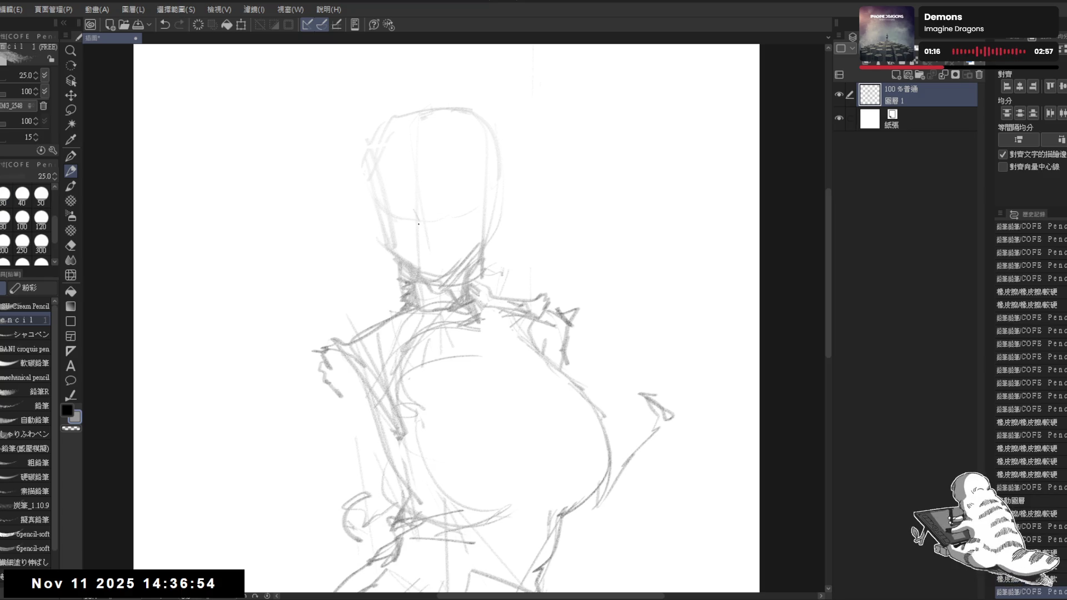
left_click(414, 216)
left_click(414, 216)
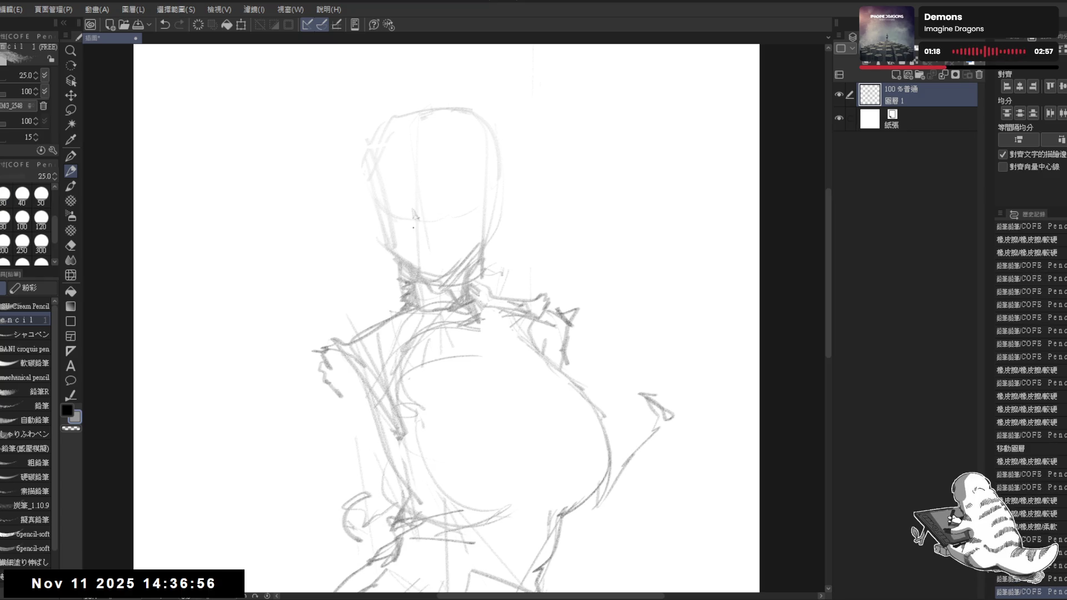
- Place small pencil marks around the face, erasing and redrawing a few
mouse_move(411, 228)
left_mouse_down()
mouse_move(415, 245)
mouse_move(429, 227)
left_mouse_up()
key("e")
key("p")
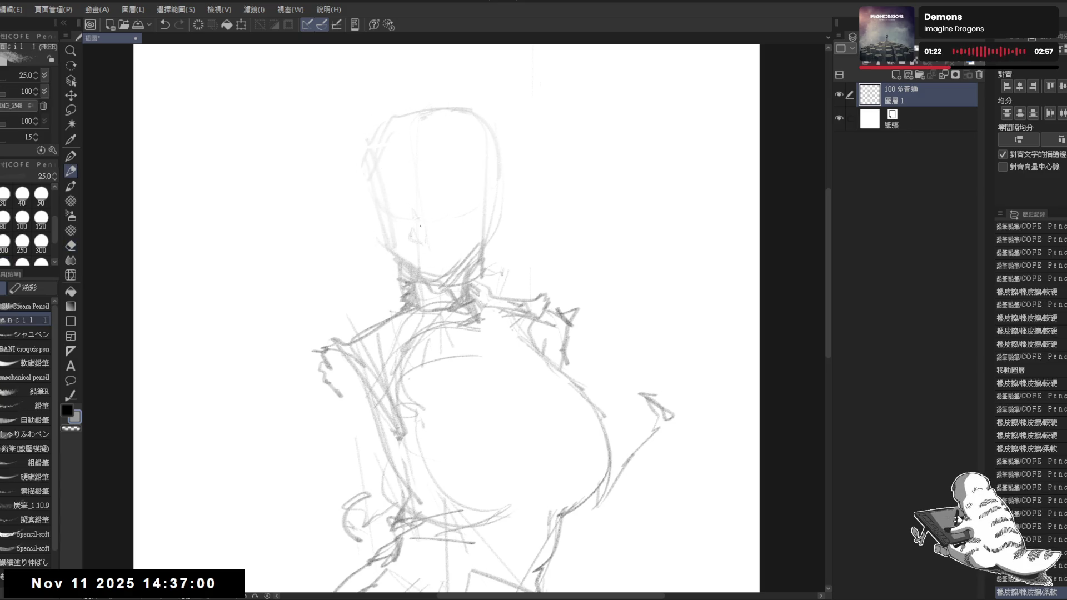
left_click(382, 197)
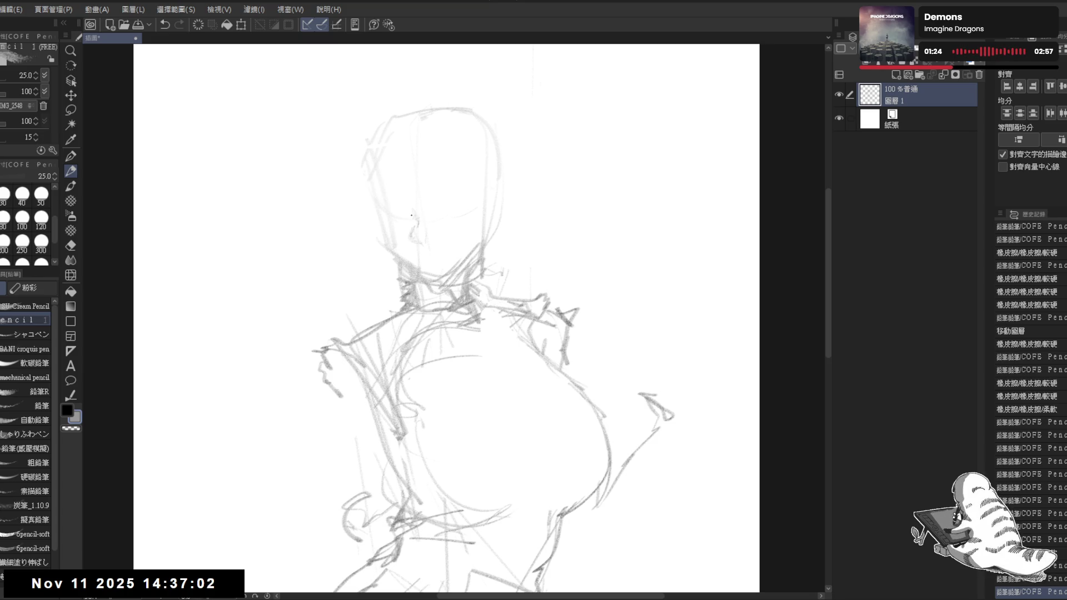
key("e")
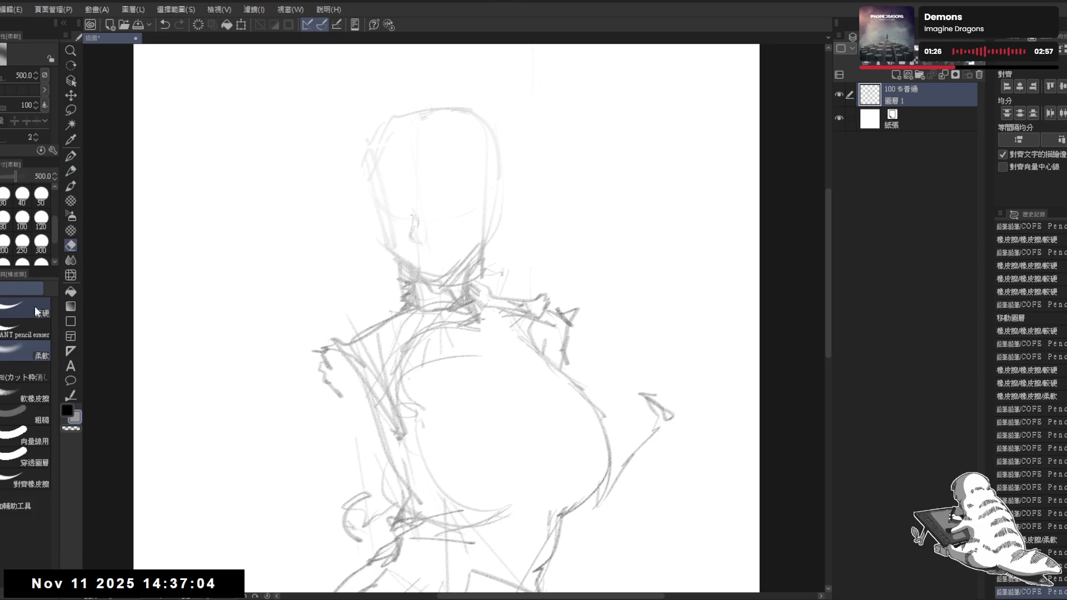
left_click_drag(426, 227, 428, 209)
key("p")
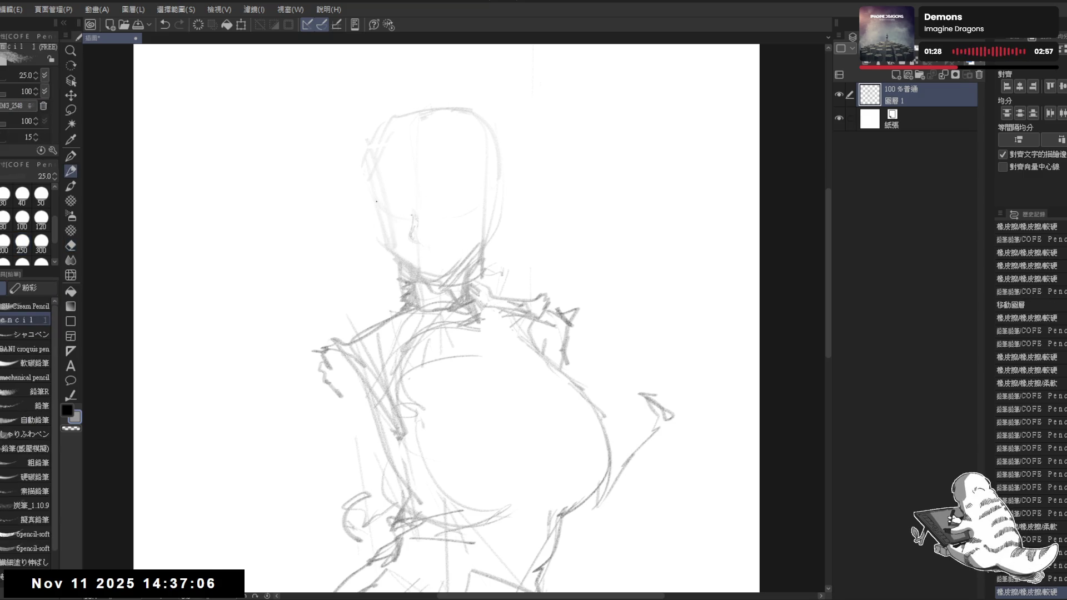
left_click(407, 213)
left_click(394, 202)
left_click(381, 207)
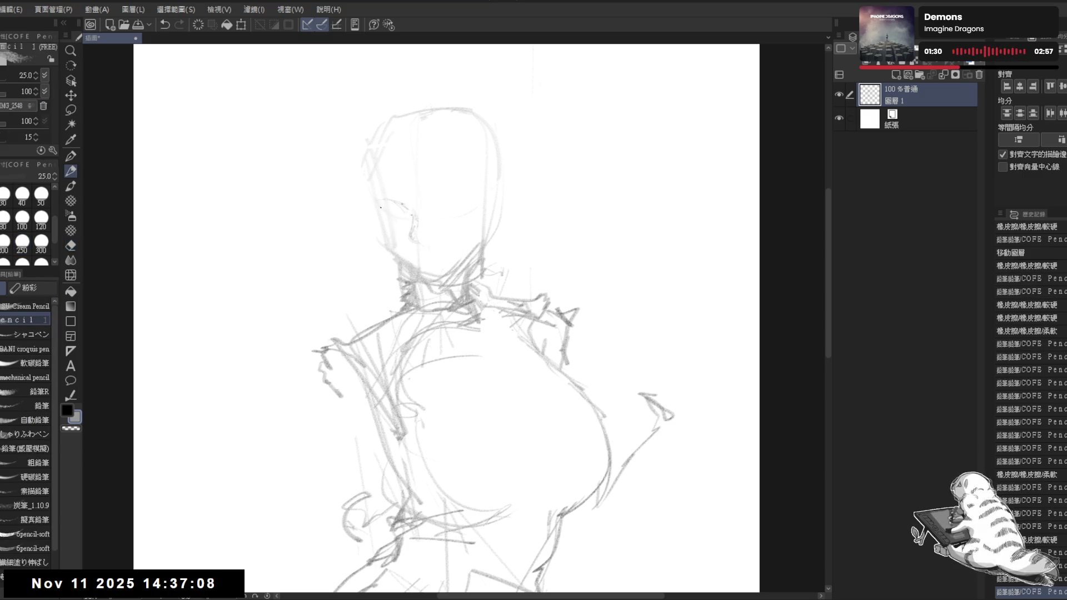
- Sketch the left eye's upper line and add tiny detail strokes and lashes
left_click_drag(369, 206, 409, 216)
left_click(394, 210)
left_click(396, 207)
left_click(405, 212)
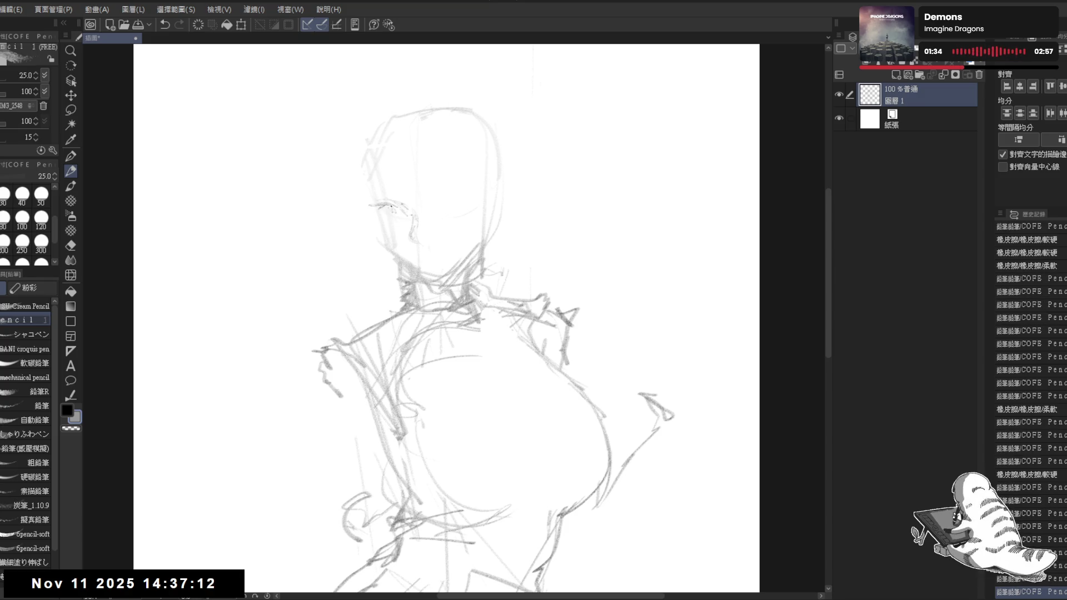
left_click(405, 217)
left_click(409, 213)
left_click(413, 215)
left_click(403, 211)
left_click(406, 219)
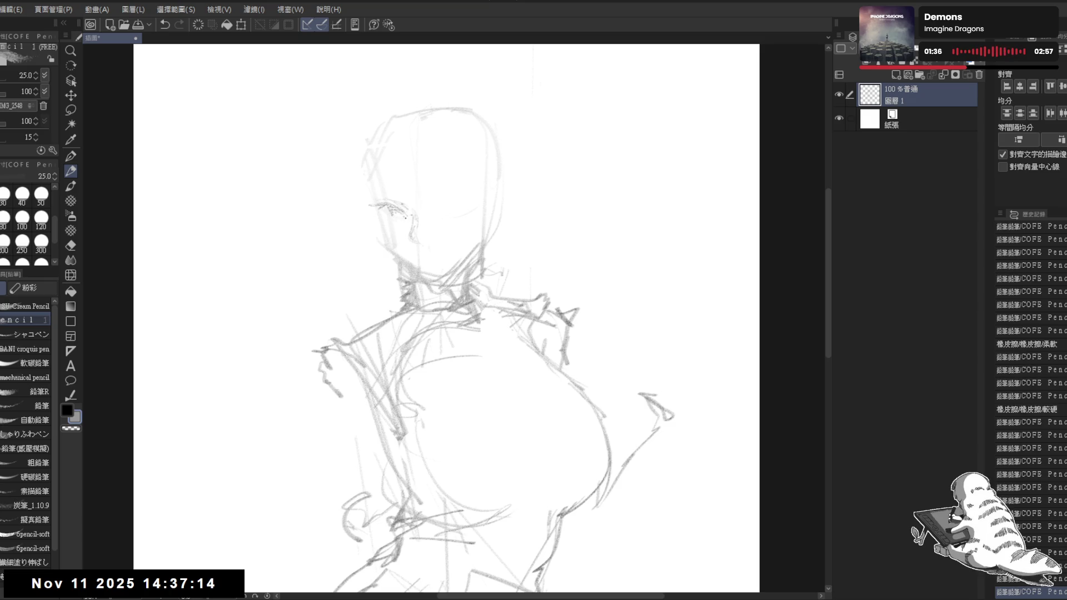
left_click(398, 215)
left_click(395, 210)
left_click(401, 212)
left_click(406, 213)
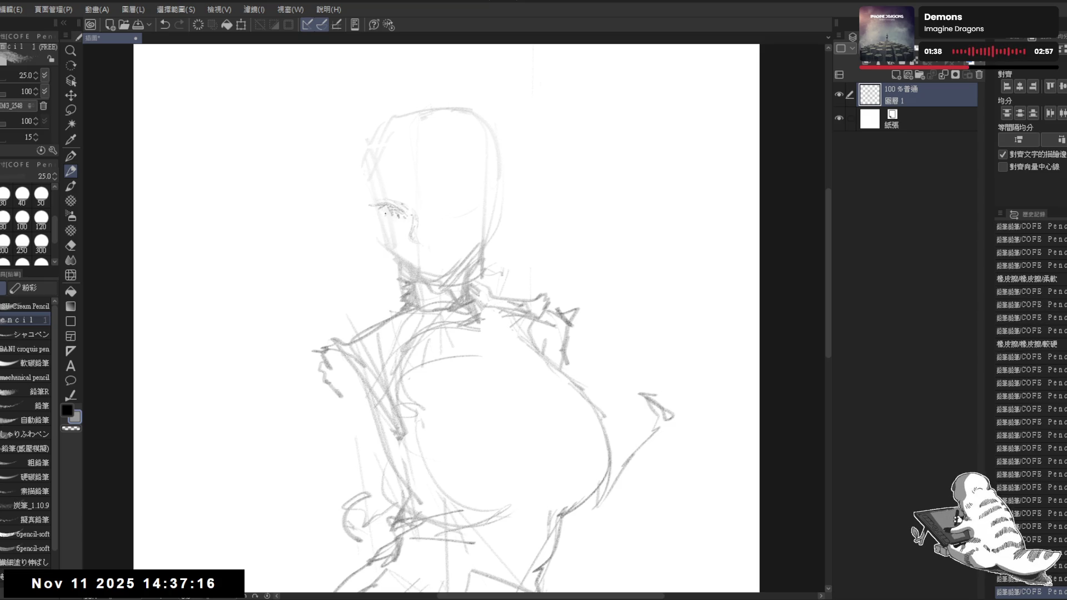
left_click(399, 208)
left_click(404, 210)
- Dot the left eye's pupil and refine the eye's shape
left_click(384, 218)
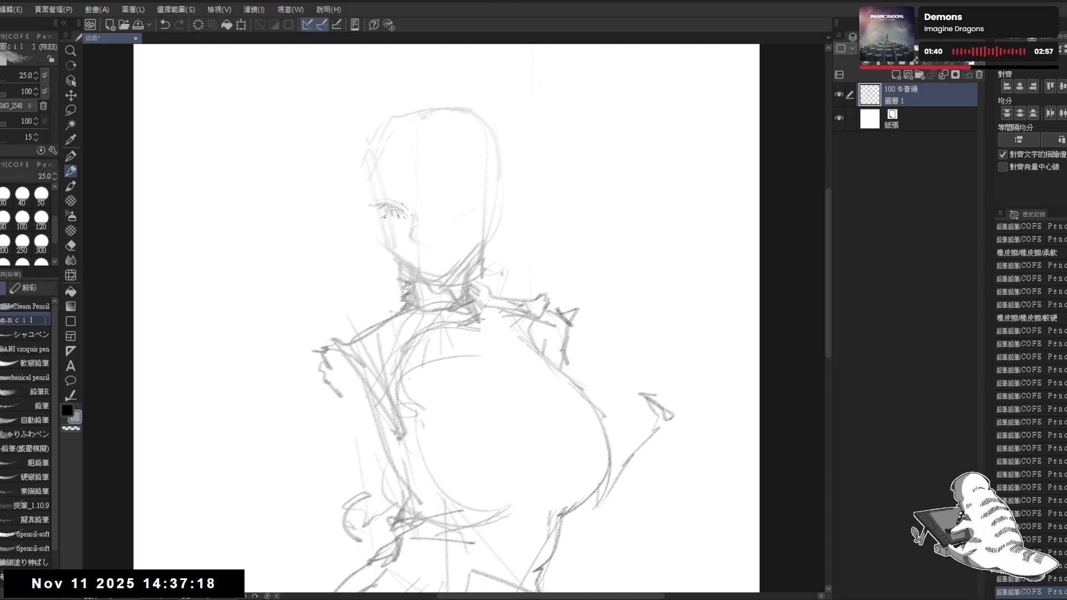
left_click(393, 217)
left_click(398, 218)
left_click(396, 219)
left_click(395, 218)
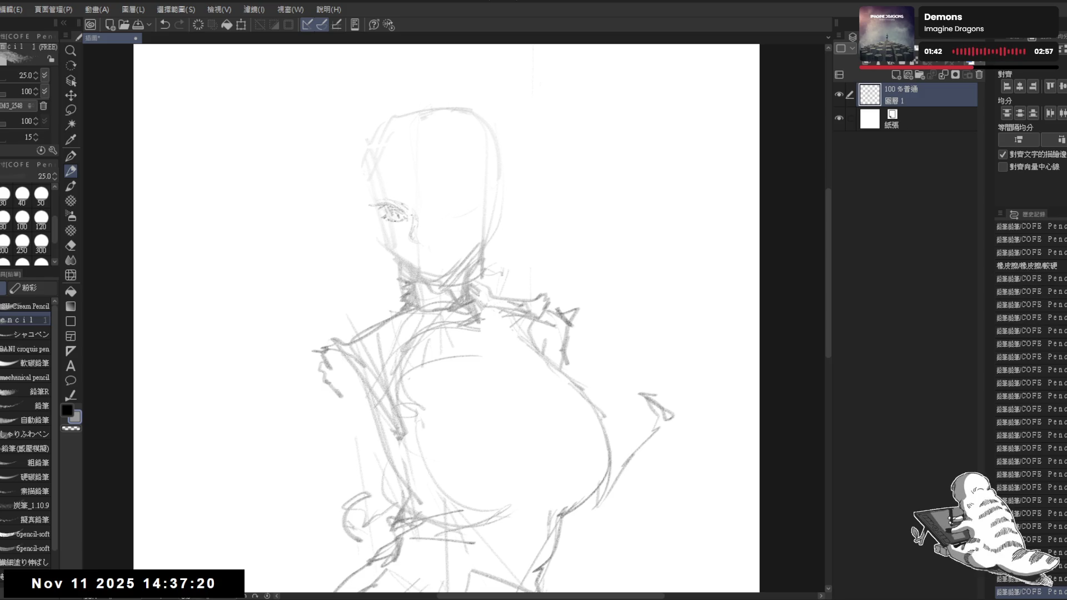
left_click(384, 223)
left_click(396, 220)
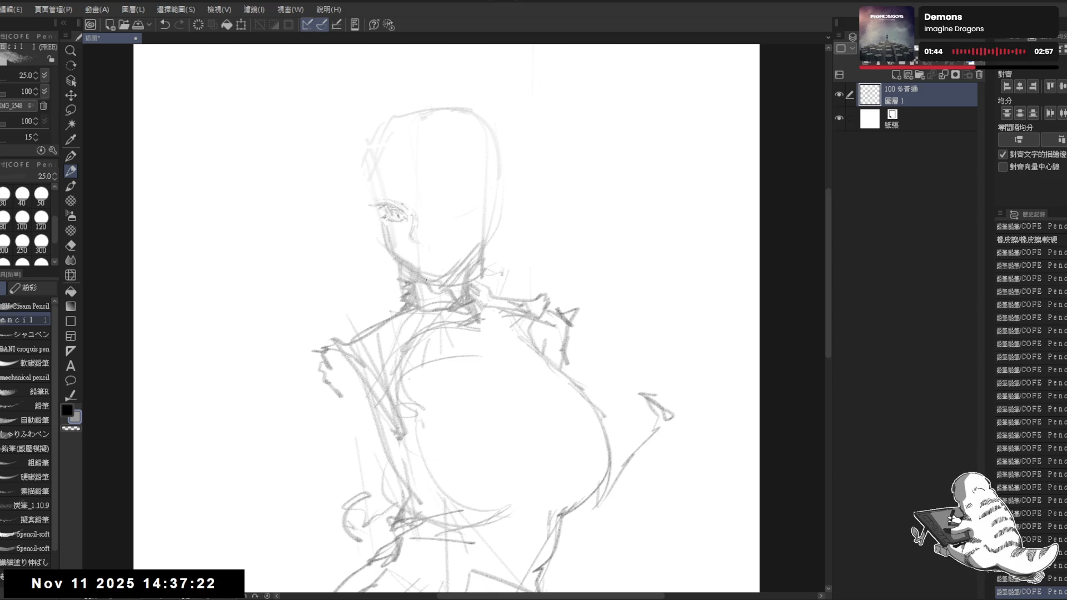
- Erase stray marks at the neck and chin, then add a short line on the left cheek
key("e")
left_click_drag(400, 266, 456, 281)
key("p")
left_click_drag(389, 245, 416, 270)
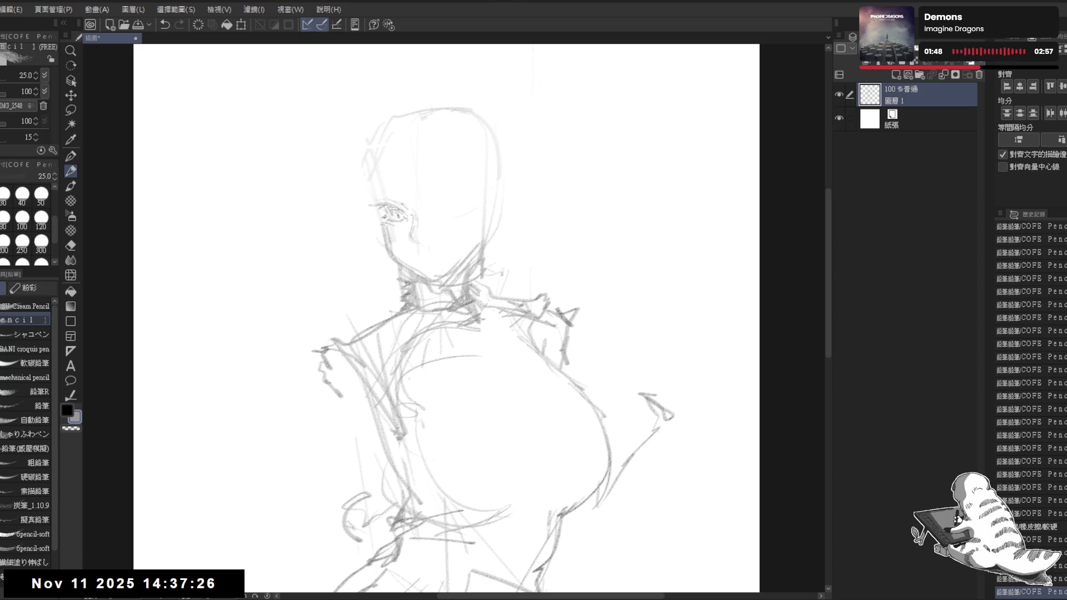
- Draw the right eye's arc and sketch lashes and small marks around it
left_click_drag(459, 205, 476, 198)
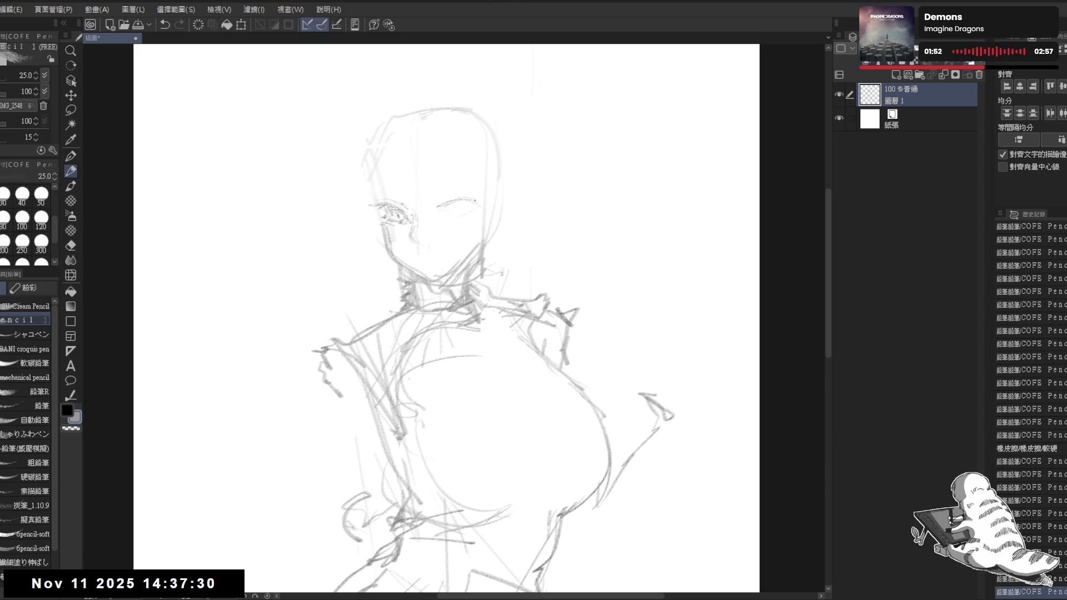
key("e")
left_click(454, 187)
key("p")
left_click(439, 209)
left_click_drag(466, 204, 473, 199)
left_click_drag(470, 201, 470, 198)
left_click_drag(472, 200, 444, 223)
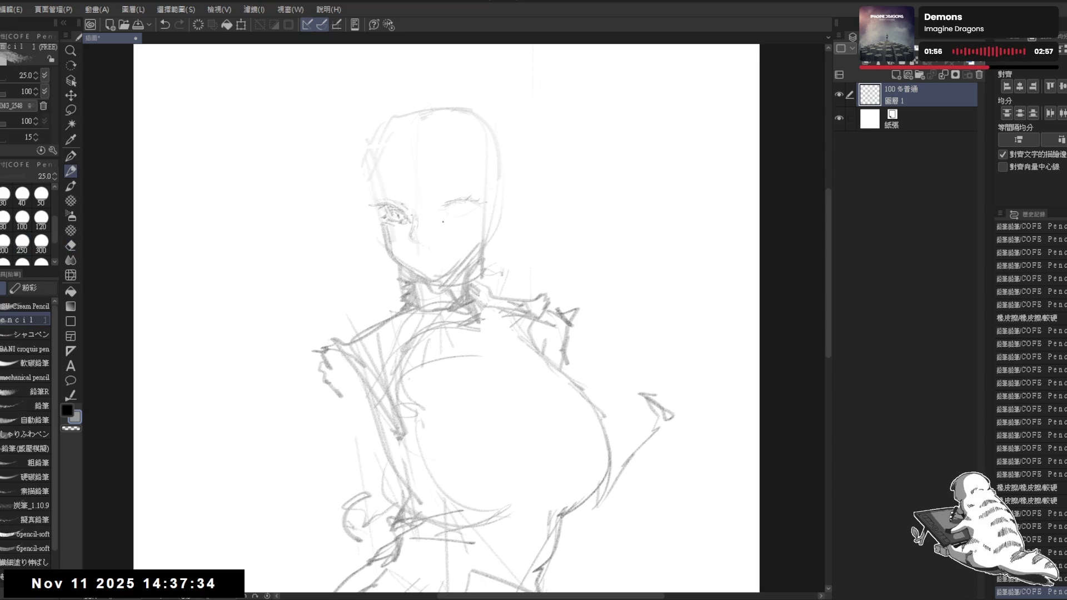
left_click(443, 219)
left_click(477, 212)
left_click(478, 212)
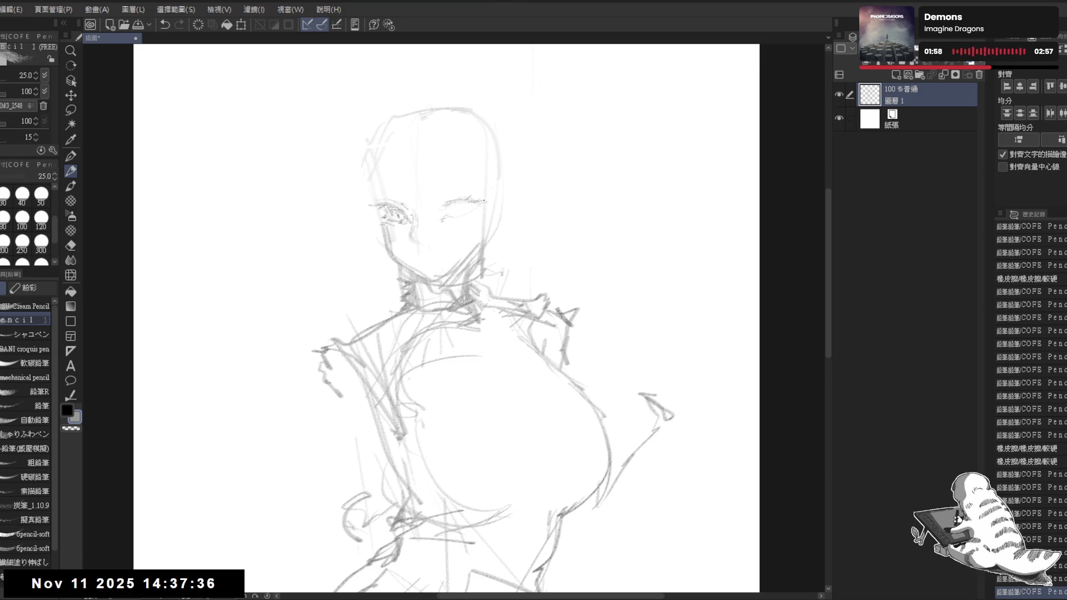
left_click(478, 207)
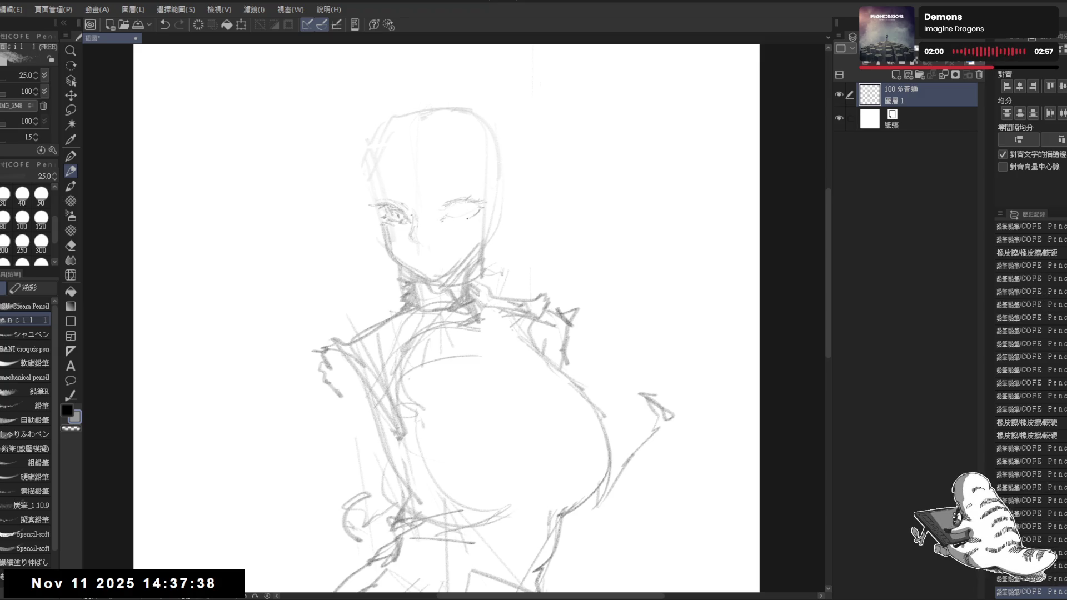
- Check the mirrored face and sketch detail around the right eye, undoing misplaced marks
key("h")
key("h")
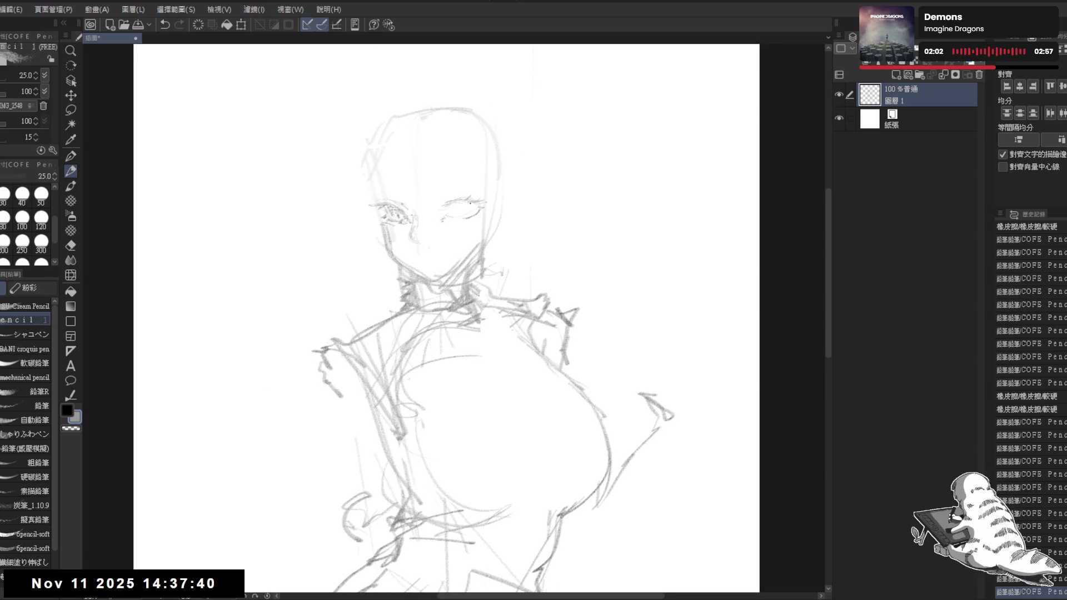
left_click(453, 214)
key("ctrl+z")
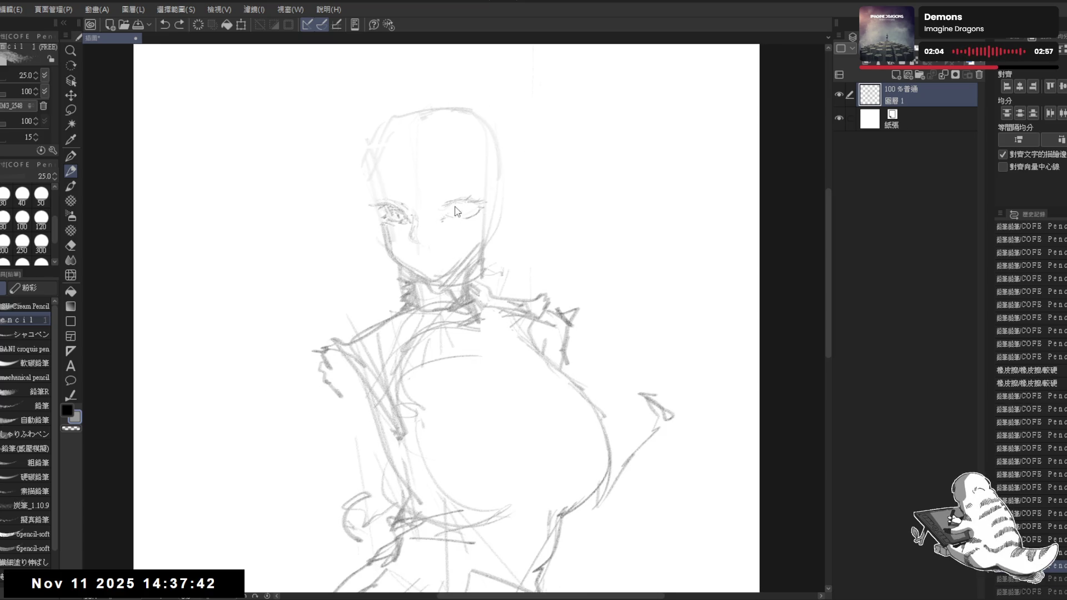
left_click(451, 207)
key("ctrl+z")
left_click(451, 207)
left_click(454, 204)
left_click(453, 207)
- Draw the pupil inside the right eye and erase a stray stroke while retouching it
left_click(459, 209)
left_click(461, 210)
left_click(458, 212)
left_click(461, 213)
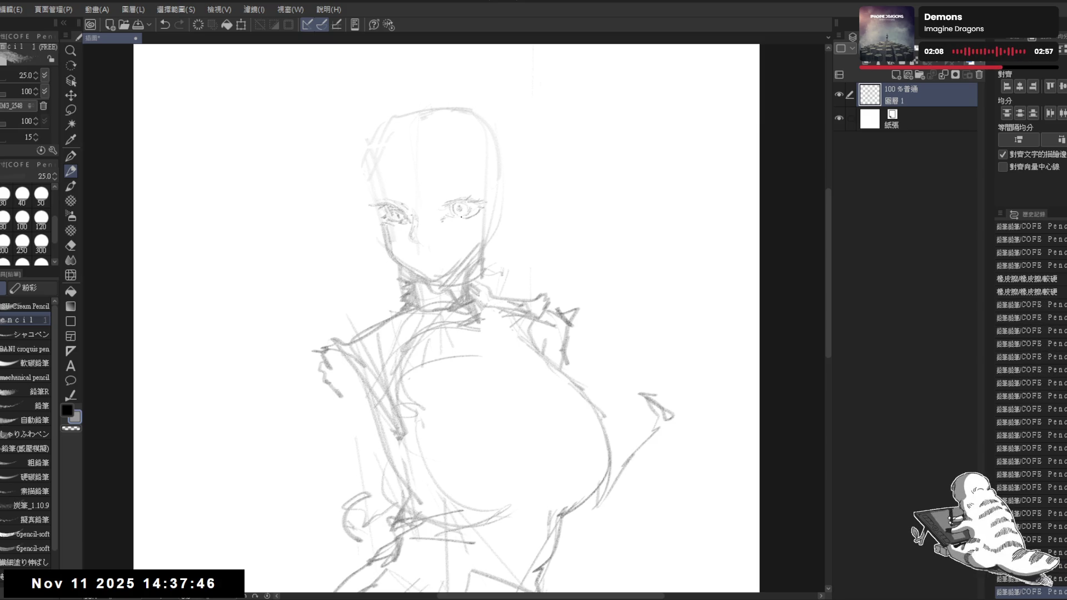
left_click(459, 209)
left_click(460, 211)
key("e")
left_click(452, 210)
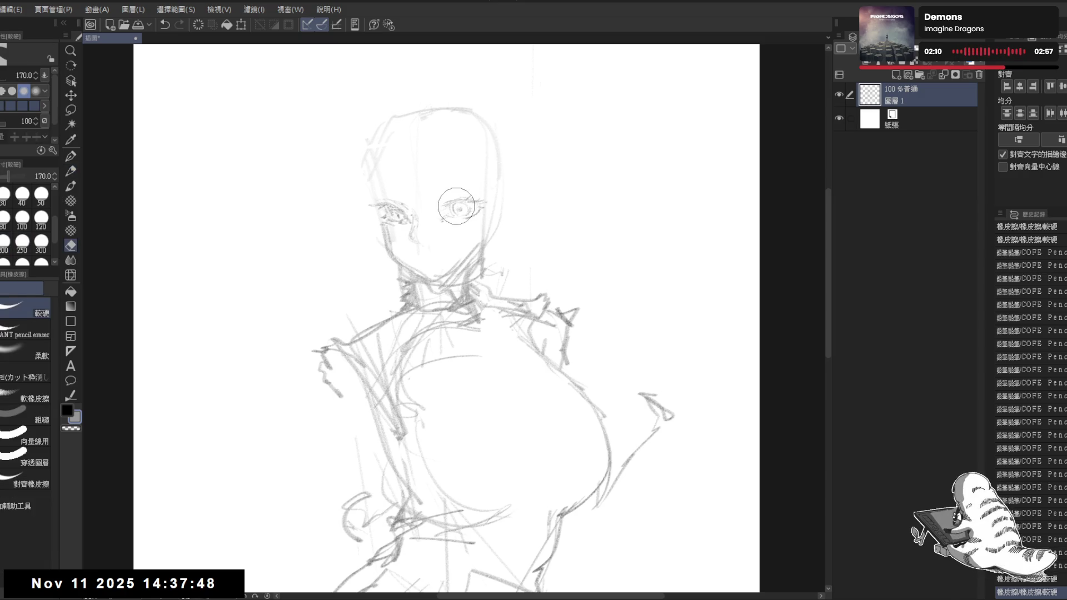
key("p")
left_click(460, 210)
left_click(434, 209)
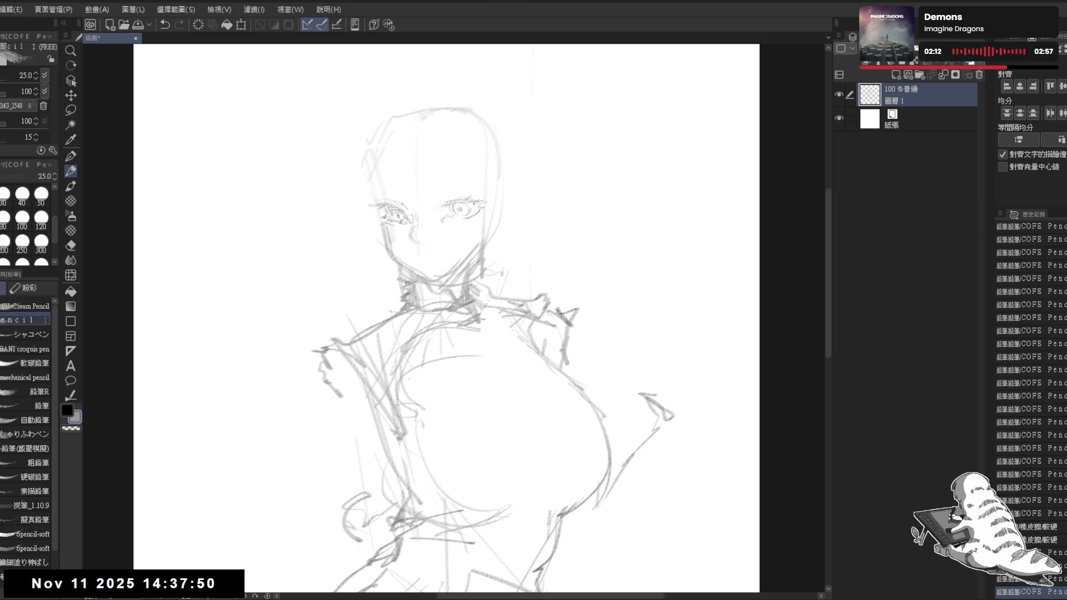
- Recheck the flipped view, erase strokes near the left eye, and lasso-select the right eye
key("h")
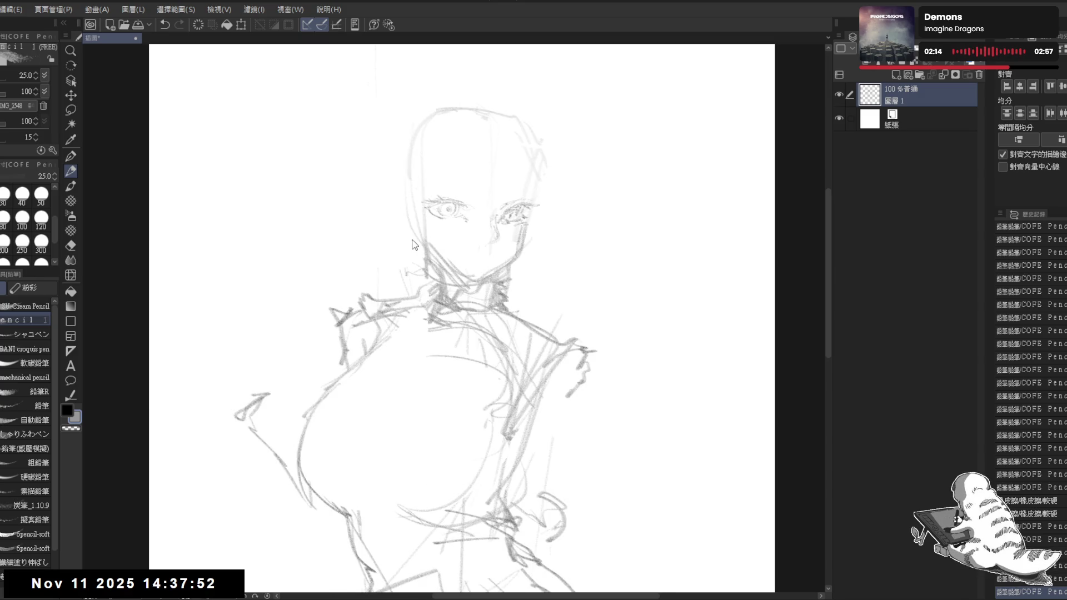
key("h")
key("e")
mouse_move(394, 226)
left_mouse_down()
mouse_move(400, 214)
mouse_move(418, 223)
left_mouse_up()
key("p")
left_click(495, 229)
left_click_drag(439, 542, 475, 540)
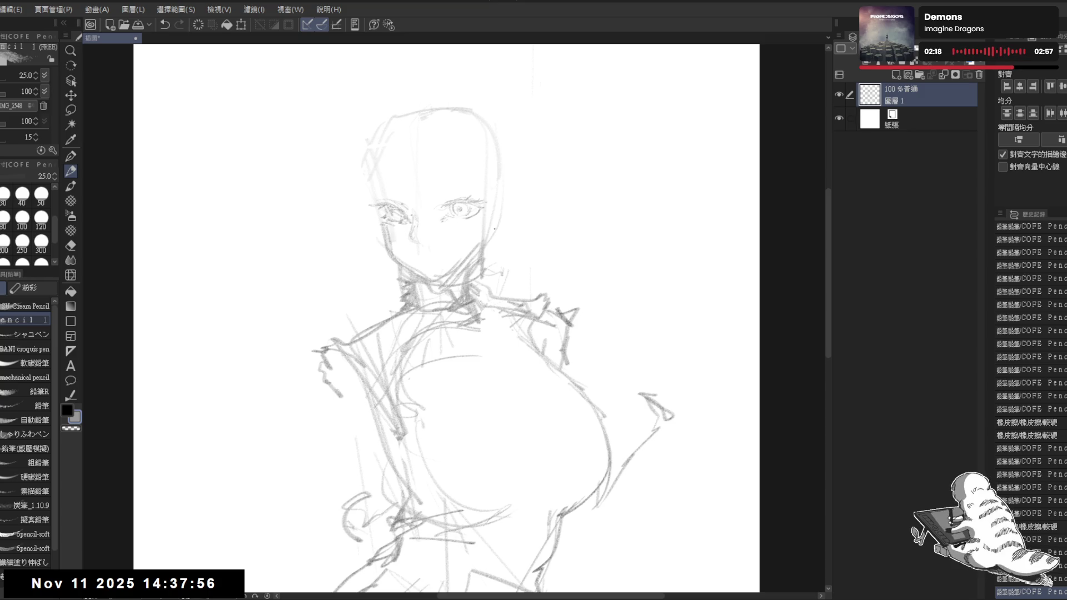
key("m")
mouse_move(461, 182)
left_mouse_down()
mouse_move(445, 186)
mouse_move(478, 225)
mouse_move(488, 193)
left_mouse_up()
- Rotate and scale the selected right eye with Free Transform, confirm, and deselect
key("ctrl+t")
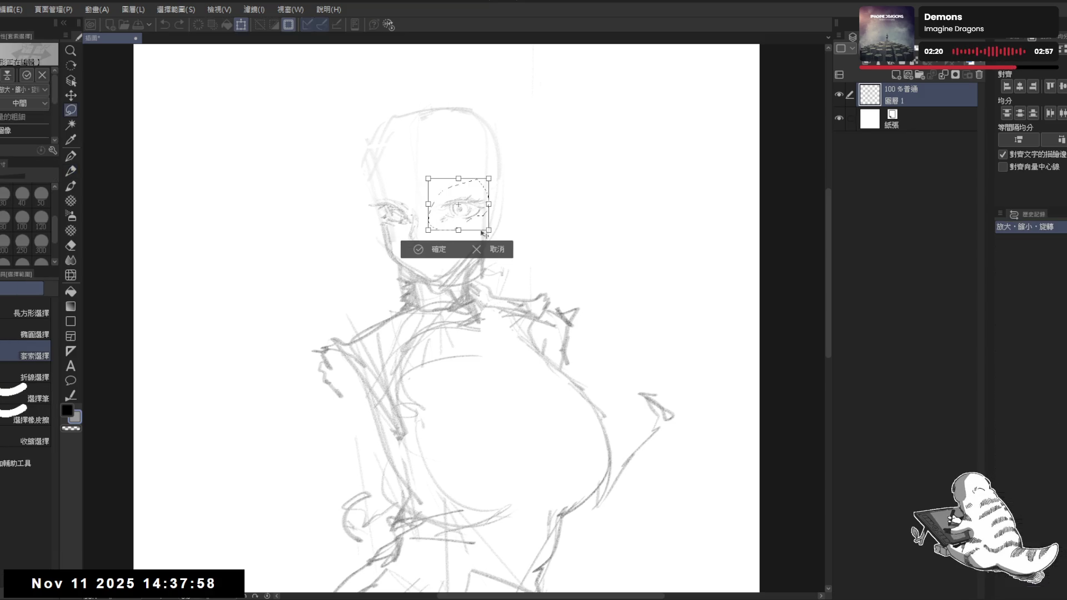
left_click_drag(458, 229, 467, 232)
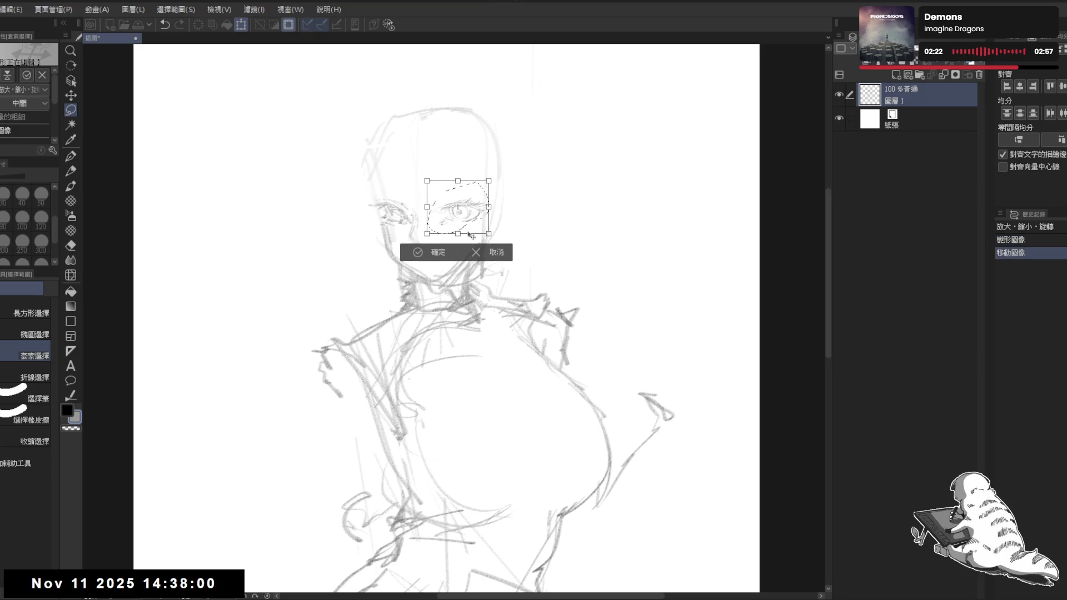
left_click(418, 250)
key("ctrl+d")
key("h")
key("h")
- Pencil in faint eyebrows above both eyes and check them in the mirrored view
key("e")
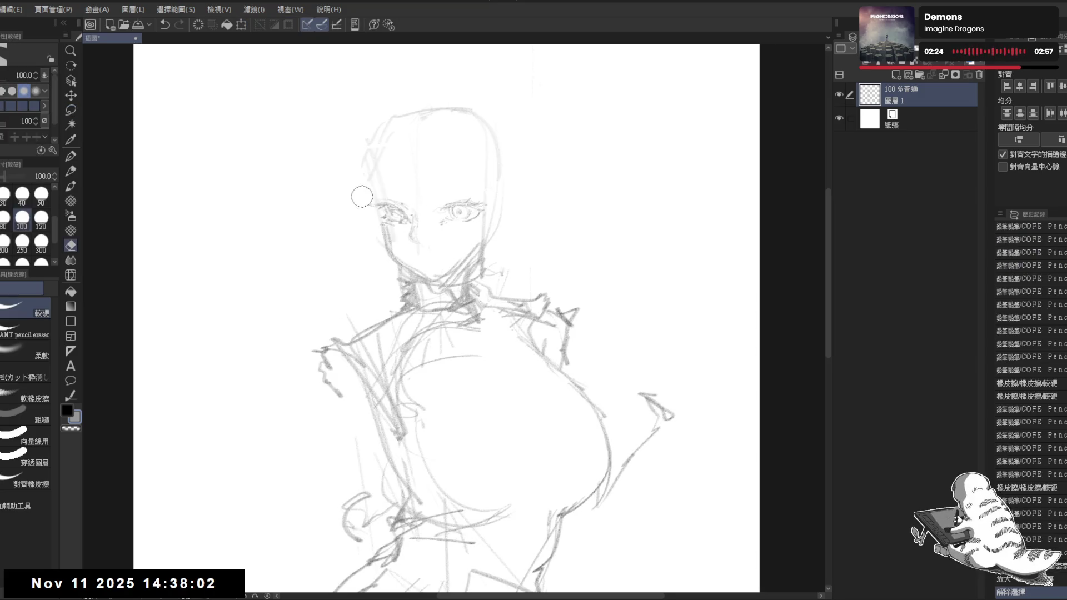
key("p")
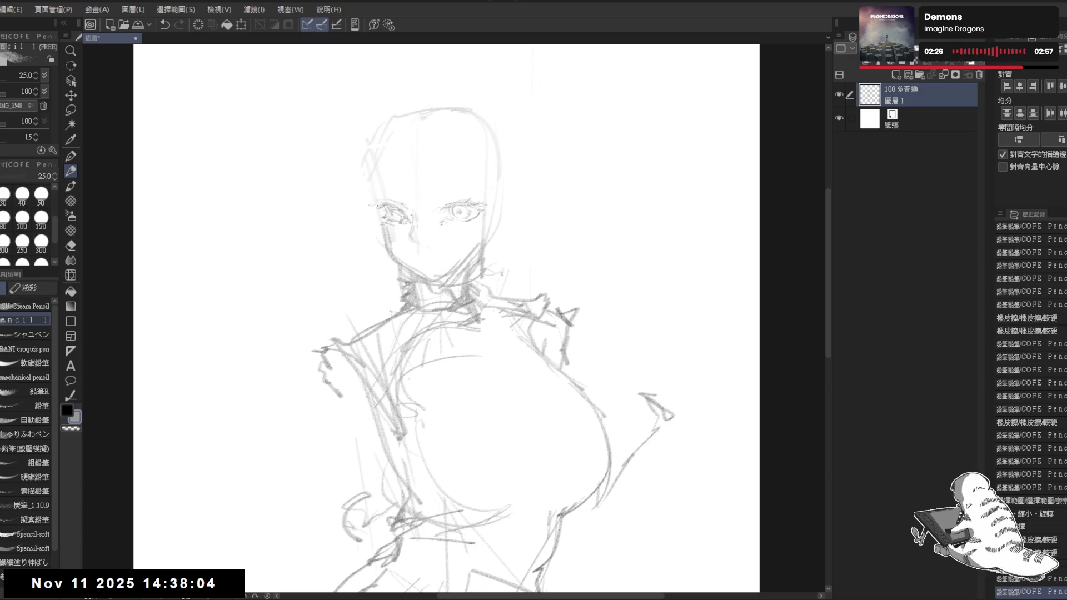
left_click_drag(377, 198, 392, 194)
left_click_drag(380, 198, 459, 195)
left_click_drag(442, 198, 460, 195)
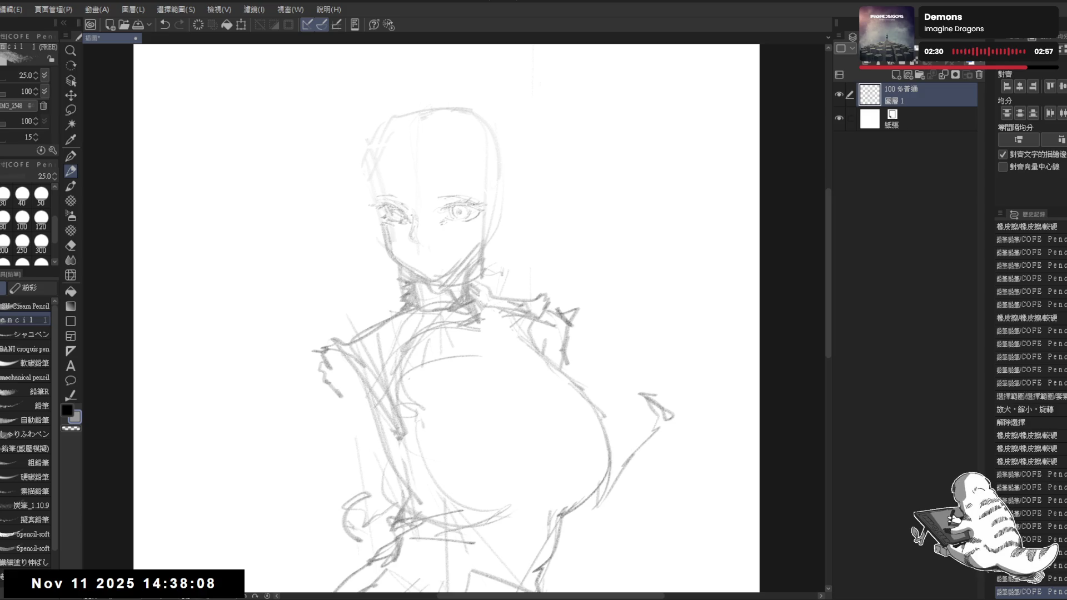
key("h")
key("h")
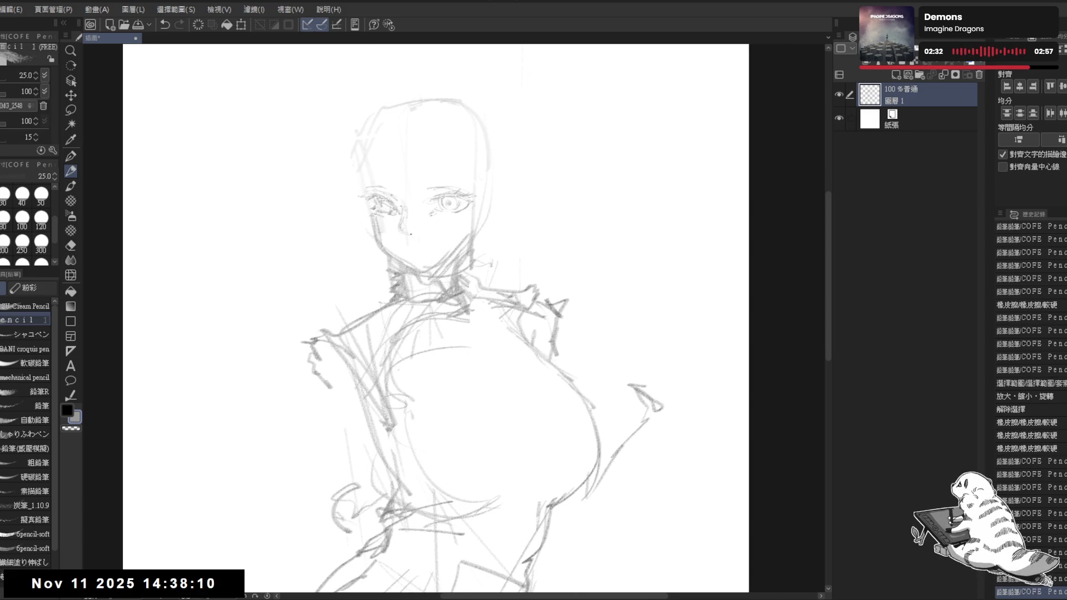
key("e")
key("p")
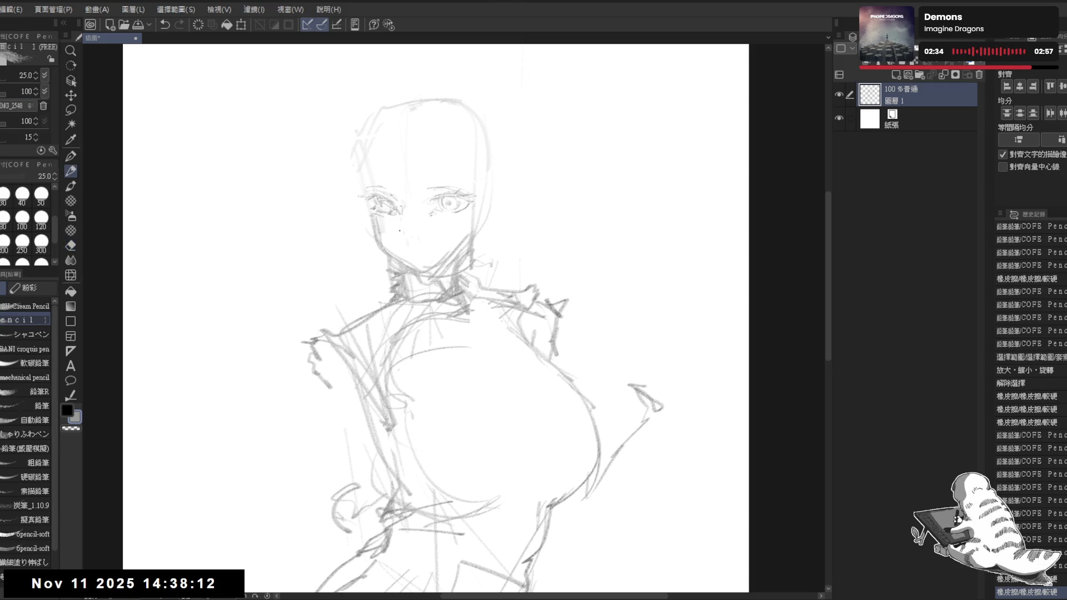
- Sketch the mouth area and erase stray strokes near the left eye and mouth
left_click_drag(404, 236, 417, 245)
key("e")
key("p")
key("e")
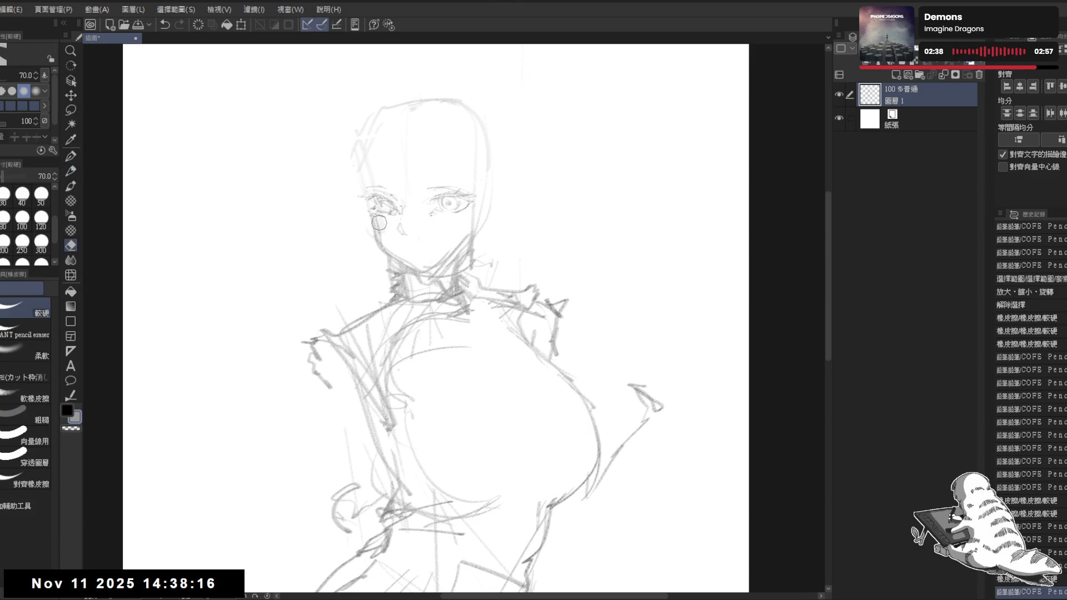
left_click_drag(371, 216, 388, 239)
key("p")
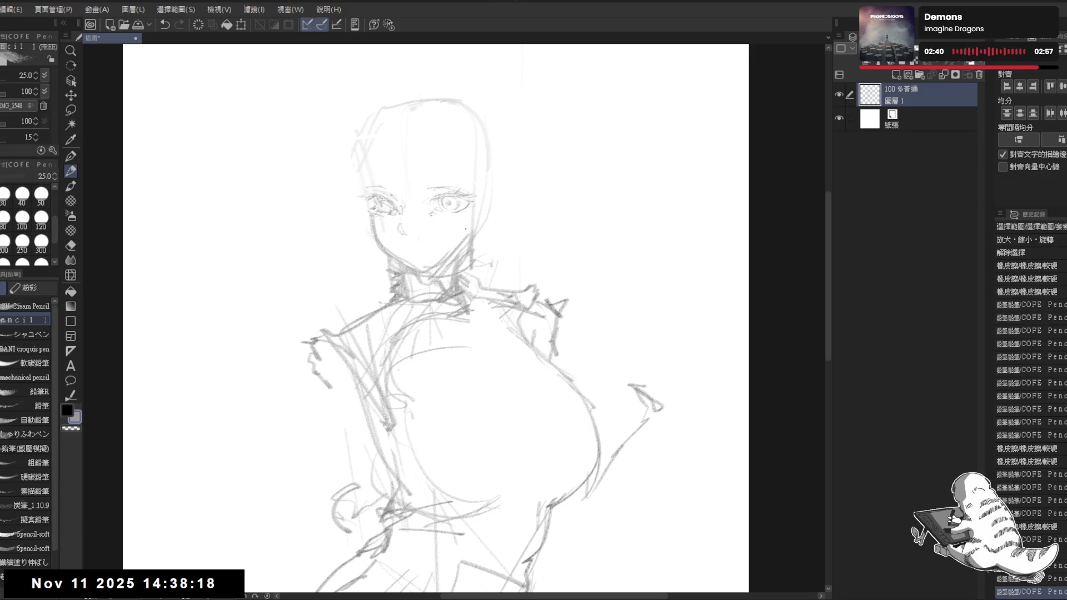
key("e")
left_click_drag(409, 264, 429, 272)
- Erase marks near the chin and draw a short mouth line with a small tick under the nose
left_click_drag(460, 236, 464, 249)
key("p")
left_click(400, 267)
left_click(401, 269)
mouse_move(419, 243)
left_mouse_down()
mouse_move(437, 244)
mouse_move(405, 248)
mouse_move(431, 251)
left_mouse_up()
left_click(438, 240)
- Rework the mouth with eraser and pencil, check it mirrored, and zoom out to view the figure
key("e")
key("p")
key("e")
key("p")
key("h")
key("h")
key("e")
key("p")
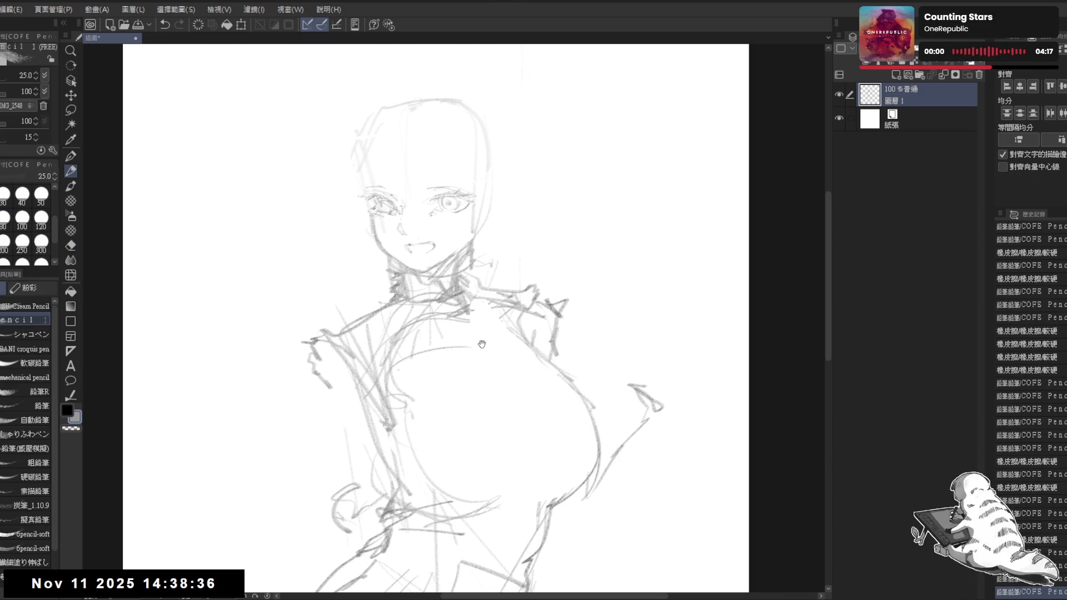
scroll(532, 165, "down", 2)
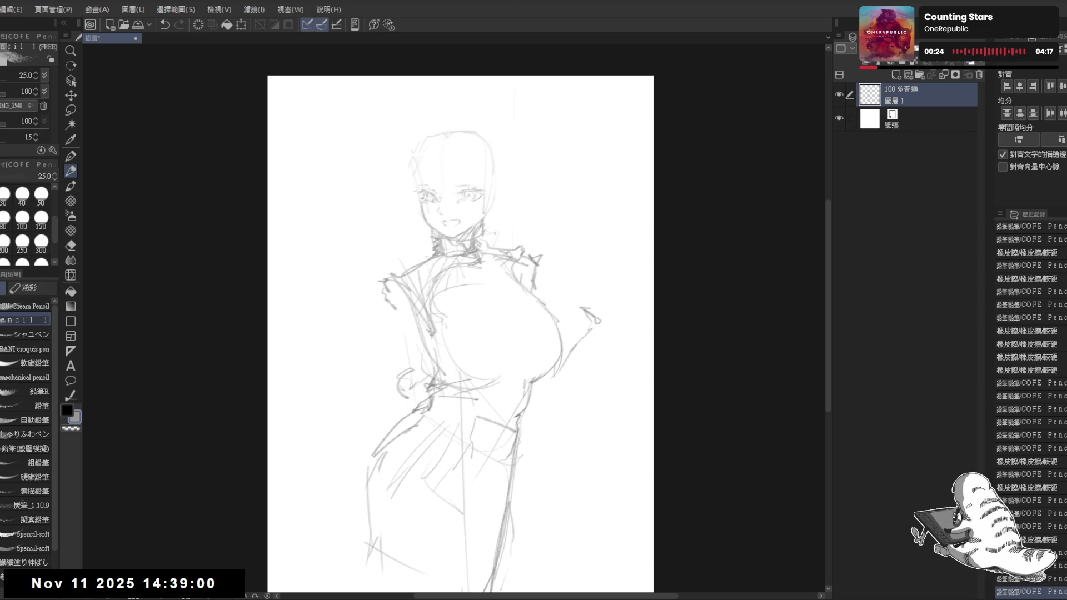
scroll(453, 166, "up", 3)
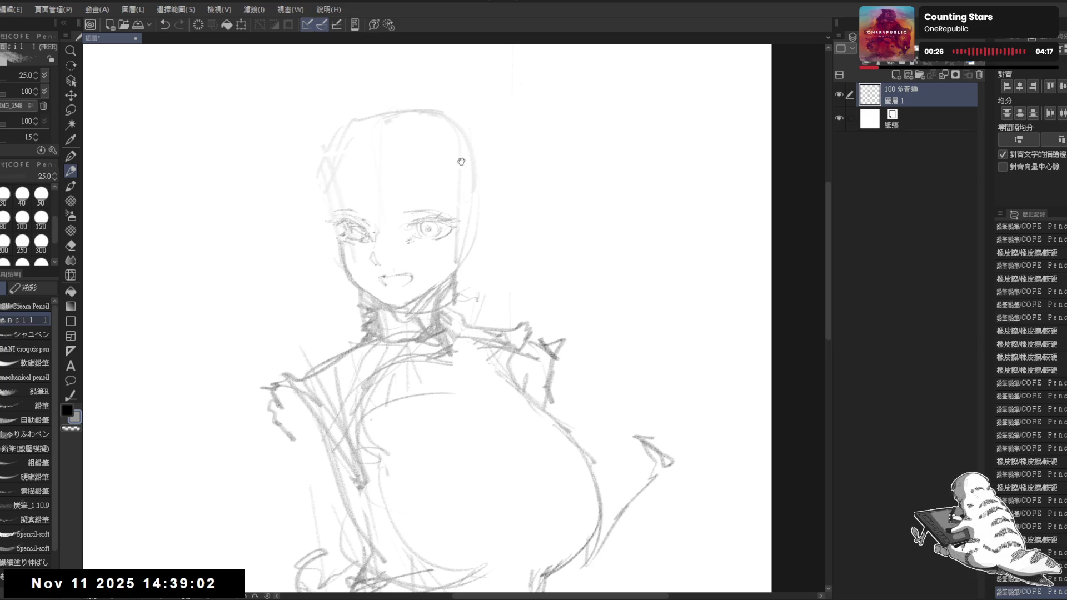
- Try a short stroke at the forehead, then remove it and check the face mirrored
left_click_drag(454, 166, 461, 176)
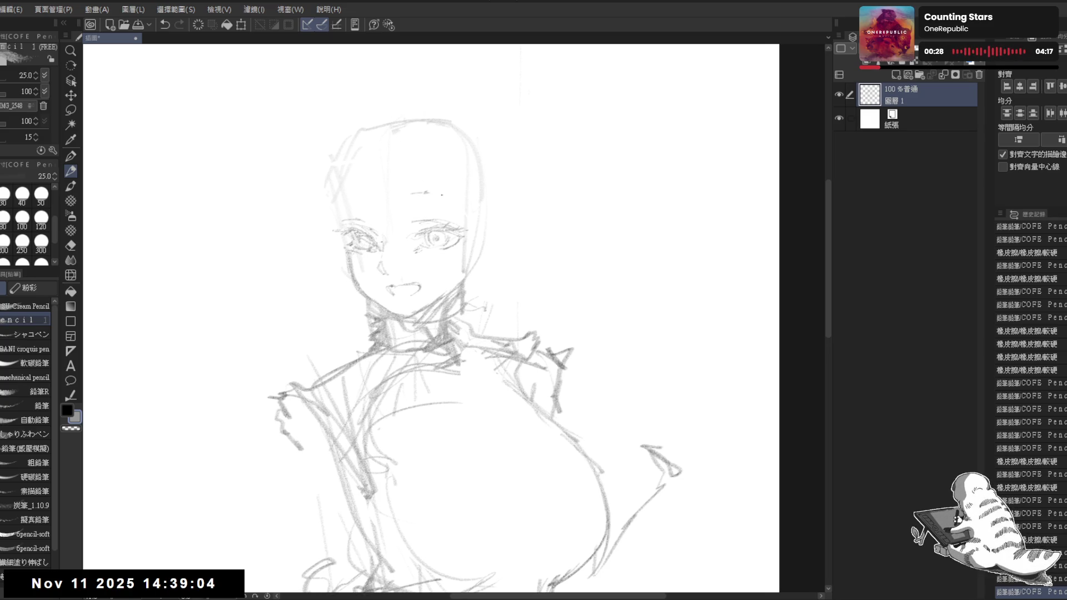
left_click_drag(411, 195, 453, 202)
key("e")
key("p")
key("e")
key("p")
key("ctrl+z")
key("ctrl+z")
key("h")
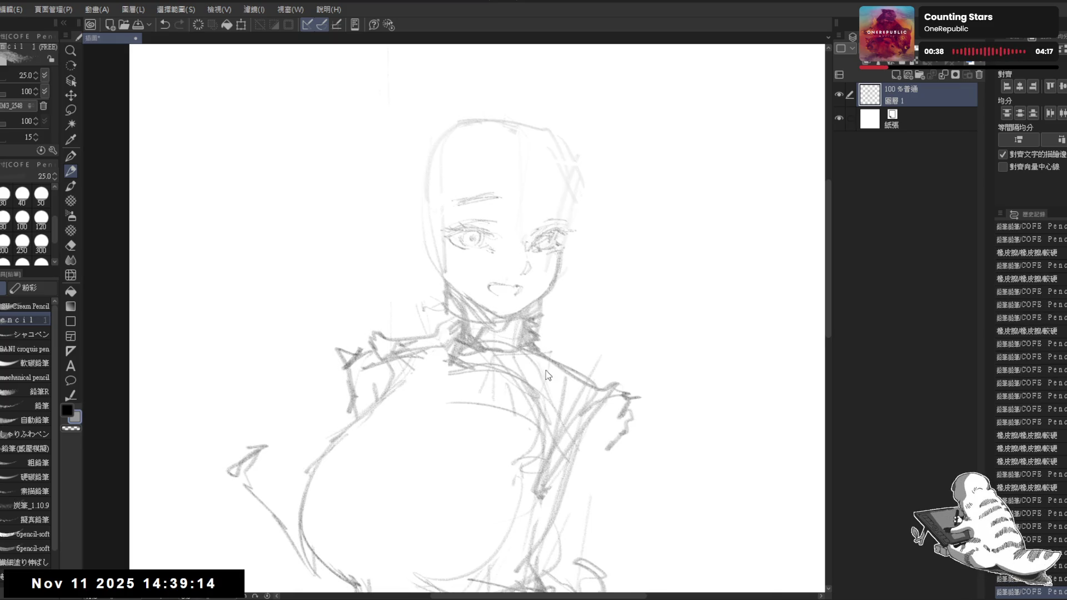
key("h")
- Add small strokes under the right eye, by the left eyebrow and at the mouth, with the eraser at 250
left_click_drag(449, 257, 457, 257)
key("asciicircum")
key("asciicircum")
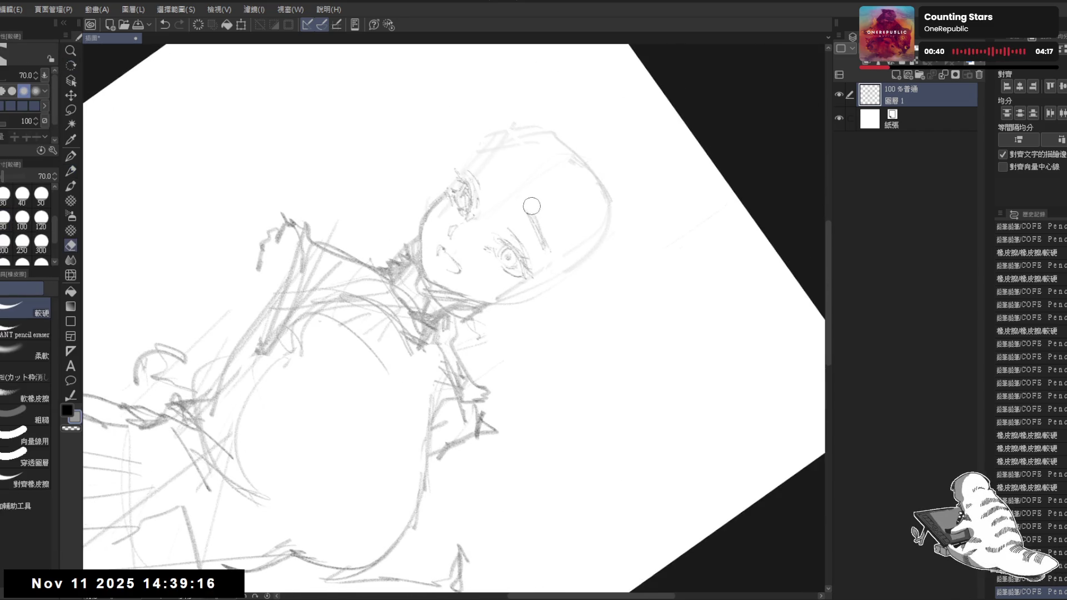
key("ctrl+at")
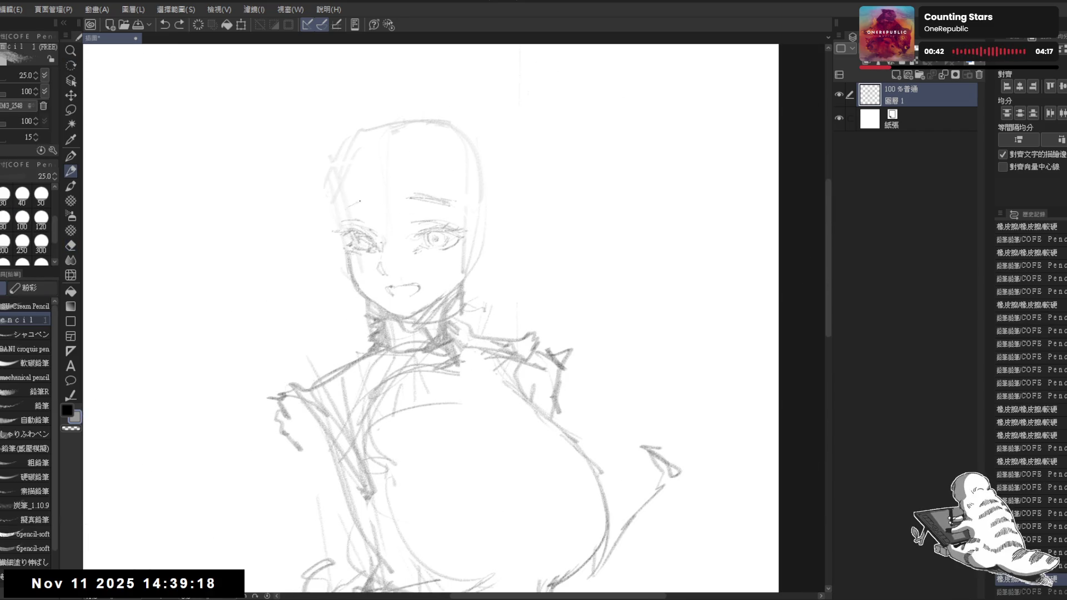
left_click_drag(350, 204, 362, 198)
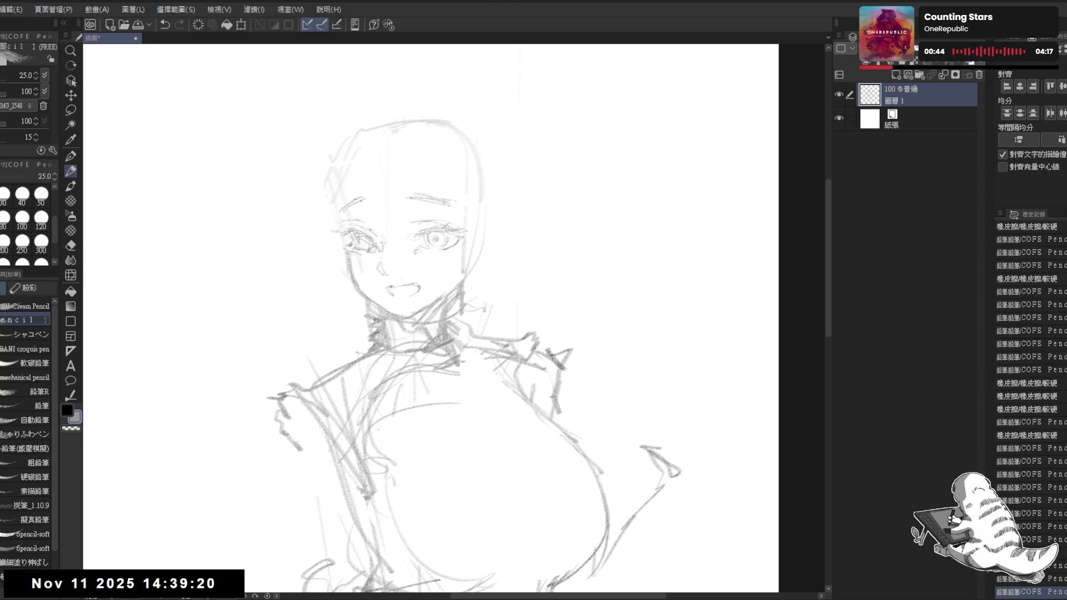
key("r")
left_click_drag(501, 214, 509, 217)
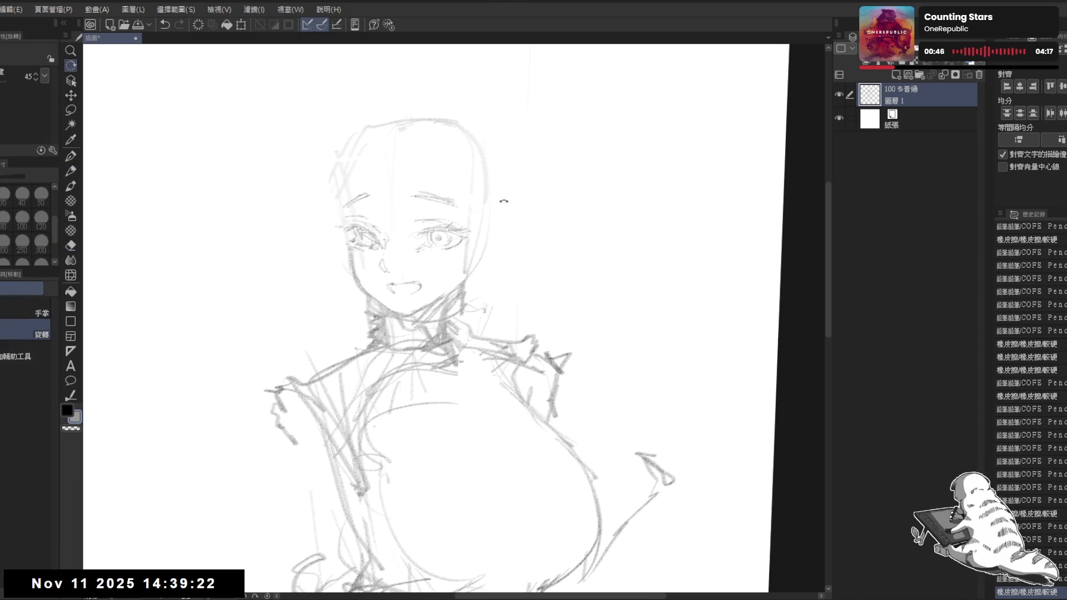
key("e")
key("bracketleft")
key("bracketleft")
key("bracketleft")
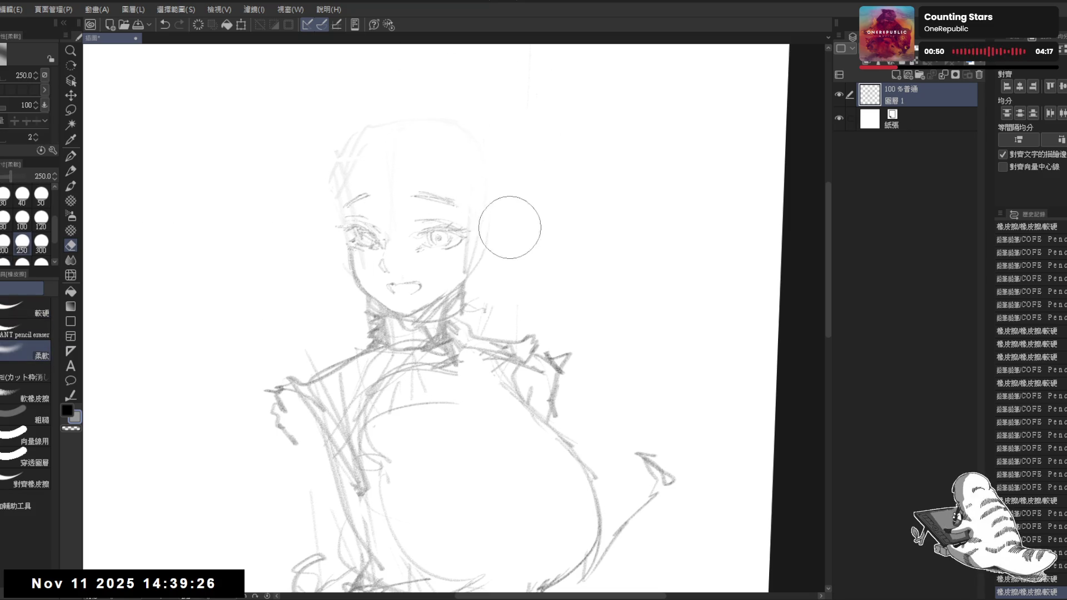
key("p")
left_click(412, 287)
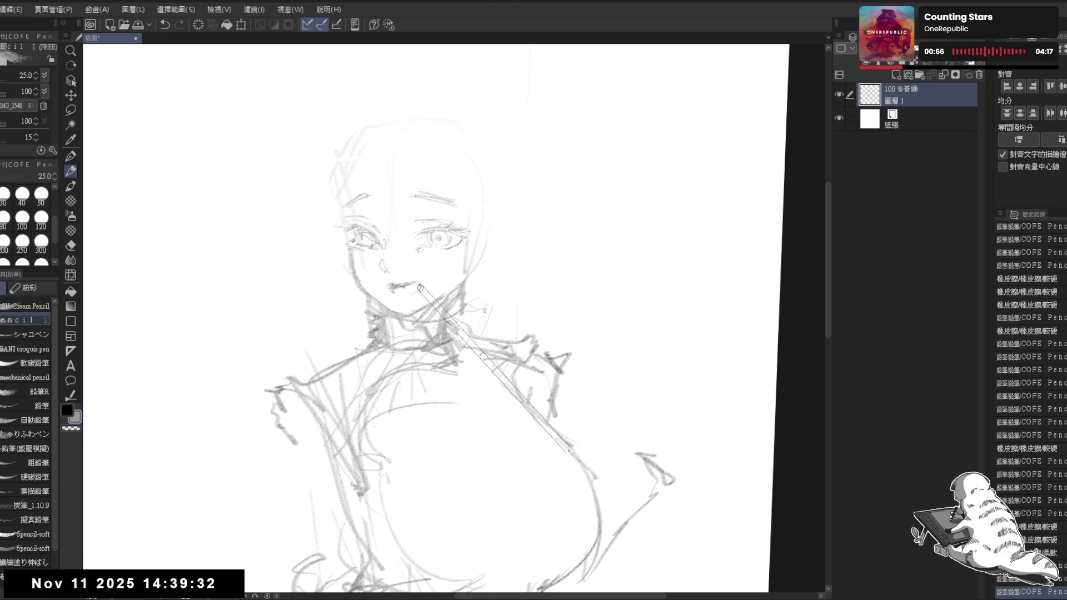
- Sketch hair strokes over the upper-left of the head, redoing a misplaced stroke
left_click_drag(504, 233, 477, 185)
scroll(441, 70, "down", 2)
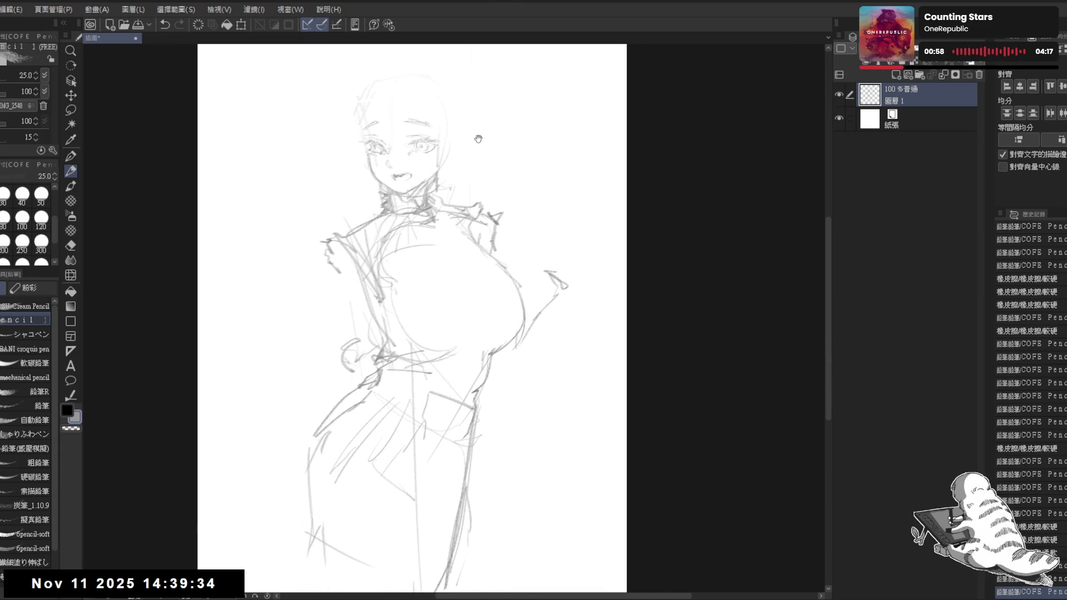
scroll(479, 138, "up", 2)
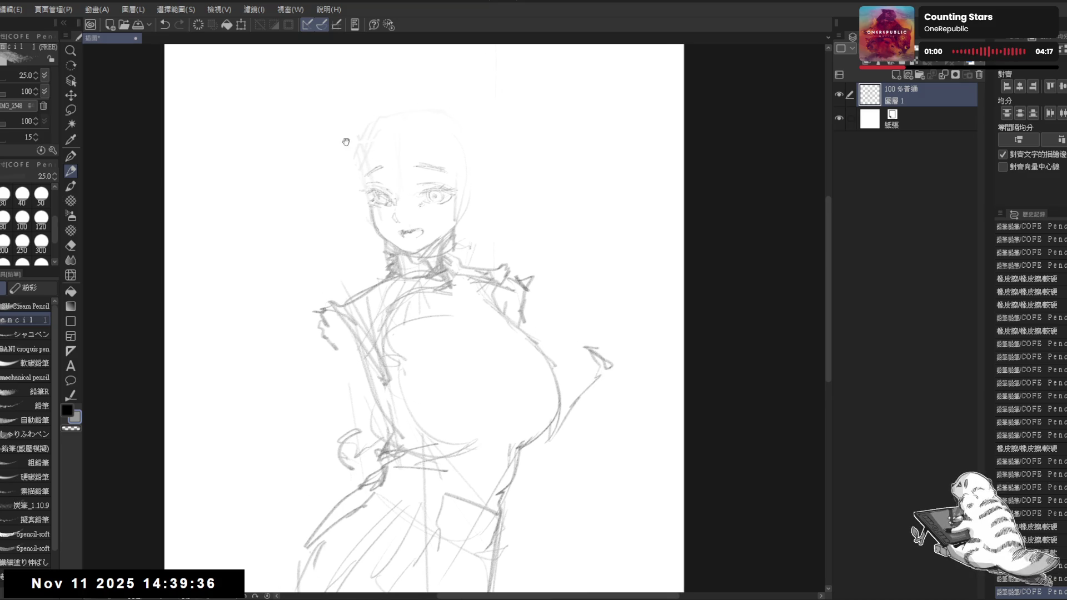
mouse_move(369, 172)
left_mouse_down()
mouse_move(357, 156)
mouse_move(372, 166)
mouse_move(362, 188)
mouse_move(389, 155)
mouse_move(425, 152)
mouse_move(368, 155)
left_mouse_up()
mouse_move(371, 139)
left_mouse_down()
mouse_move(365, 165)
mouse_move(395, 117)
mouse_move(367, 161)
left_mouse_up()
left_click_drag(374, 139, 369, 162)
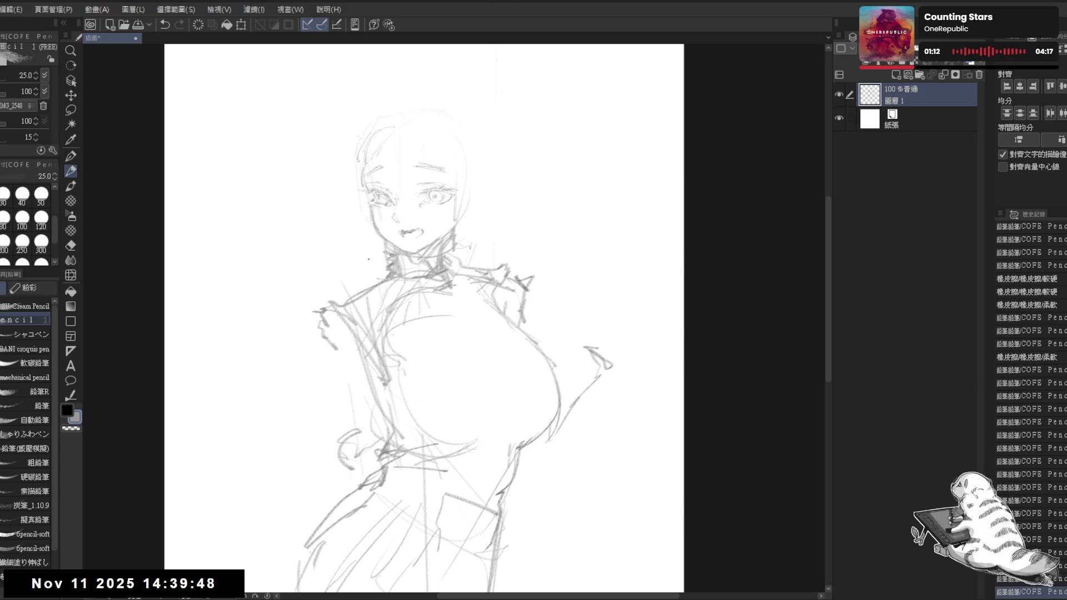
key("ctrl+z")
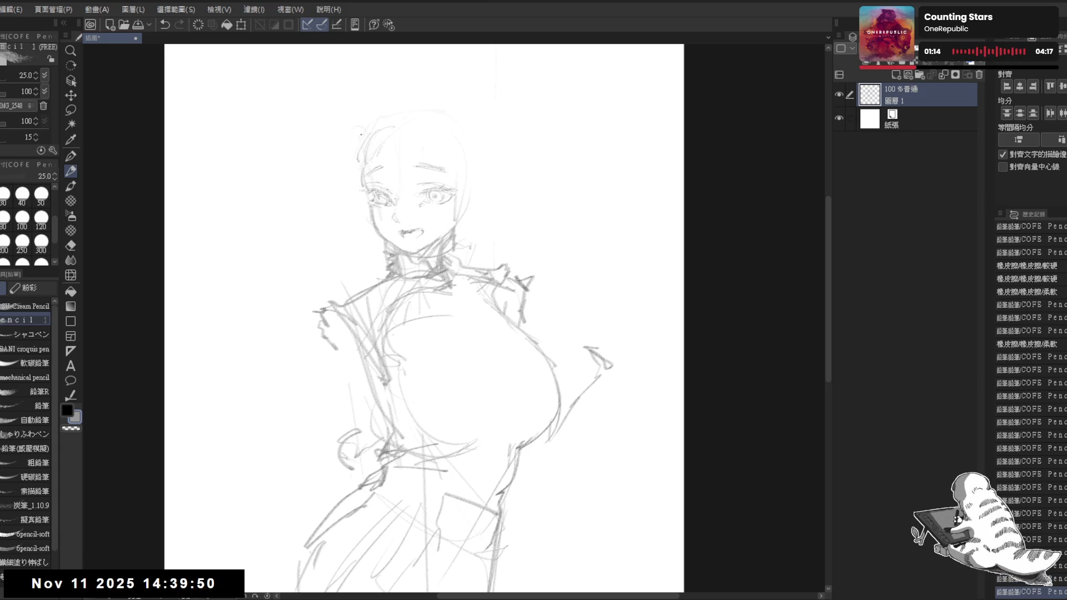
left_click_drag(375, 123, 361, 166)
left_click_drag(384, 120, 360, 170)
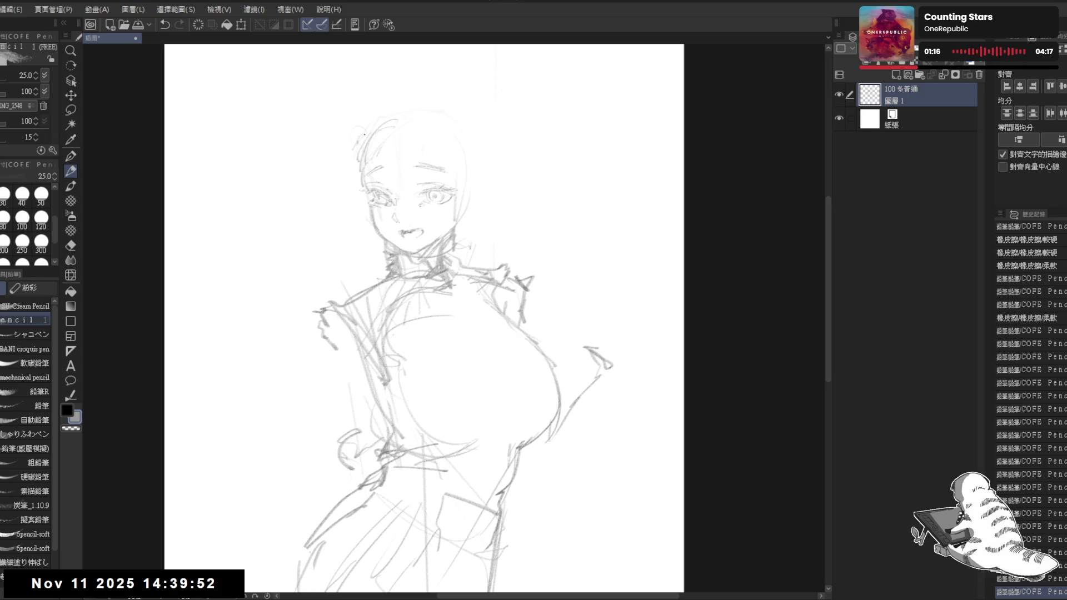
left_click_drag(376, 120, 373, 133)
- Draw hair strands along the left cheek, bangs across the face and strands on the right side
mouse_move(355, 185)
left_mouse_down()
mouse_move(337, 219)
mouse_move(348, 267)
mouse_move(345, 178)
mouse_move(366, 235)
left_mouse_up()
left_click_drag(373, 229, 367, 249)
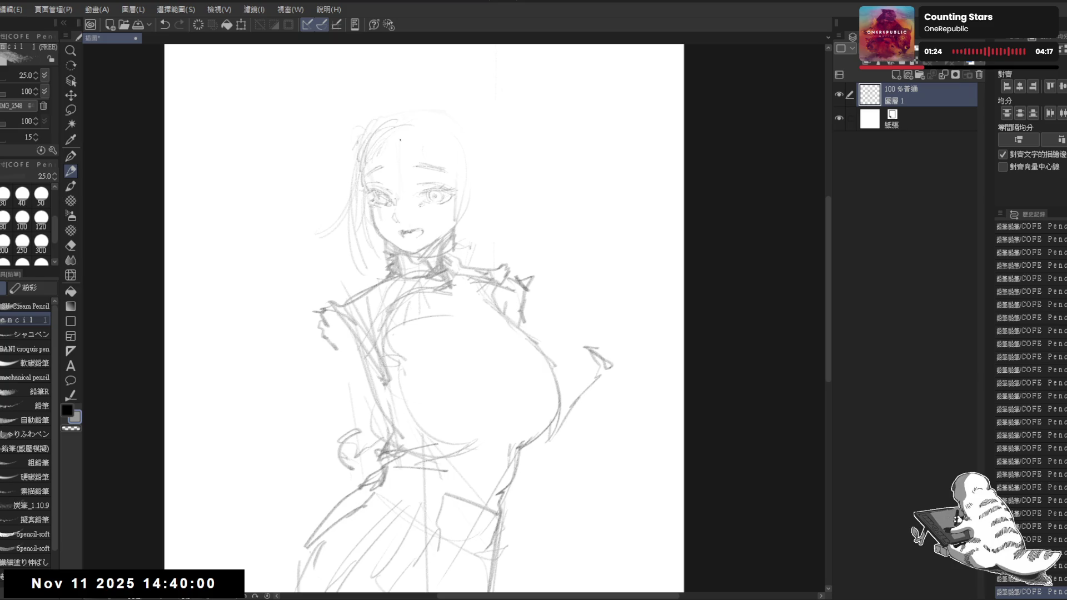
left_click_drag(404, 128, 402, 202)
left_click_drag(430, 139, 426, 181)
left_click_drag(427, 142, 416, 183)
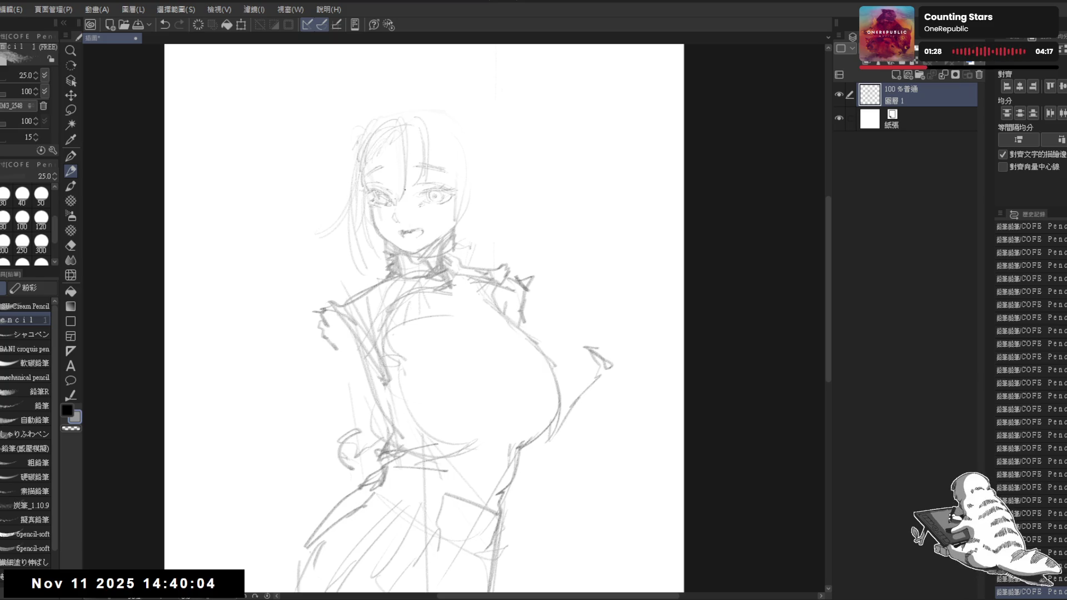
mouse_move(417, 146)
left_mouse_down()
mouse_move(406, 191)
mouse_move(393, 189)
mouse_move(434, 182)
mouse_move(424, 166)
left_mouse_up()
mouse_move(457, 135)
left_mouse_down()
mouse_move(462, 184)
mouse_move(448, 193)
left_mouse_up()
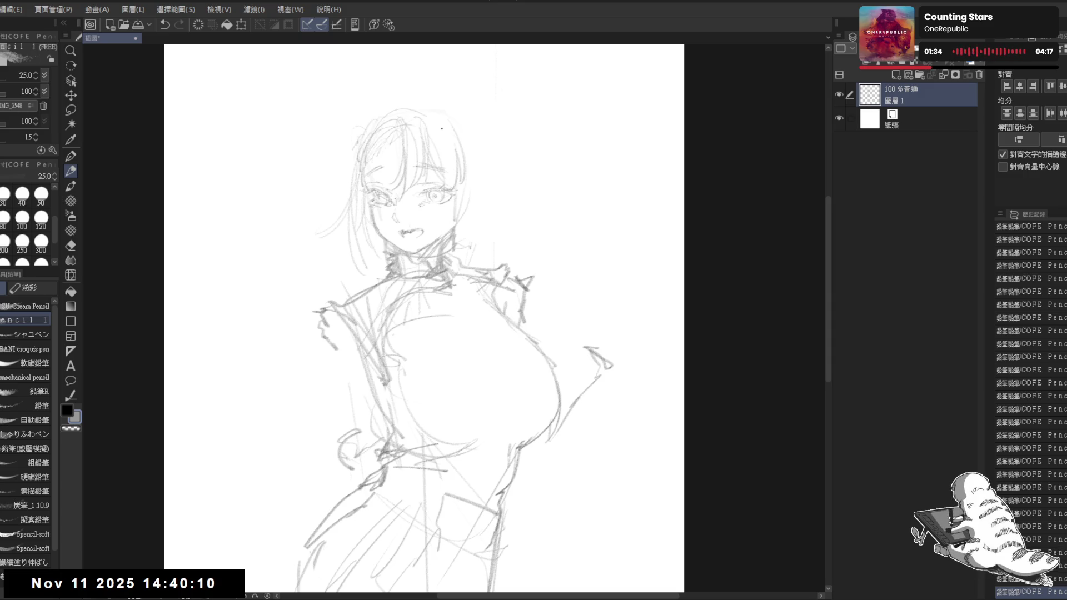
left_click_drag(460, 133, 451, 143)
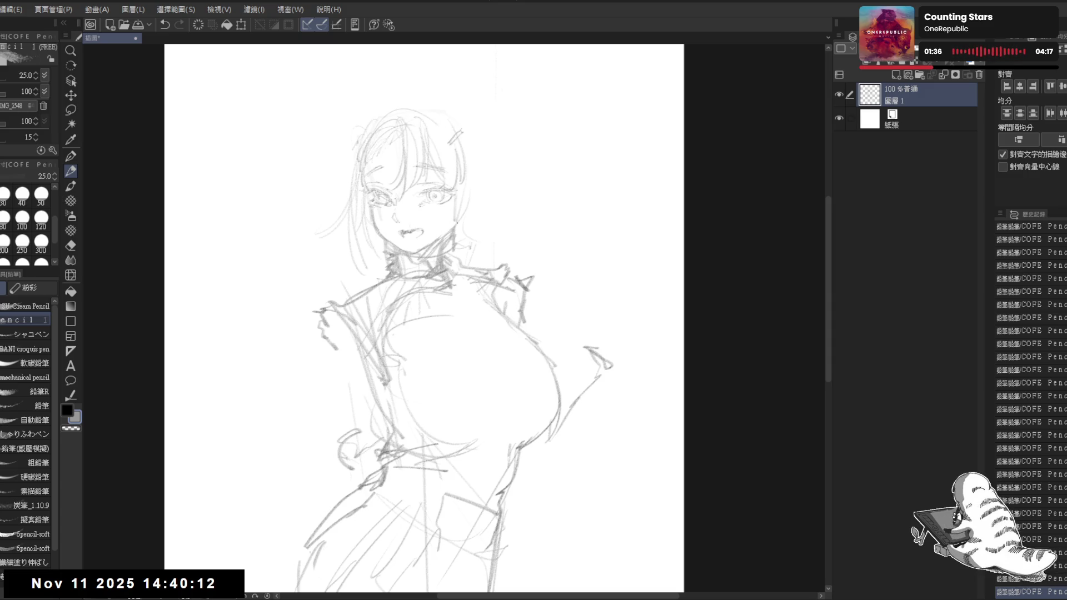
- Add faint guide lines down the centre of the chest
mouse_move(458, 226)
left_mouse_down()
mouse_move(459, 288)
mouse_move(435, 343)
left_mouse_up()
left_click_drag(465, 188, 477, 311)
mouse_move(475, 253)
left_mouse_down()
mouse_move(473, 286)
mouse_move(441, 346)
left_mouse_up()
mouse_move(452, 297)
left_mouse_down()
mouse_move(444, 333)
mouse_move(478, 354)
left_mouse_up()
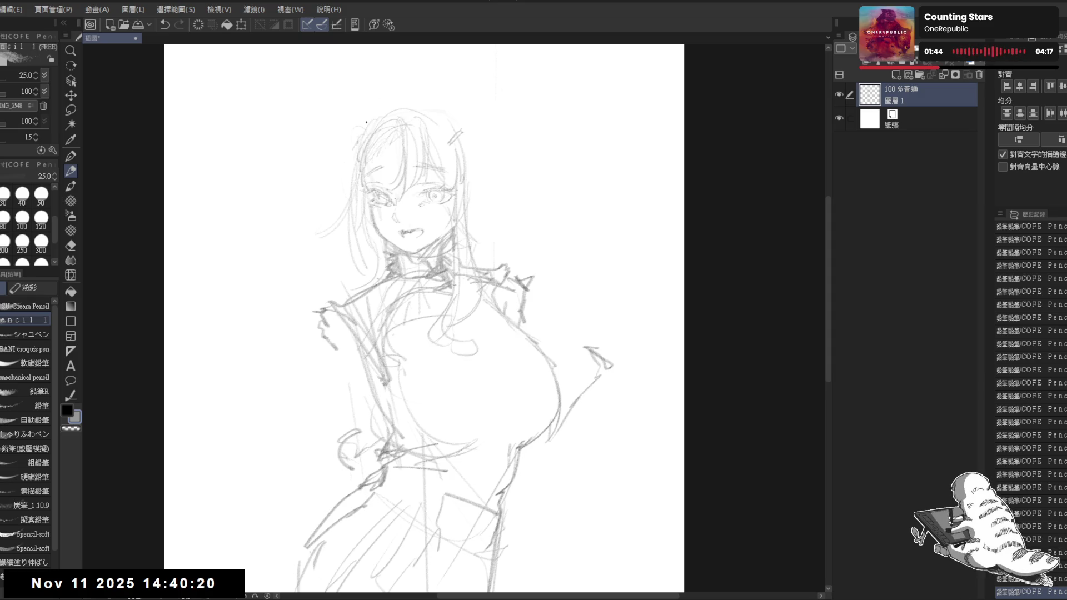
key("e")
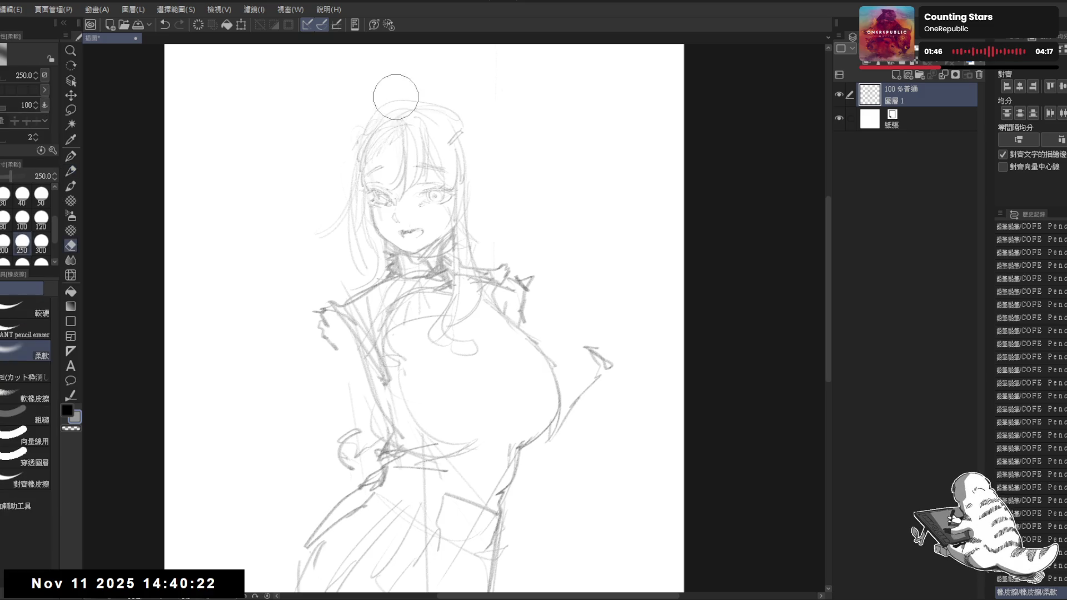
key("p")
left_click_drag(470, 128, 432, 139)
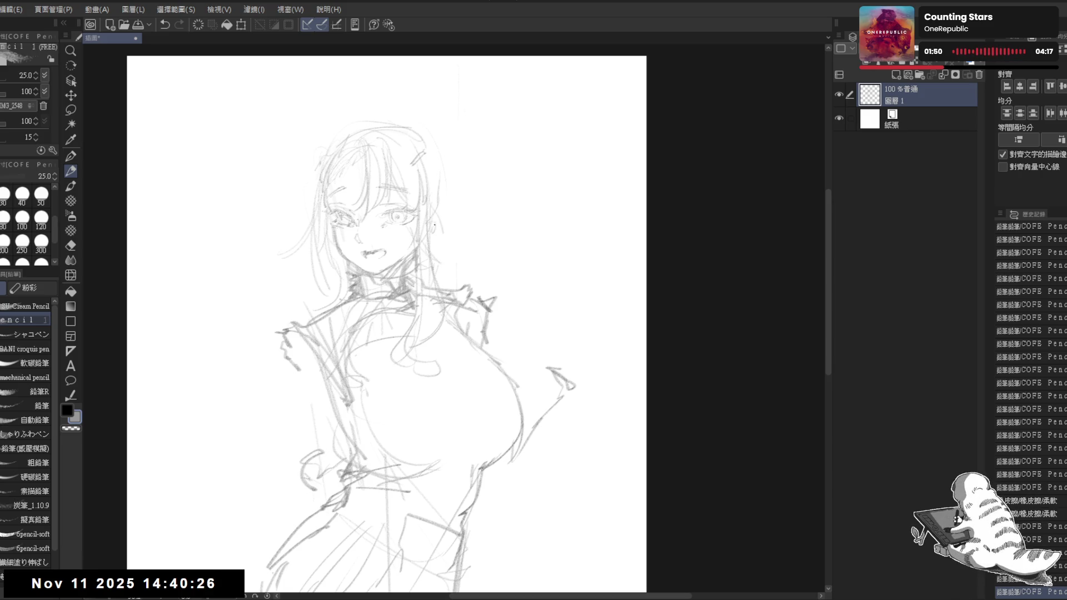
- Sketch the top of the headdress and the hair bun beside it, erasing stray lines on the bun
mouse_move(358, 123)
left_mouse_down()
mouse_move(396, 125)
mouse_move(431, 153)
mouse_move(439, 199)
mouse_move(433, 186)
left_mouse_up()
mouse_move(340, 135)
left_mouse_down()
mouse_move(357, 126)
mouse_move(361, 103)
mouse_move(399, 113)
mouse_move(364, 111)
mouse_move(332, 130)
left_mouse_up()
key("e")
key("p")
mouse_move(404, 114)
left_mouse_down()
mouse_move(394, 104)
mouse_move(429, 129)
left_mouse_up()
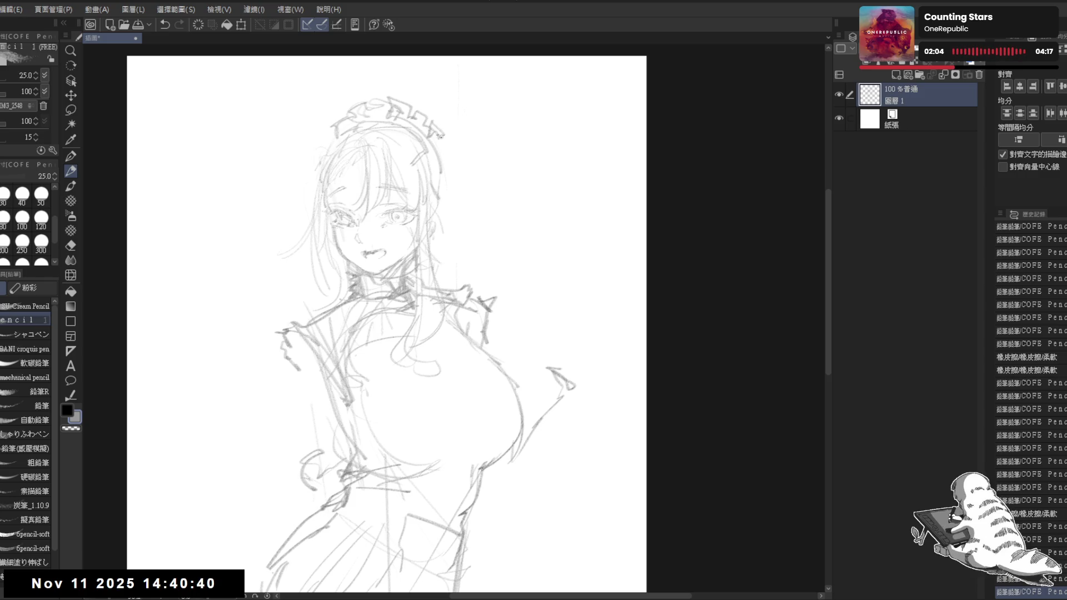
key("e")
mouse_move(440, 138)
left_mouse_down()
mouse_move(433, 127)
mouse_move(448, 138)
mouse_move(447, 156)
left_mouse_up()
key("p")
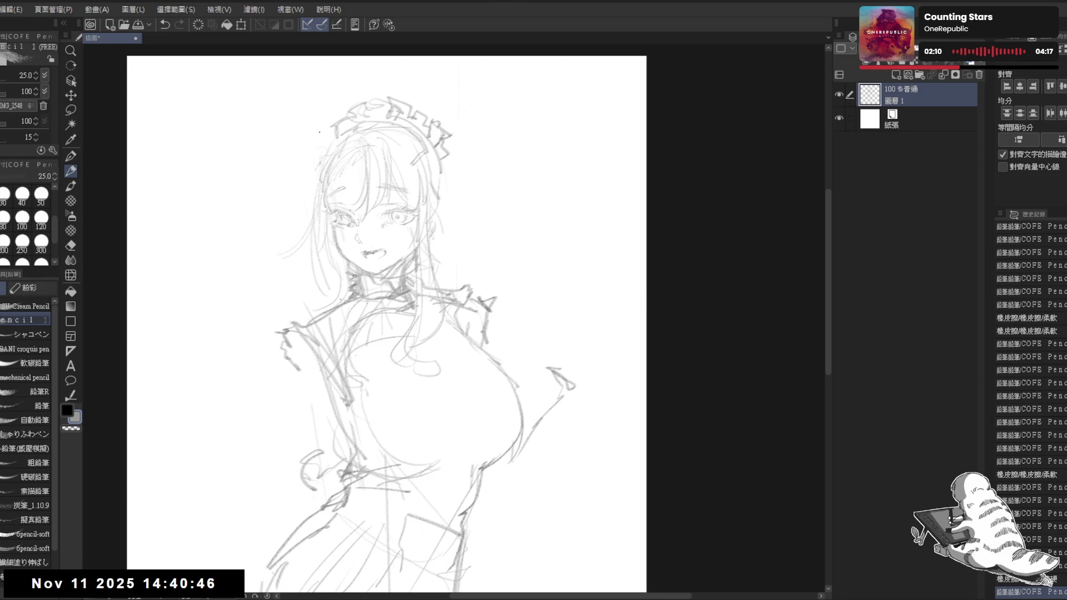
- Add strokes to the bun and the right side of the hair
left_click_drag(326, 139, 327, 149)
mouse_move(443, 147)
left_mouse_down()
mouse_move(434, 193)
mouse_move(450, 163)
mouse_move(435, 210)
left_mouse_up()
scroll(386, 322, "down", 1)
key("e")
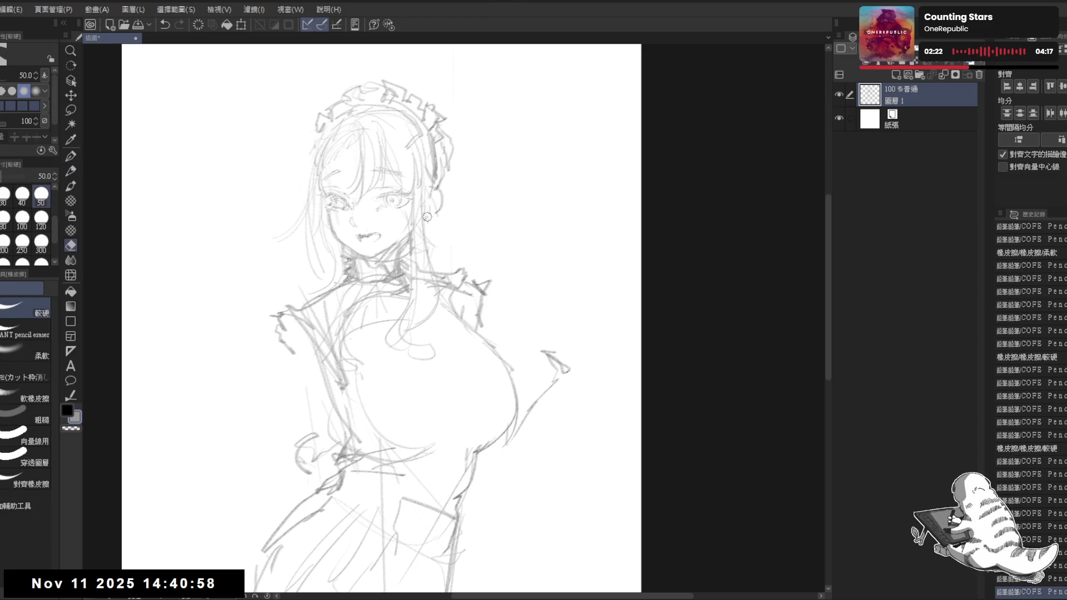
key("p")
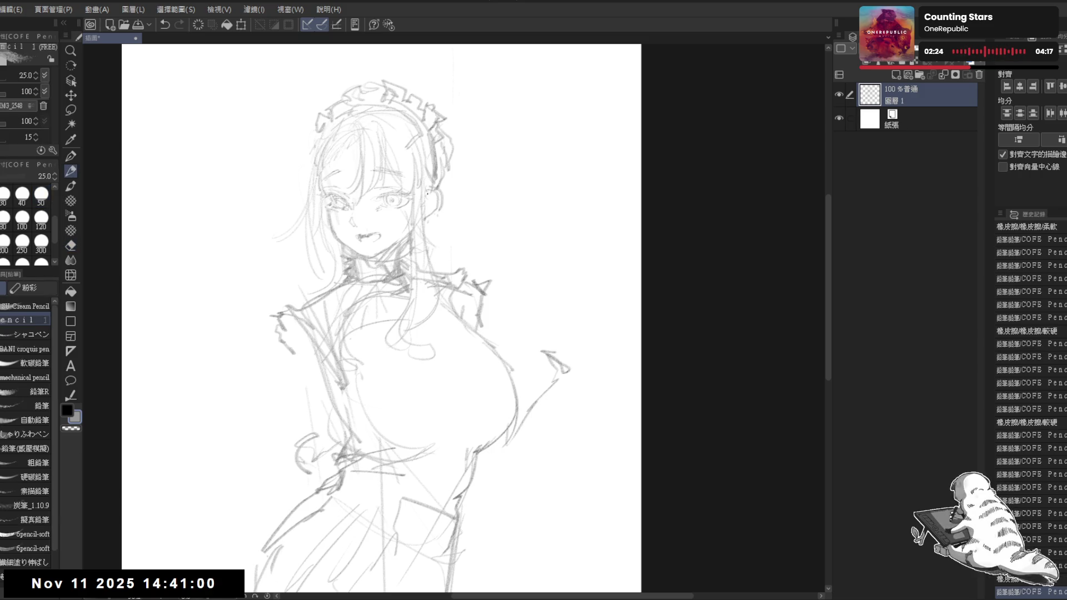
left_click_drag(430, 215, 433, 208)
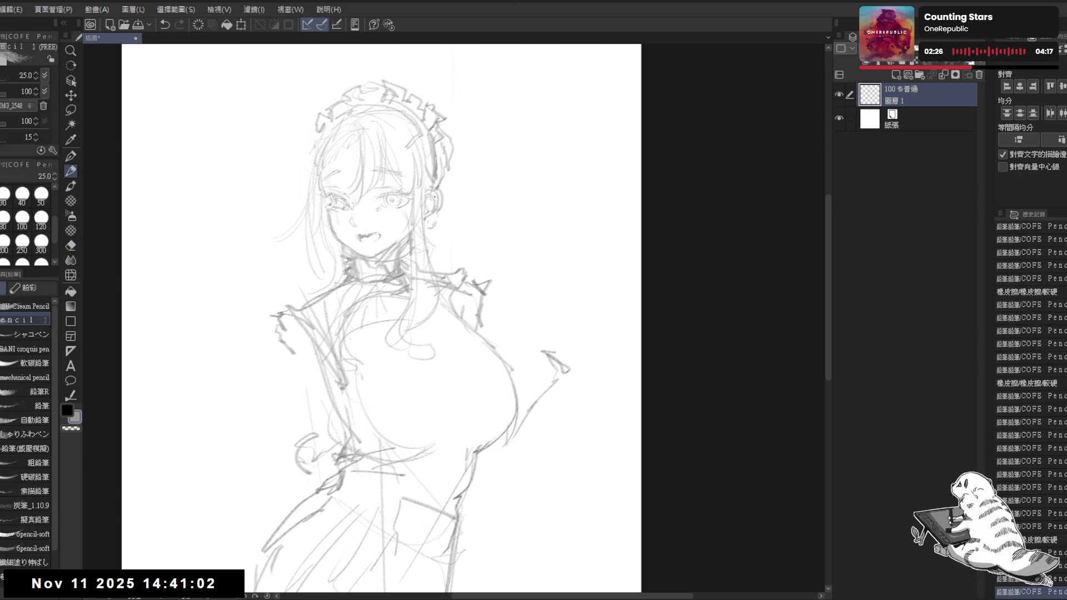
- Draw curls and short strokes around the hair bow, and erase stray strokes near the neck
mouse_move(454, 111)
left_mouse_down()
mouse_move(463, 150)
mouse_move(477, 146)
mouse_move(468, 129)
mouse_move(451, 174)
left_mouse_up()
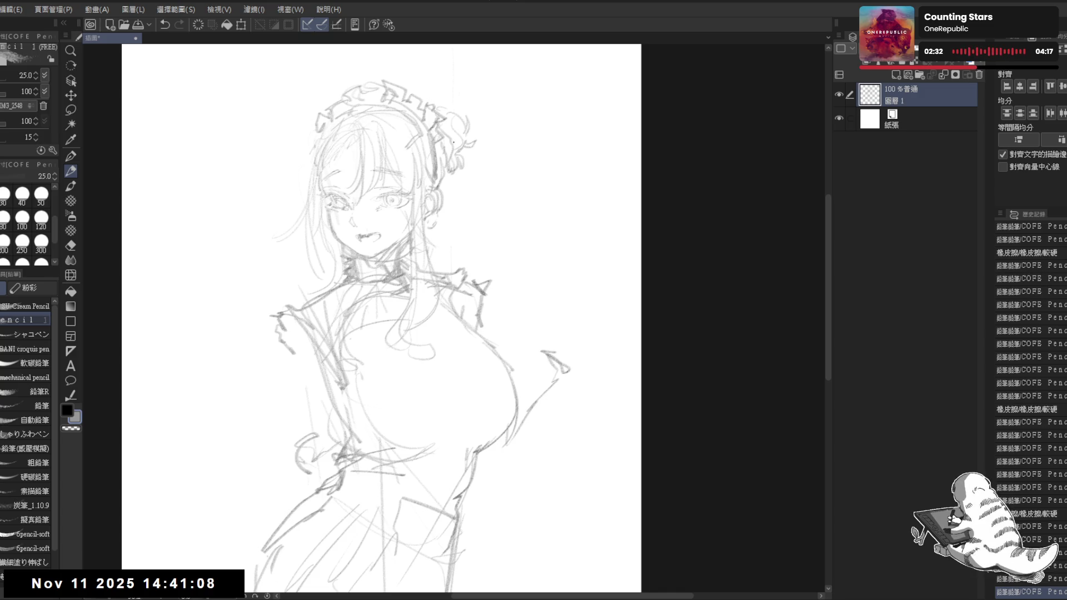
mouse_move(461, 120)
left_mouse_down()
mouse_move(460, 136)
mouse_move(462, 119)
left_mouse_up()
left_click_drag(451, 121, 464, 142)
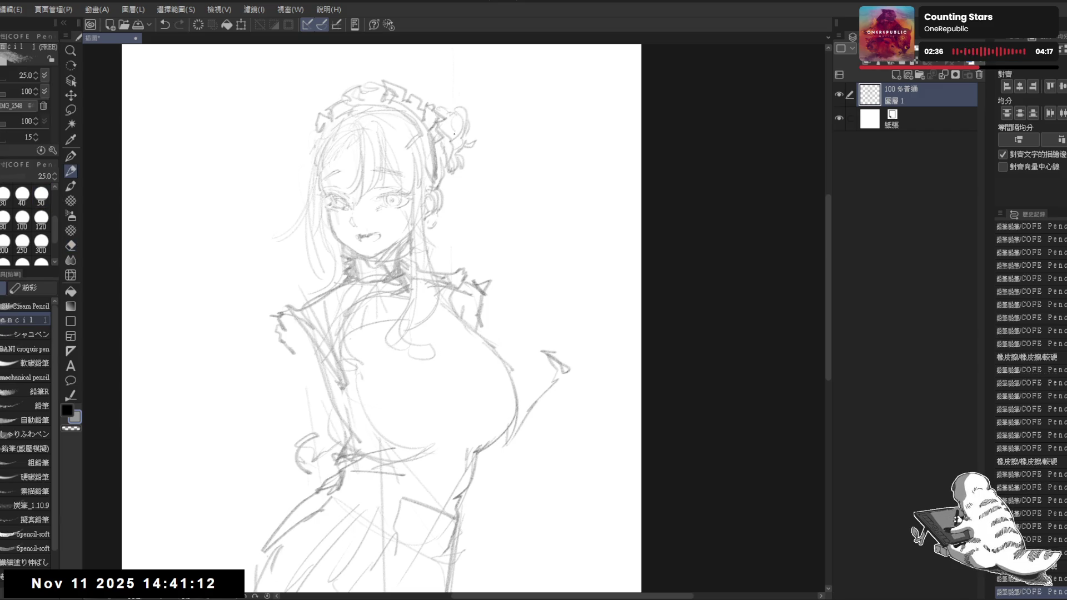
mouse_move(447, 105)
left_mouse_down()
mouse_move(461, 133)
mouse_move(455, 178)
left_mouse_up()
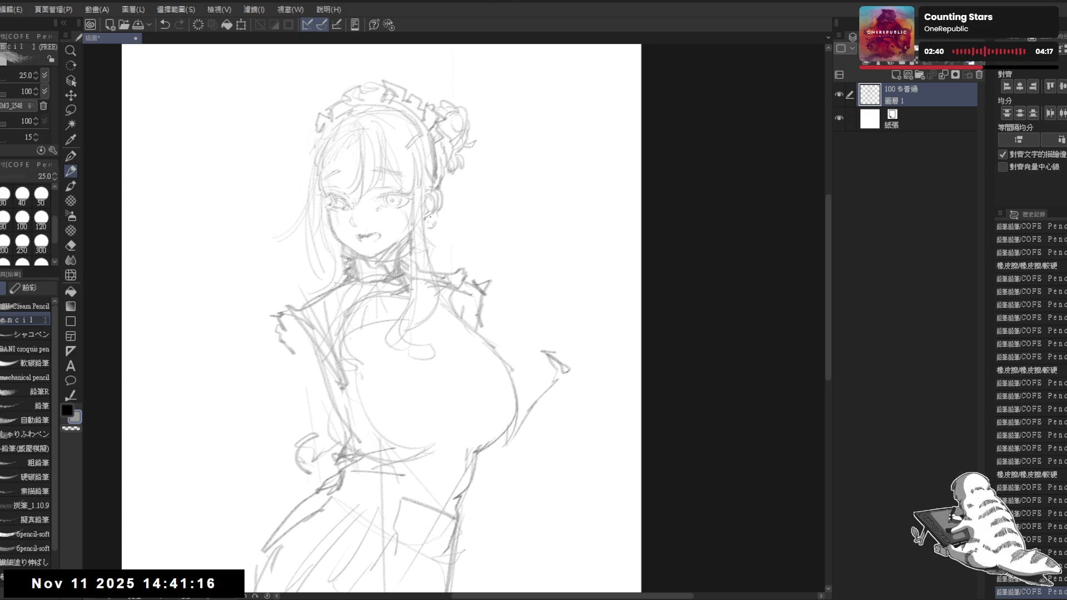
key("e")
mouse_move(337, 251)
left_mouse_down()
mouse_move(350, 278)
mouse_move(409, 253)
mouse_move(381, 241)
mouse_move(393, 239)
left_mouse_up()
key("p")
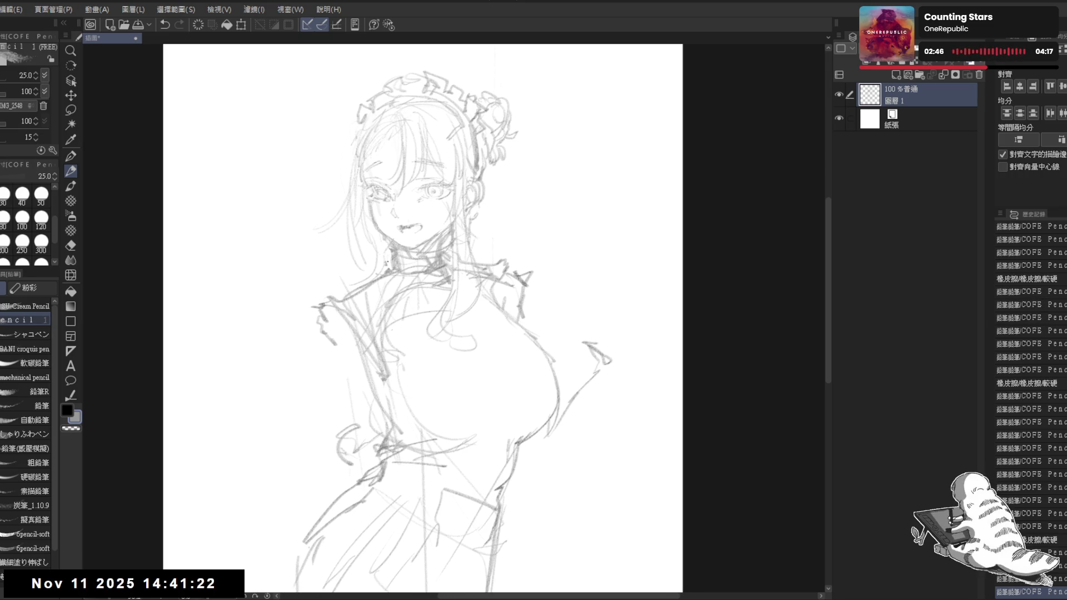
- Redraw the left shoulder line from the neck, erasing old strokes near the shoulder
mouse_move(396, 440)
left_mouse_down()
mouse_move(387, 432)
mouse_move(383, 444)
left_mouse_up()
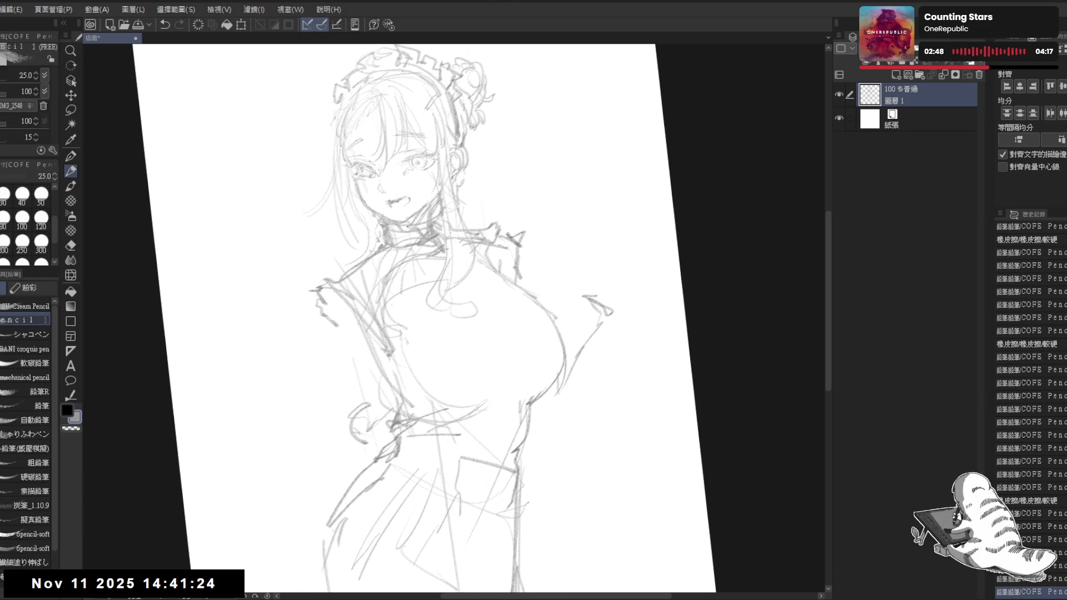
left_click_drag(382, 241, 320, 289)
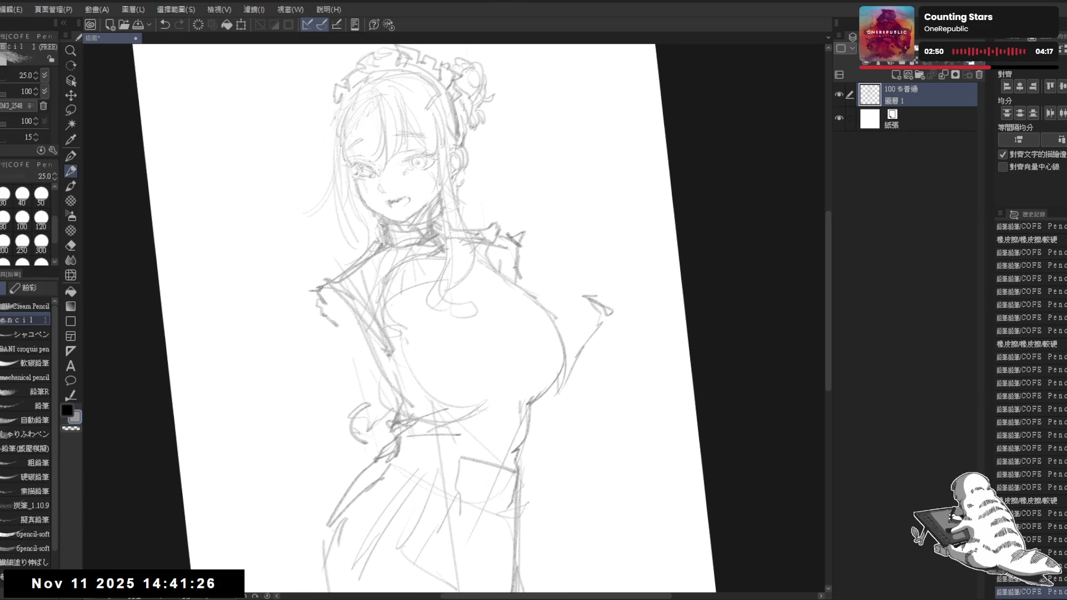
key("e")
mouse_move(505, 244)
left_mouse_down()
mouse_move(472, 231)
mouse_move(430, 189)
left_mouse_up()
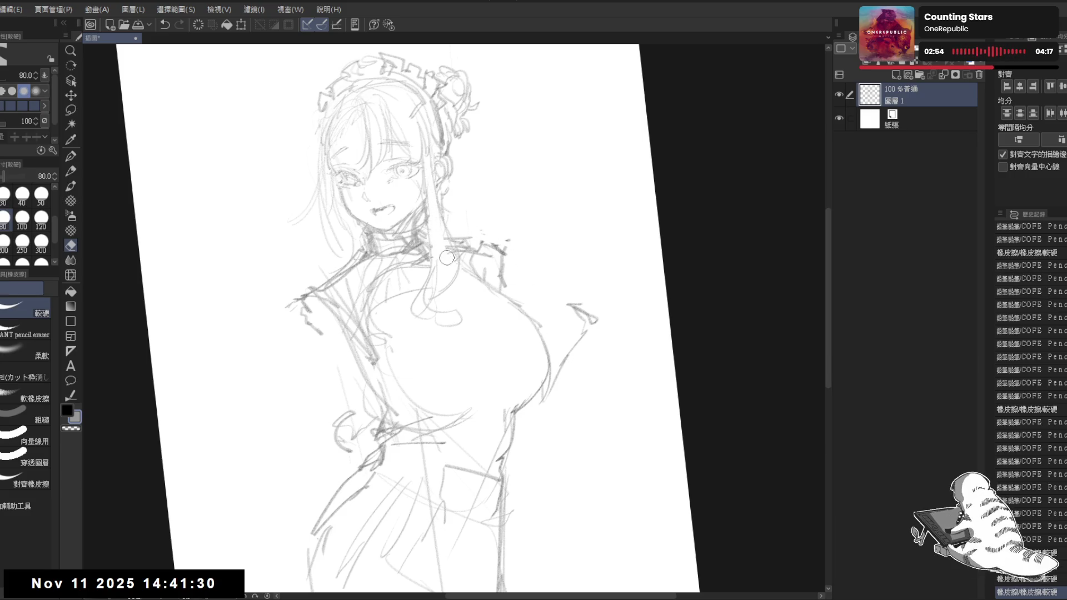
key("p")
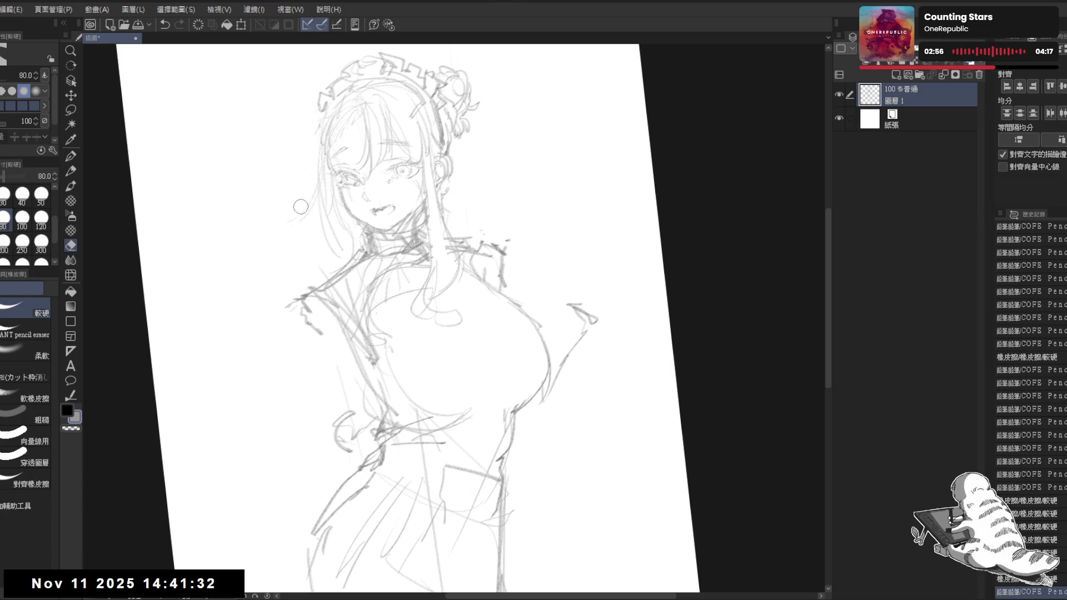
- Erase the open mouth and stray marks on the sketch, then add a small closed mouth mark
mouse_move(345, 166)
left_mouse_down()
mouse_move(327, 218)
mouse_move(272, 234)
left_mouse_up()
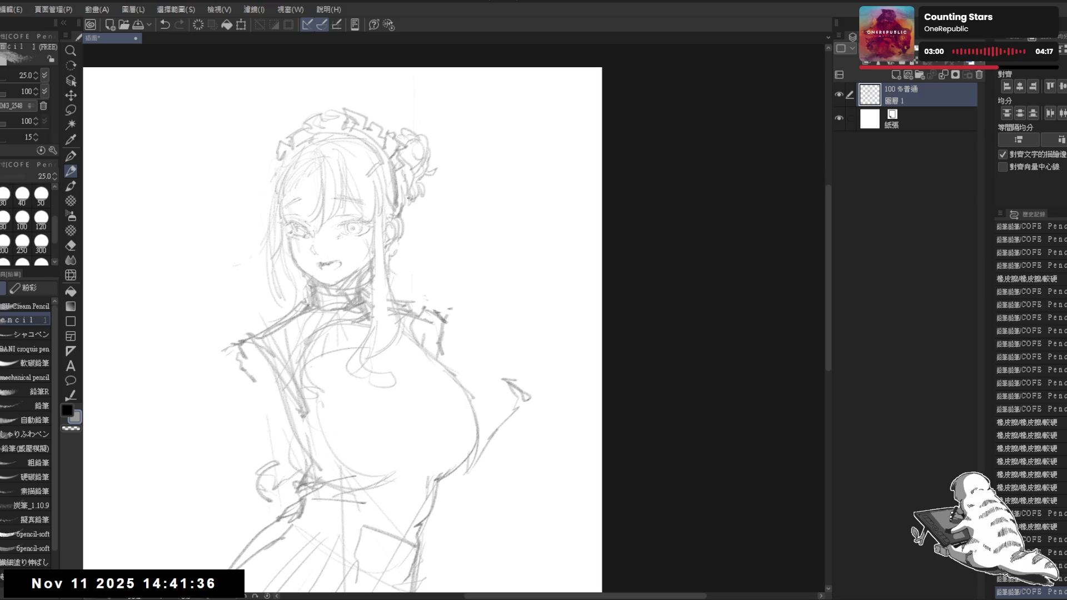
mouse_move(412, 235)
left_mouse_down()
mouse_move(402, 212)
mouse_move(435, 241)
left_mouse_up()
scroll(402, 211, "down", 2)
scroll(410, 234, "up", 2)
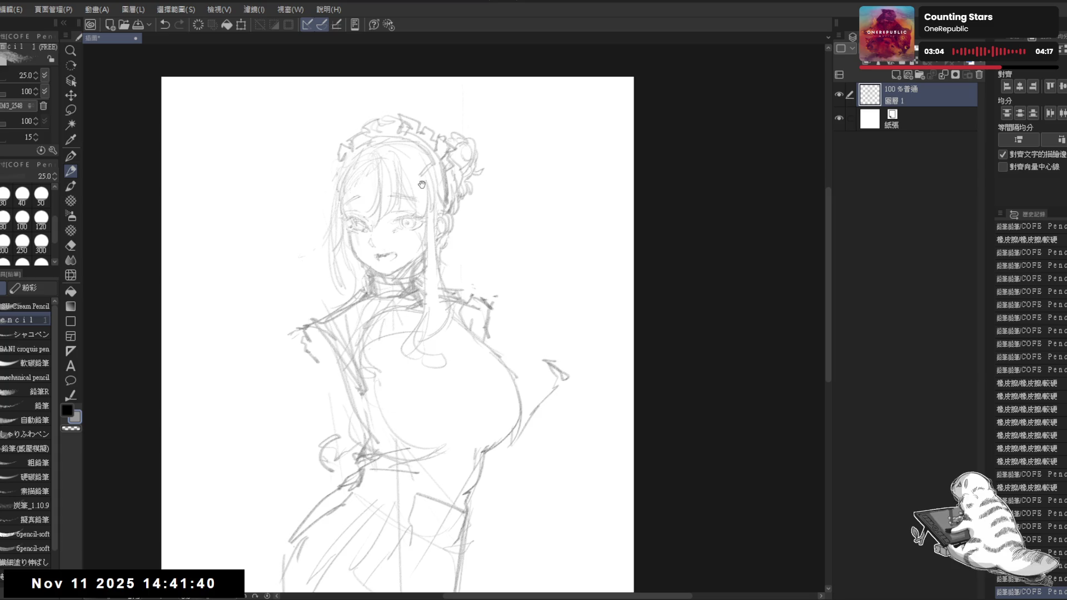
key("e")
mouse_move(377, 261)
left_mouse_down()
mouse_move(385, 249)
mouse_move(382, 260)
left_mouse_up()
key("p")
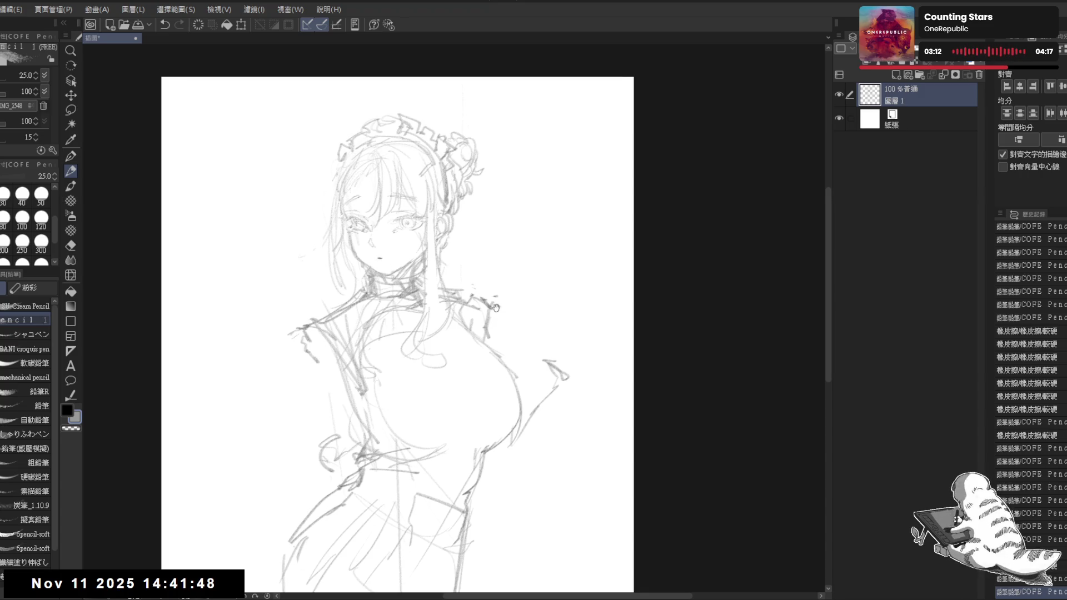
scroll(397, 334, "down", 1)
key("e")
left_click_drag(462, 334, 446, 345)
key("p")
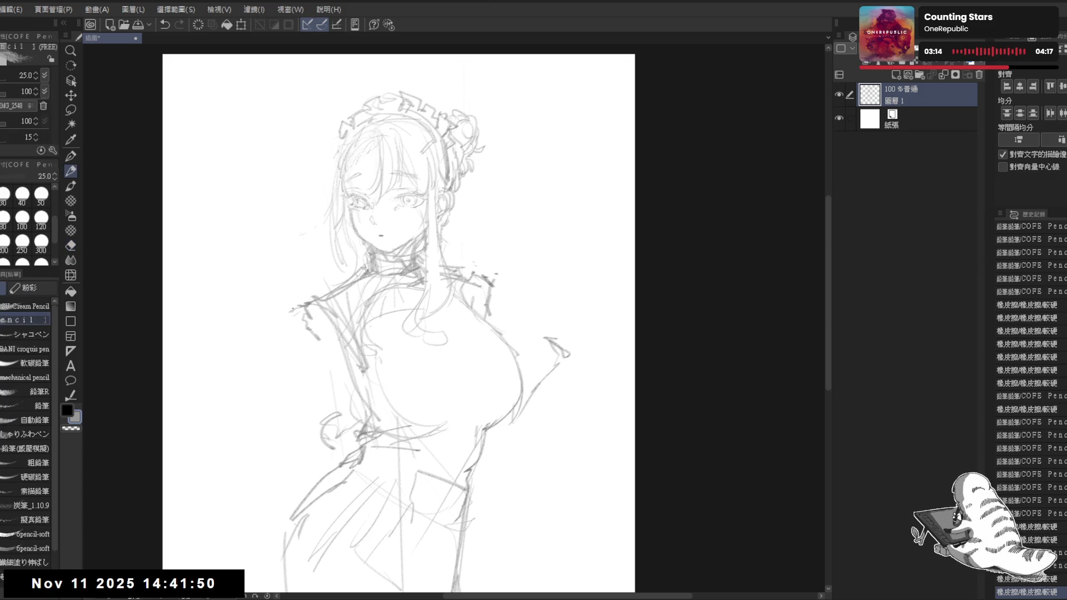
left_click(377, 508)
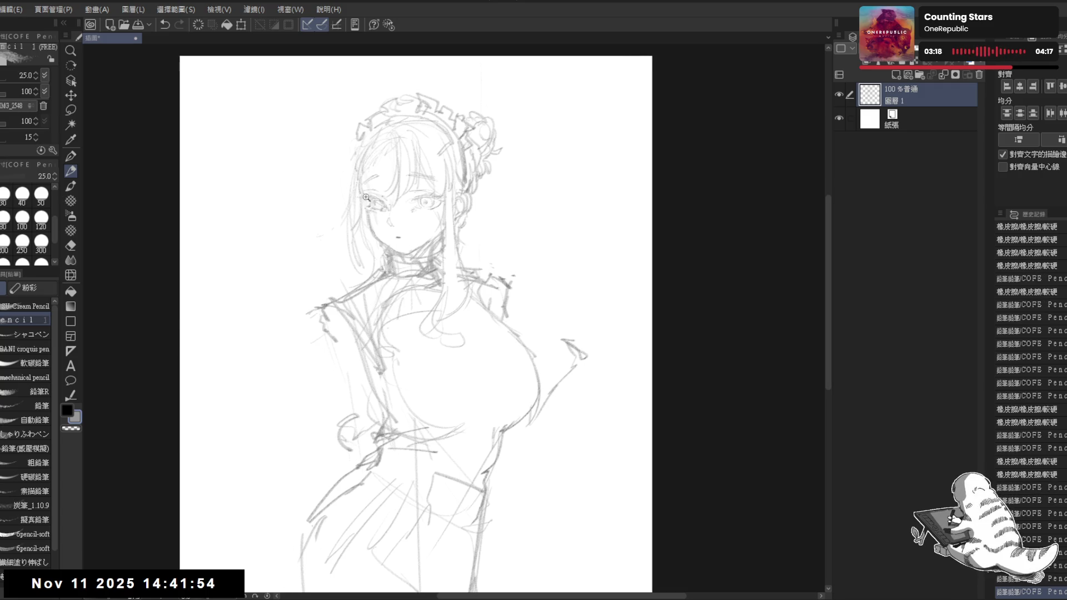
- Start redrawing the bangs with a stroke across the hair above the eyes
scroll(386, 180, "up", 2)
key("e")
left_click(387, 180)
key("p")
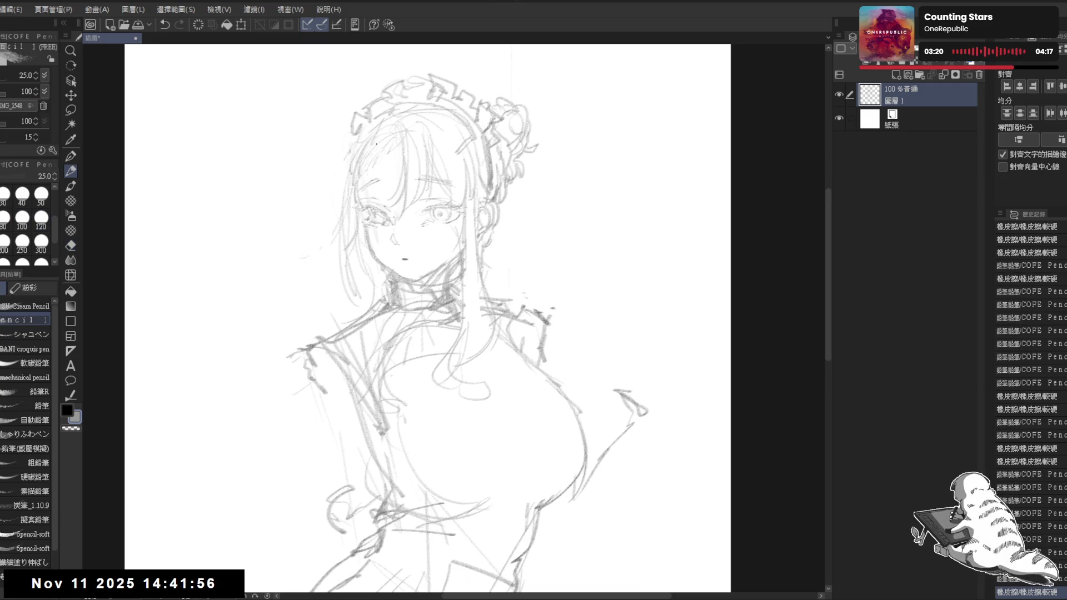
key("e")
key("p")
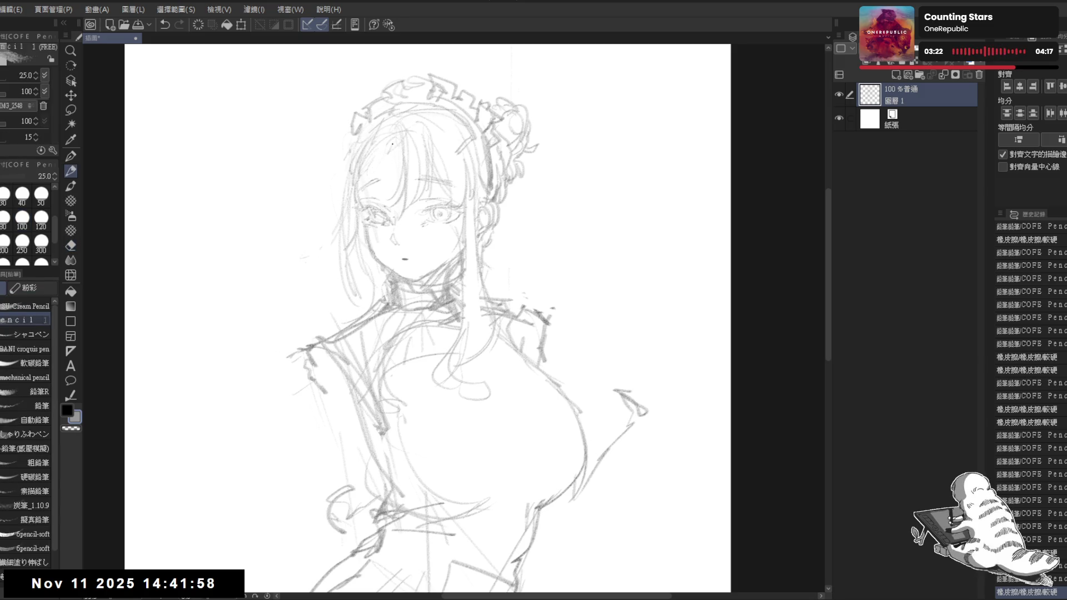
mouse_move(384, 142)
left_mouse_down()
mouse_move(384, 179)
mouse_move(398, 197)
mouse_move(467, 205)
left_mouse_up()
- Add more bang strokes near the hair clip, cleaning with the eraser, then zoom out
key("e")
key("p")
key("e")
key("p")
left_click_drag(428, 131, 463, 160)
key("e")
key("p")
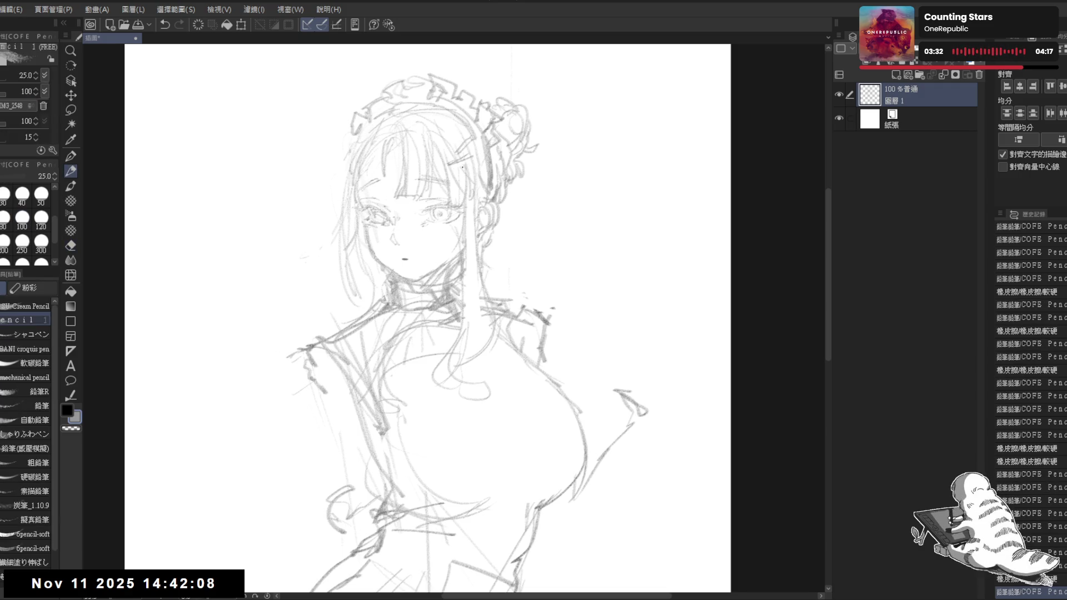
scroll(428, 317, "down", 1)
scroll(428, 317, "down", 2)
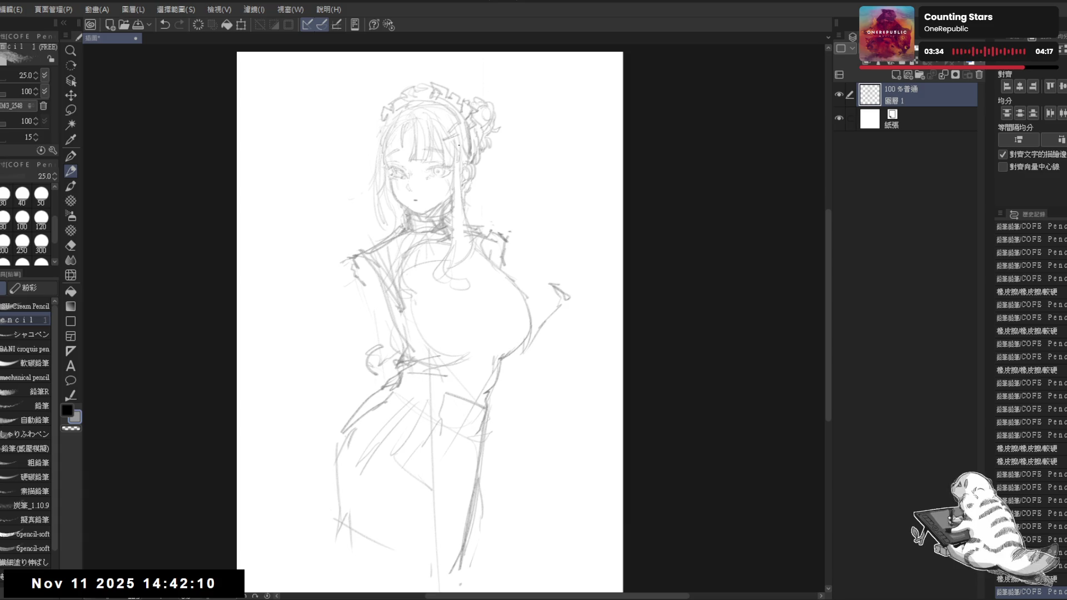
scroll(459, 89, "up", 2)
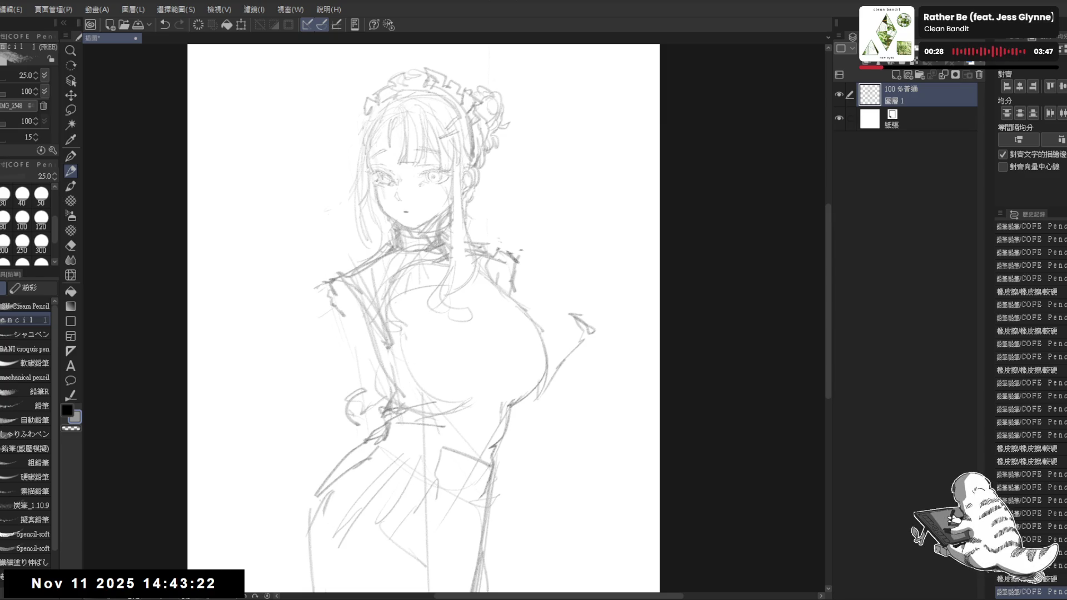
- Shift the view up slightly over the girl's left arm and side
left_click_drag(340, 265, 327, 243)
- Erase stray lines around the shoulders and beside the neck, with the eraser enlarged to 150
key("e")
mouse_move(316, 313)
left_mouse_down()
mouse_move(307, 293)
mouse_move(318, 318)
mouse_move(353, 250)
mouse_move(350, 232)
left_mouse_up()
key("bracketright")
key("p")
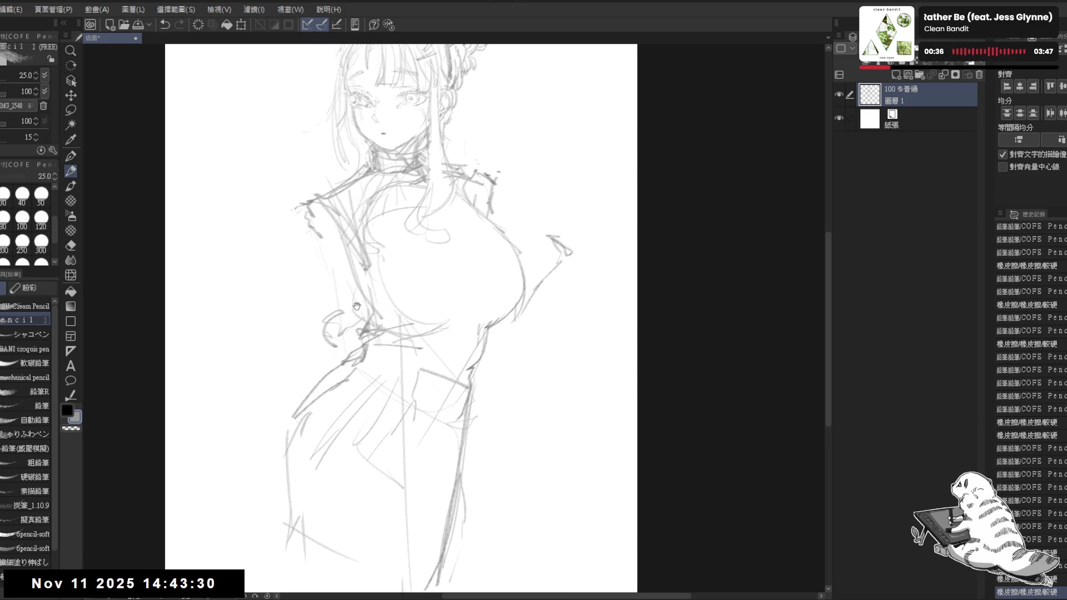
key("e")
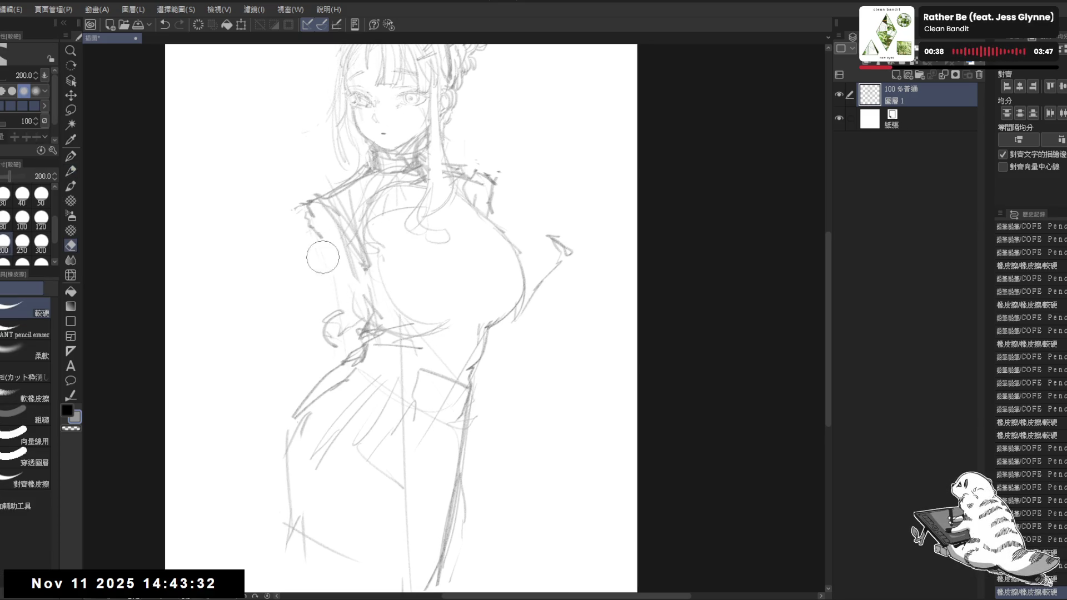
scroll(502, 235, "up", 2)
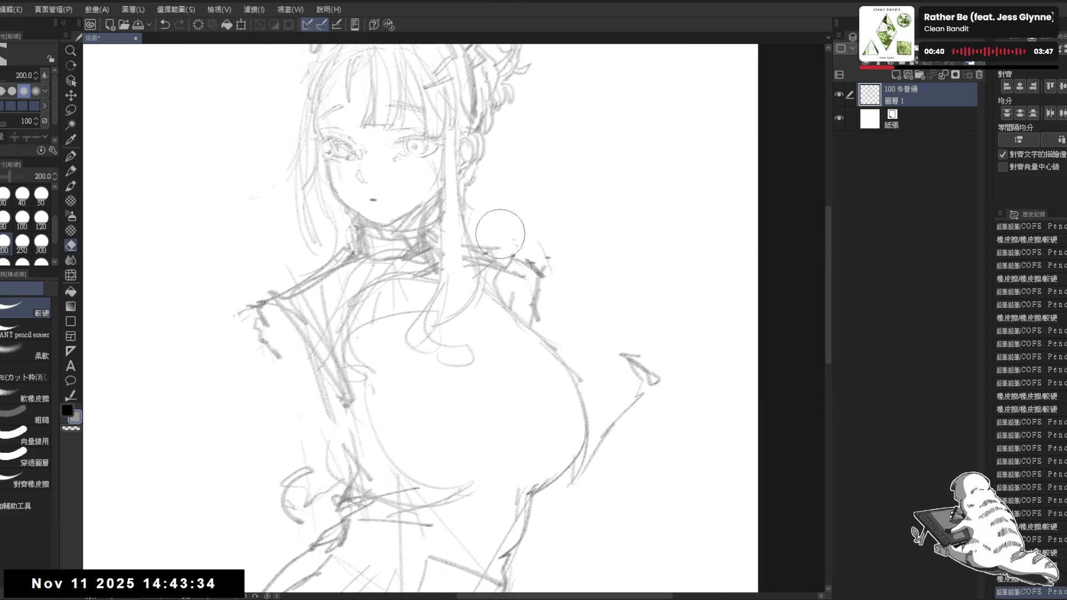
left_click_drag(556, 250, 564, 278)
mouse_move(457, 217)
left_mouse_down()
mouse_move(470, 232)
mouse_move(459, 295)
left_mouse_up()
- Hatch shading on the right side of the high collar and add a stroke below the neck
key("p")
mouse_move(444, 245)
left_mouse_down()
mouse_move(423, 242)
mouse_move(447, 236)
mouse_move(451, 254)
mouse_move(436, 223)
left_mouse_up()
left_click_drag(439, 219, 449, 208)
left_click_drag(443, 246, 448, 226)
mouse_move(344, 273)
left_mouse_down()
mouse_move(355, 258)
mouse_move(370, 283)
mouse_move(432, 300)
left_mouse_up()
scroll(426, 317, "down", 3)
scroll(427, 317, "down", 2)
scroll(407, 307, "up", 3)
- Erase lines on the chest and waist and redraw the left shoulder strokes
key("e")
mouse_move(407, 308)
left_mouse_down()
mouse_move(403, 334)
mouse_move(467, 373)
mouse_move(445, 373)
left_mouse_up()
key("p")
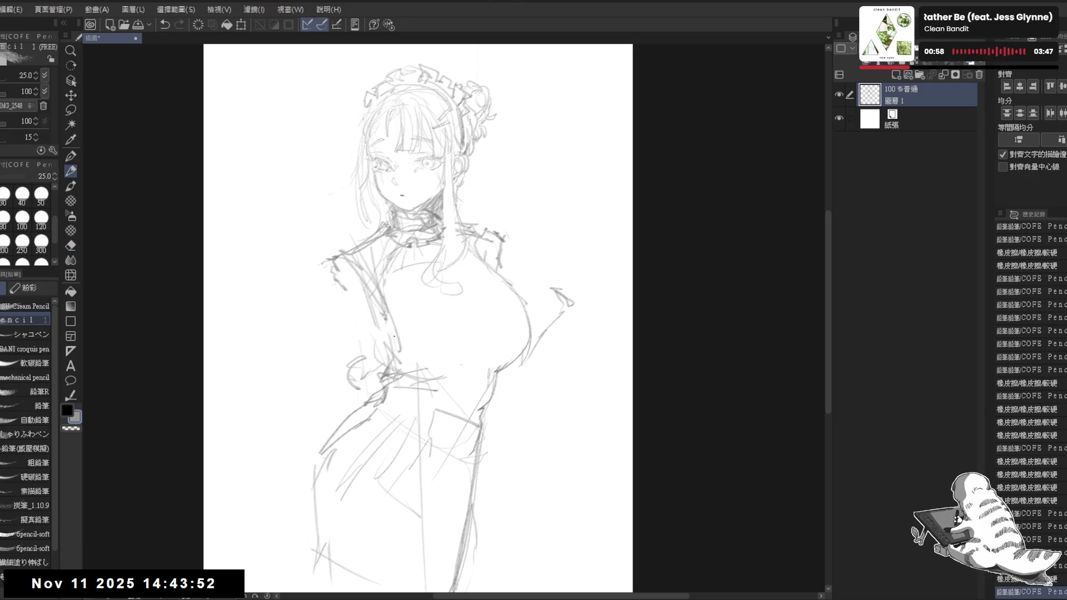
left_click_drag(380, 243, 373, 282)
key("e")
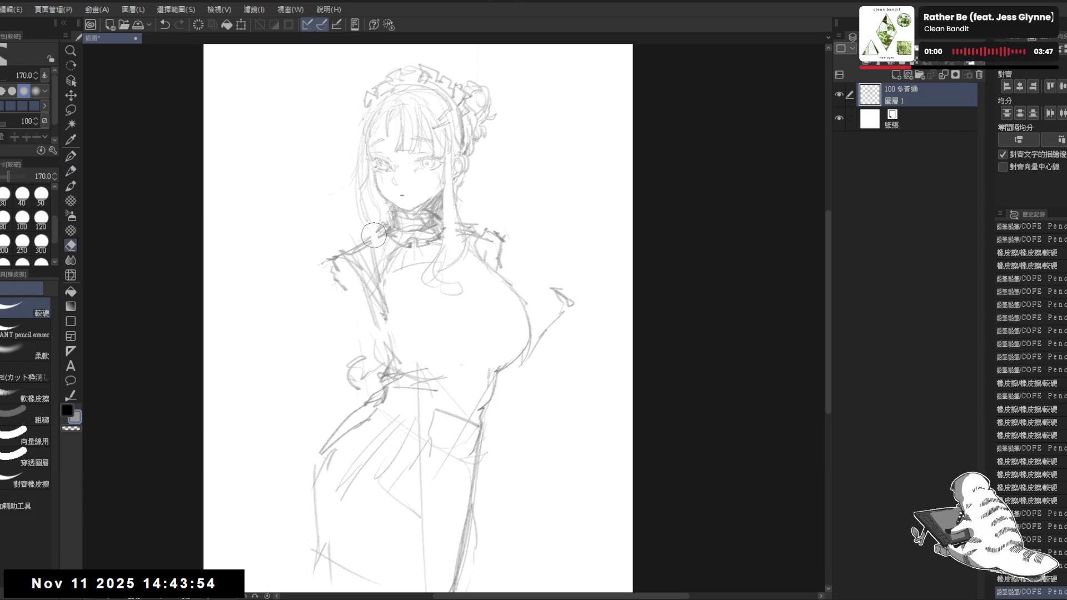
left_click(374, 236)
key("p")
mouse_move(366, 237)
left_mouse_down()
mouse_move(380, 272)
mouse_move(450, 250)
mouse_move(434, 223)
mouse_move(461, 270)
mouse_move(389, 329)
left_mouse_up()
- Draw a stroke at the girl's left waist and zoom in on the upper body
key("e")
key("p")
key("e")
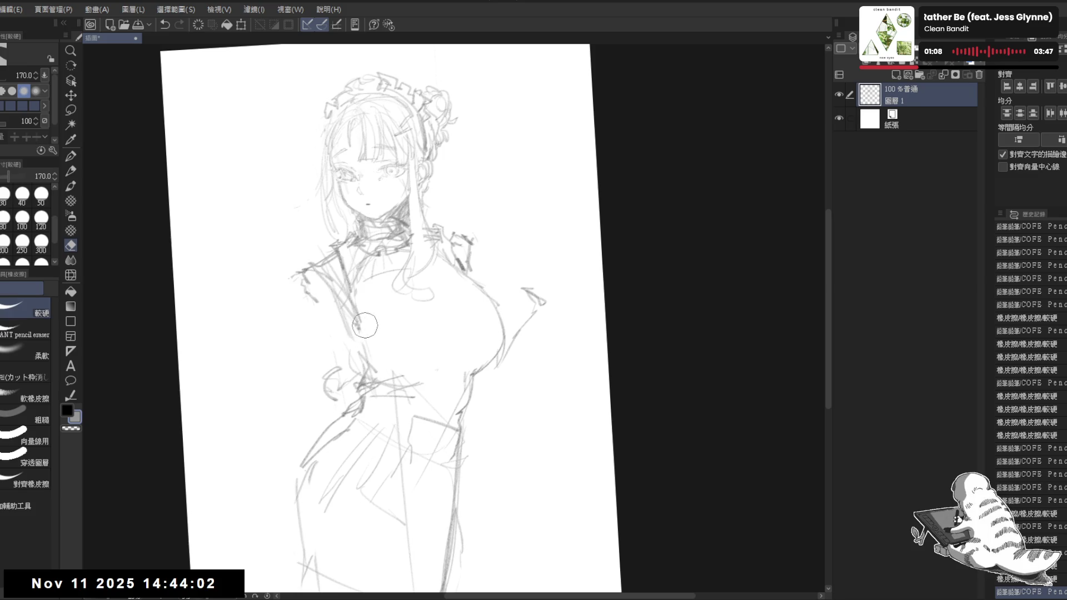
key("p")
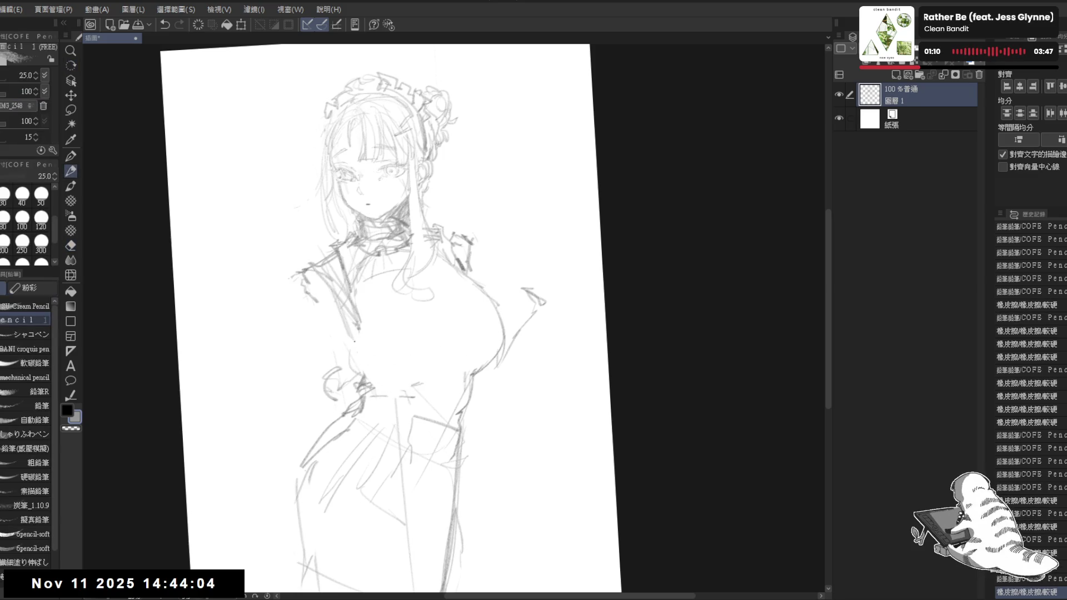
left_click_drag(356, 338, 381, 391)
left_click_drag(296, 340, 311, 327)
left_click(311, 326)
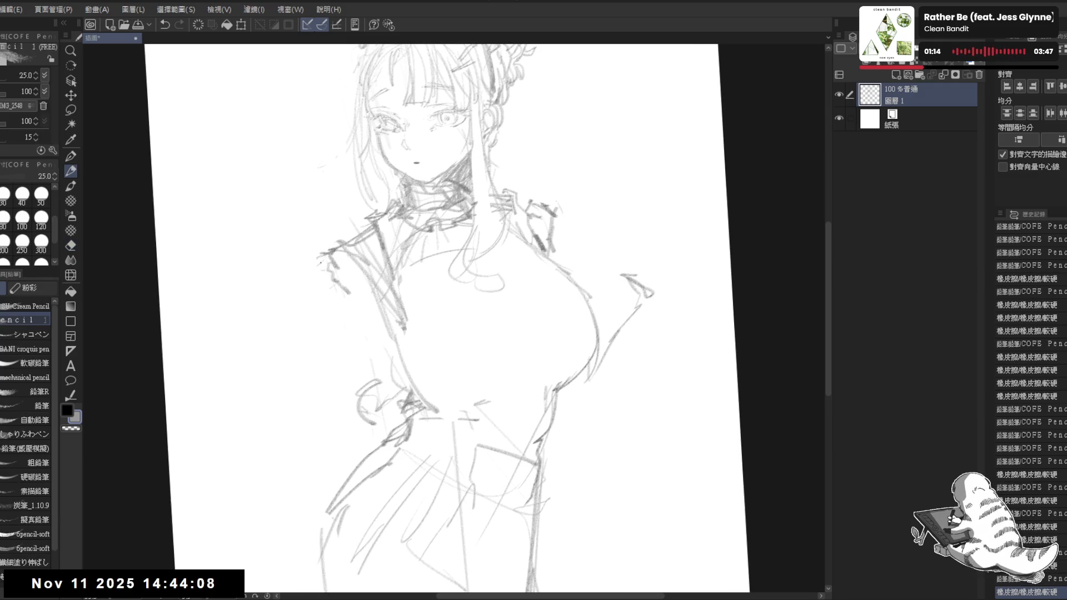
- Sketch the frilled ruffle at the left shoulder, erasing and redrawing it
mouse_move(338, 238)
left_mouse_down()
mouse_move(299, 239)
mouse_move(334, 245)
mouse_move(355, 234)
mouse_move(358, 245)
mouse_move(291, 245)
mouse_move(334, 299)
mouse_move(403, 318)
left_mouse_up()
key("e")
key("p")
key("e")
key("p")
key("e")
mouse_move(360, 275)
left_mouse_down()
mouse_move(373, 290)
mouse_move(339, 268)
mouse_move(310, 274)
mouse_move(325, 288)
left_mouse_up()
key("p")
key("e")
key("p")
- Add more ruffle strokes at both shoulders and a faint line near the left shoulder
mouse_move(555, 188)
left_mouse_down()
mouse_move(477, 204)
mouse_move(529, 211)
mouse_move(510, 212)
mouse_move(492, 282)
left_mouse_up()
key("e")
key("p")
key("e")
key("p")
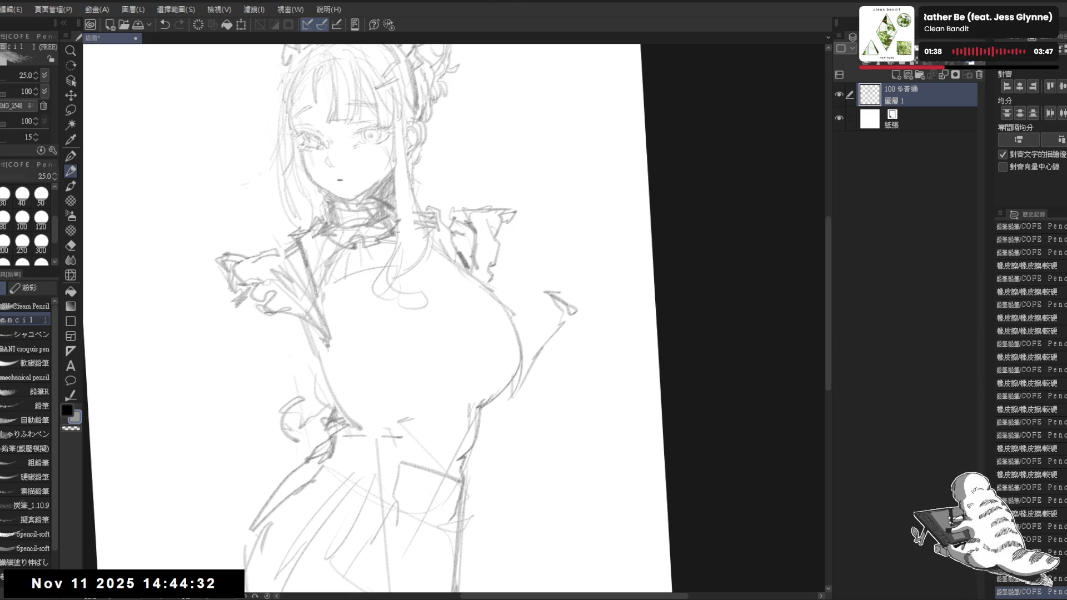
left_click_drag(367, 285, 372, 282)
mouse_move(291, 240)
left_mouse_down()
mouse_move(352, 303)
mouse_move(340, 303)
mouse_move(466, 290)
mouse_move(496, 349)
left_mouse_up()
- Erase the old lines around the chest and collar
key("e")
key("p")
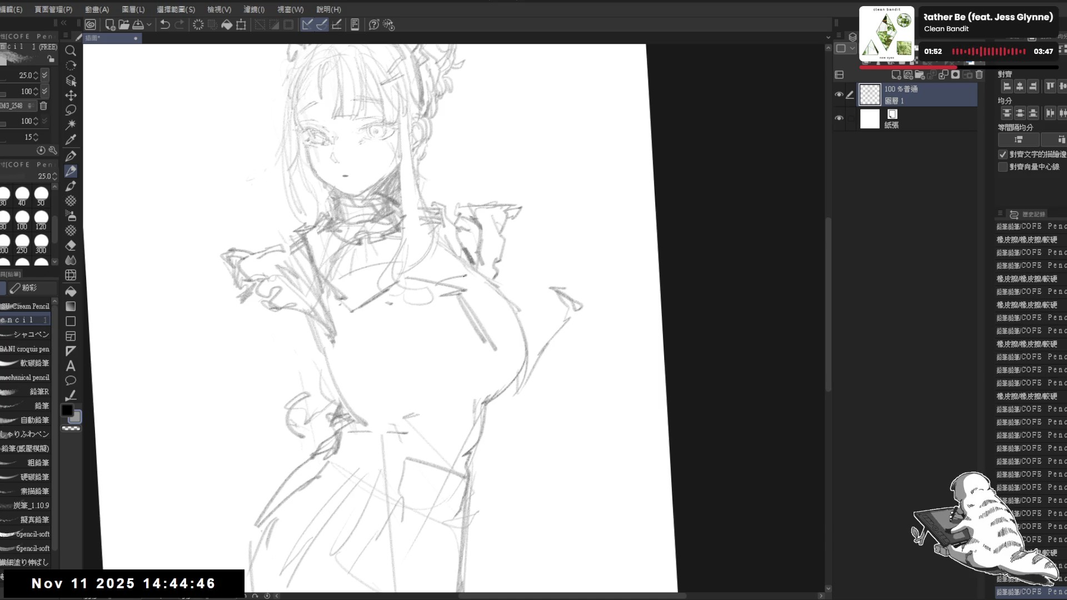
key("e")
mouse_move(423, 270)
left_mouse_down()
mouse_move(447, 285)
mouse_move(382, 278)
mouse_move(389, 236)
left_mouse_up()
key("p")
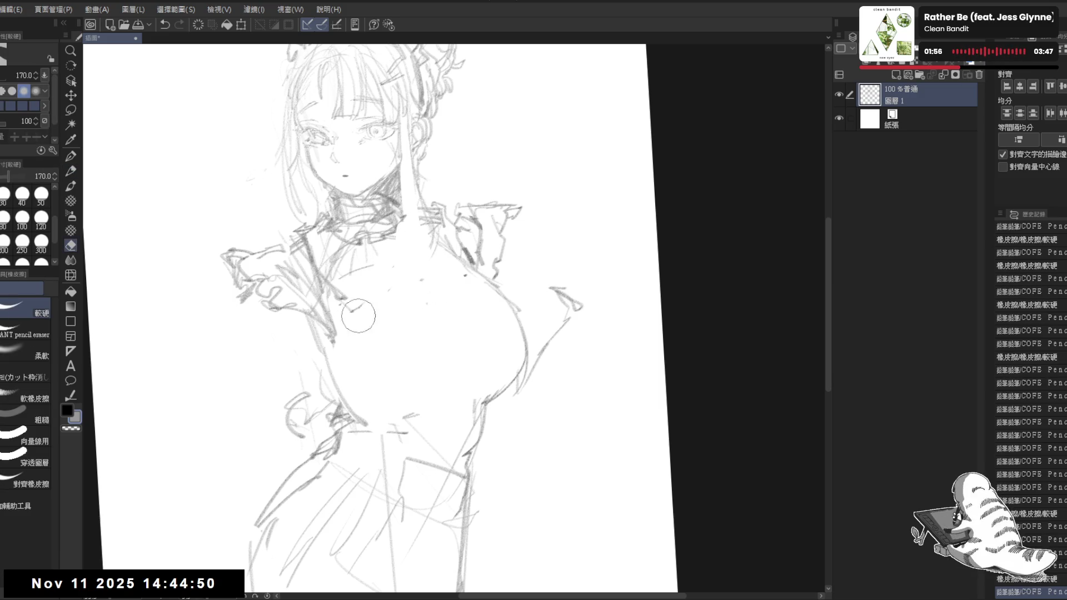
key("e")
key("p")
- Redraw under the left shoulder, darken the left torso contour and add two waist strokes
left_click_drag(349, 303, 369, 315)
left_click_drag(320, 339, 334, 405)
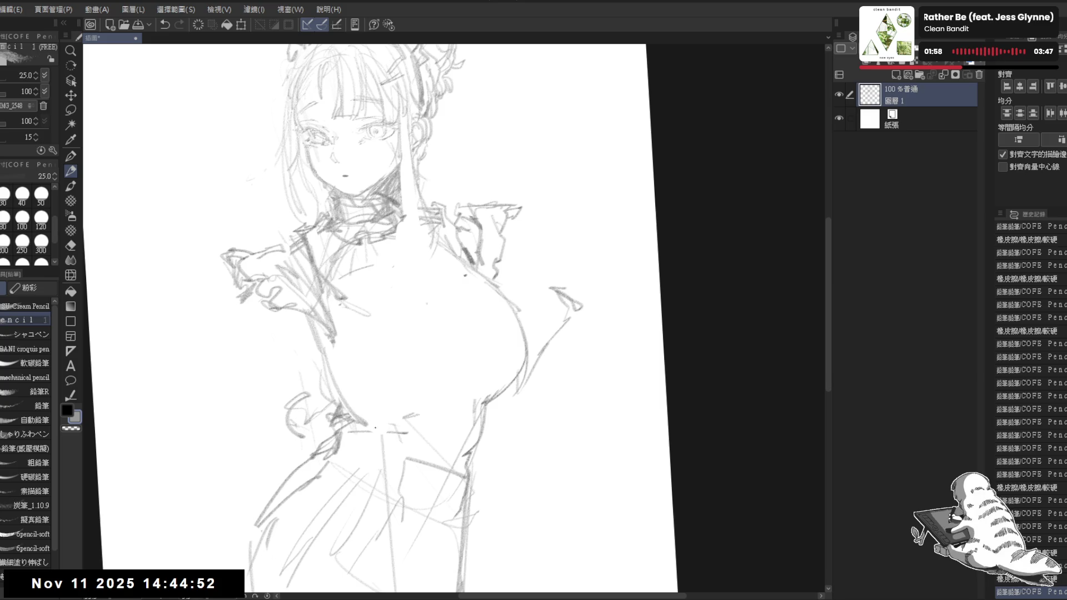
mouse_move(334, 336)
left_mouse_down()
mouse_move(367, 332)
mouse_move(436, 352)
mouse_move(391, 378)
left_mouse_up()
left_click_drag(374, 430, 482, 382)
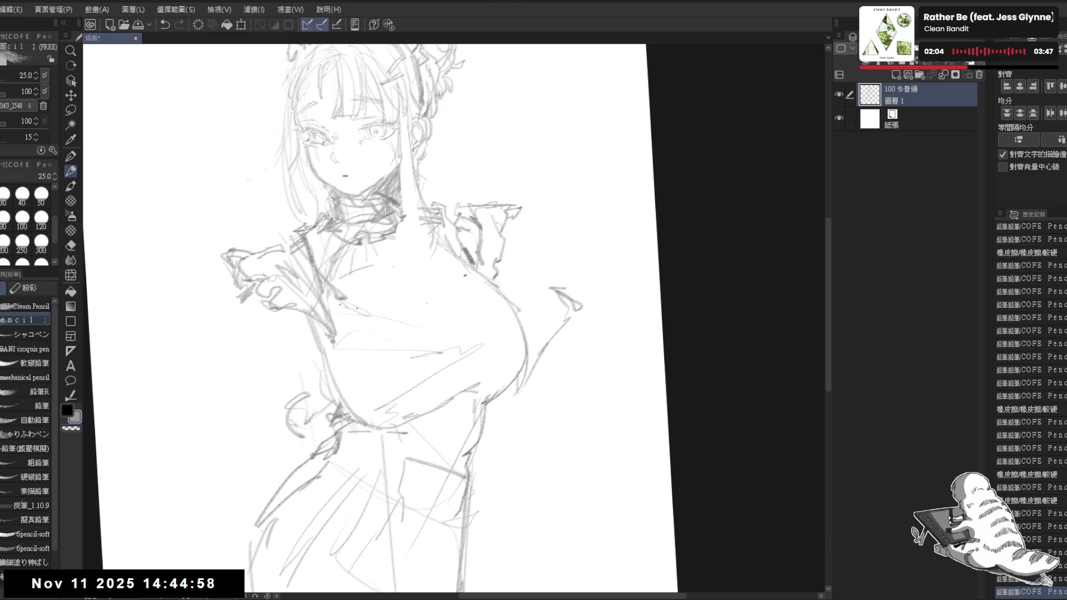
mouse_move(294, 236)
left_mouse_down()
mouse_move(333, 259)
mouse_move(359, 300)
mouse_move(411, 272)
left_mouse_up()
- Rework the right chest outline, undoing and erasing stray strokes
key("ctrl+z")
mouse_move(356, 300)
left_mouse_down()
mouse_move(411, 274)
mouse_move(455, 286)
mouse_move(423, 285)
mouse_move(459, 301)
mouse_move(495, 277)
mouse_move(478, 291)
left_mouse_up()
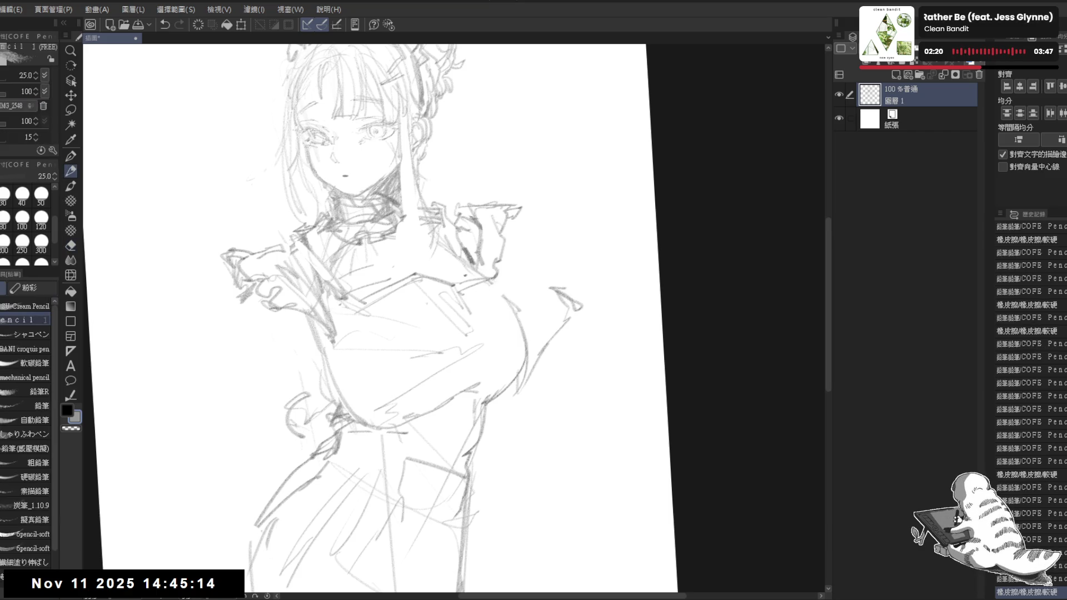
left_click(533, 333)
left_click_drag(533, 333, 506, 398)
mouse_move(512, 304)
left_mouse_down()
mouse_move(489, 392)
mouse_move(471, 351)
left_mouse_up()
key("e")
mouse_move(509, 297)
left_mouse_down()
mouse_move(516, 305)
mouse_move(472, 378)
left_mouse_up()
key("p")
key("e")
left_click_drag(526, 292, 496, 353)
key("p")
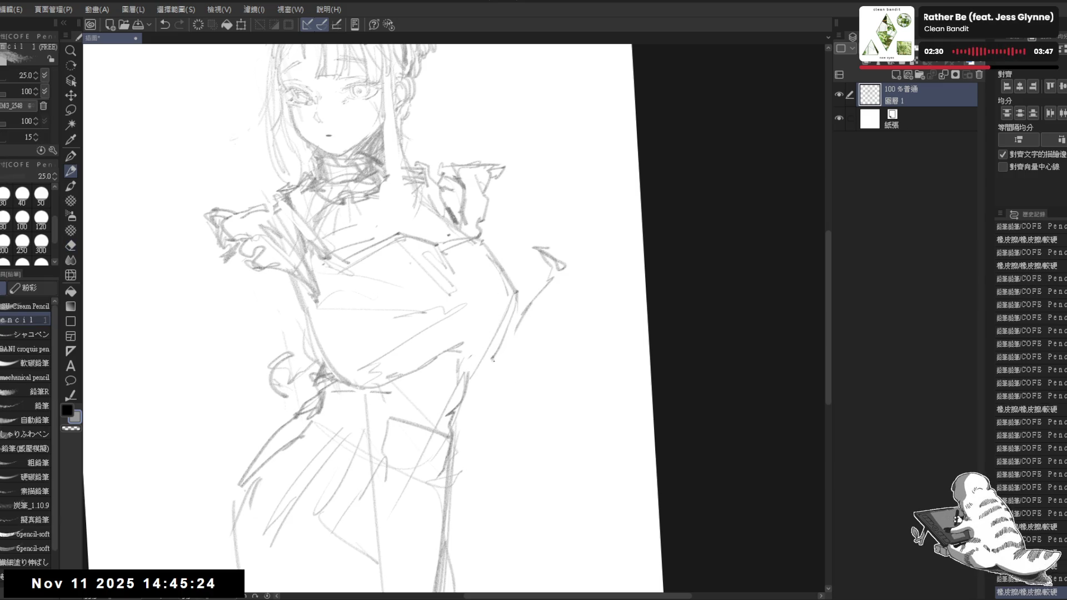
left_click_drag(516, 298, 501, 345)
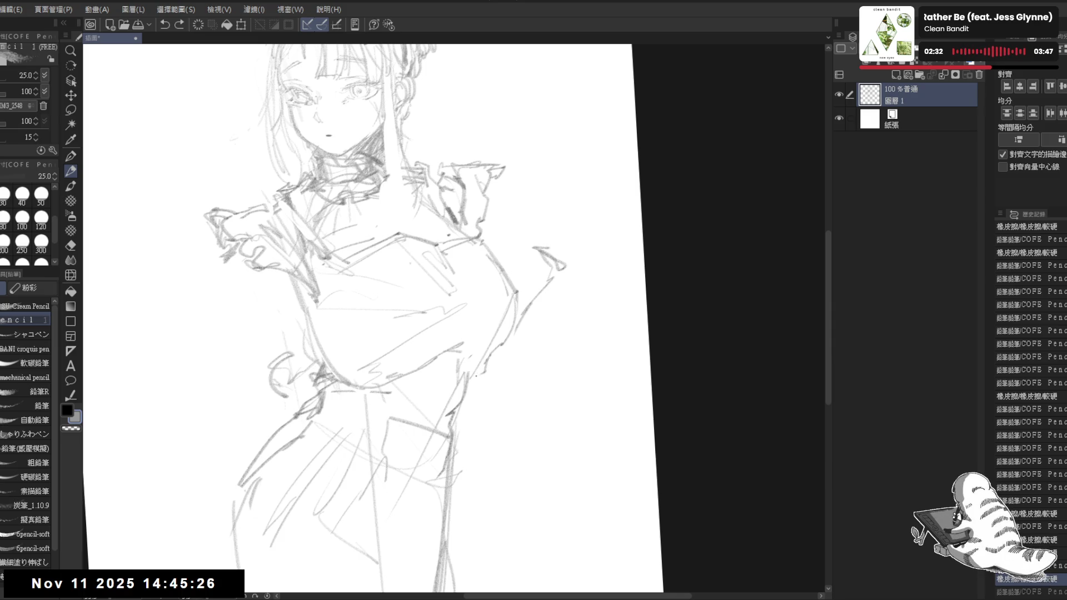
- Pan and zoom out to bring the whole page into view
left_click_drag(461, 381, 458, 365)
scroll(417, 465, "down", 3)
left_click_drag(416, 465, 439, 482)
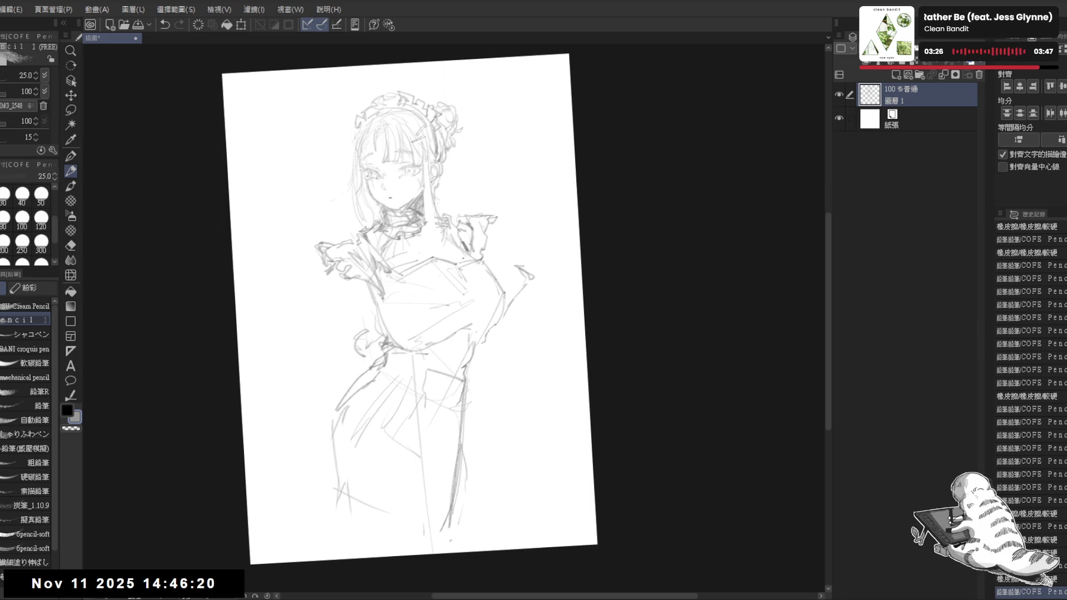
- Rotate the page upright, zoom in, and lighten the chest lines and neck shading
mouse_move(406, 300)
left_mouse_down()
mouse_move(400, 311)
mouse_move(423, 306)
mouse_move(414, 309)
left_mouse_up()
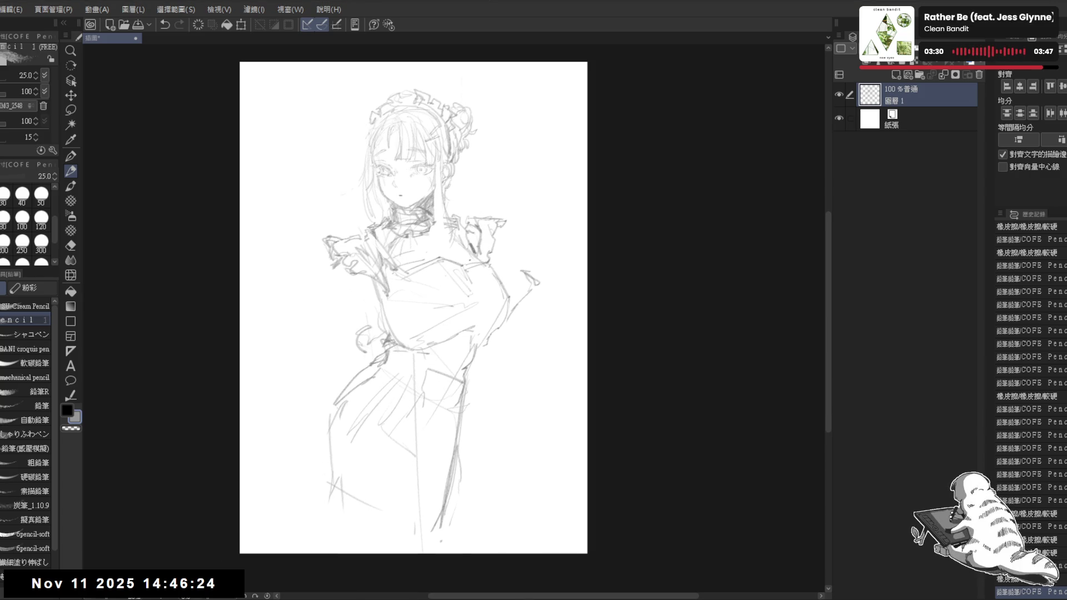
key("ctrl+plus")
key("e")
mouse_move(410, 331)
left_mouse_down()
mouse_move(477, 310)
mouse_move(456, 311)
left_mouse_up()
key("p")
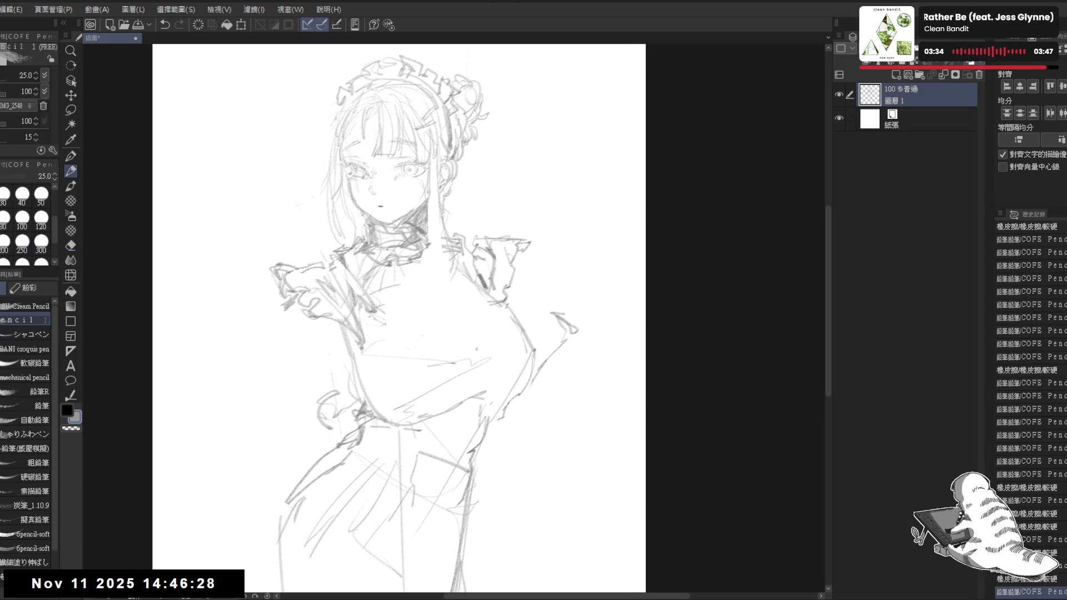
key("e")
left_click_drag(358, 266, 406, 234)
key("p")
- Draw the folded collar lines at the neck, erasing part of the neck area
mouse_move(347, 260)
left_mouse_down()
mouse_move(398, 233)
mouse_move(384, 276)
mouse_move(387, 214)
left_mouse_up()
key("e")
key("p")
key("e")
key("p")
left_click_drag(351, 245, 364, 226)
left_click_drag(362, 242, 398, 227)
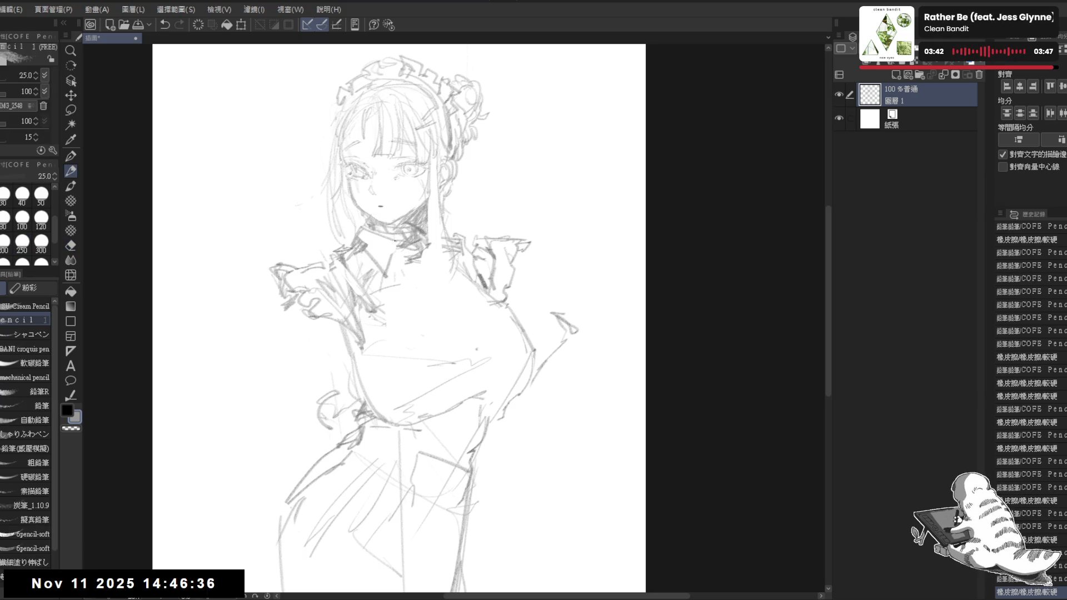
key("e")
left_click_drag(389, 267, 428, 223)
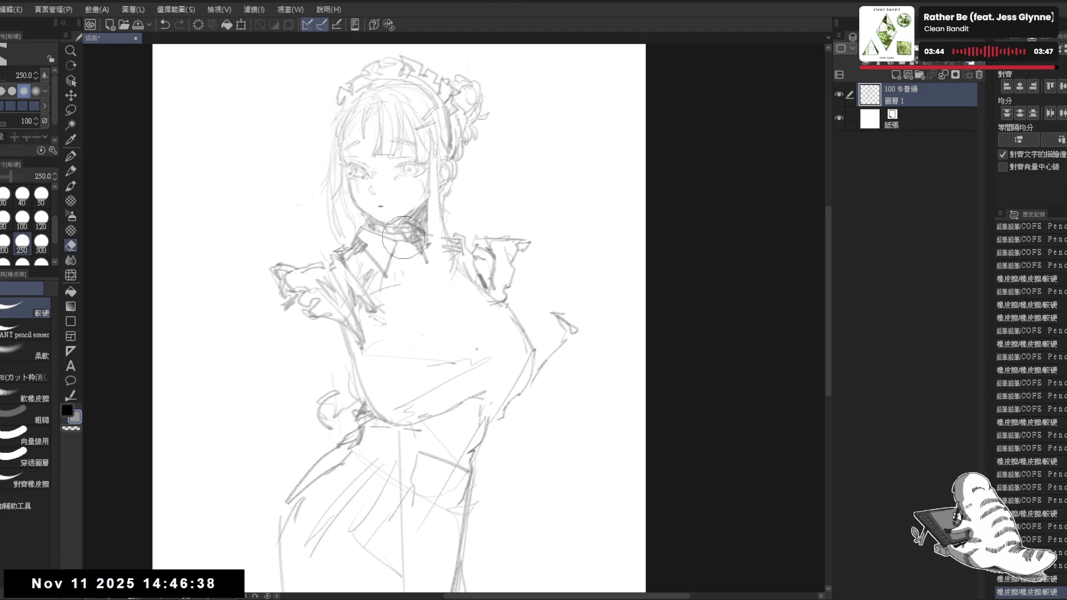
key("p")
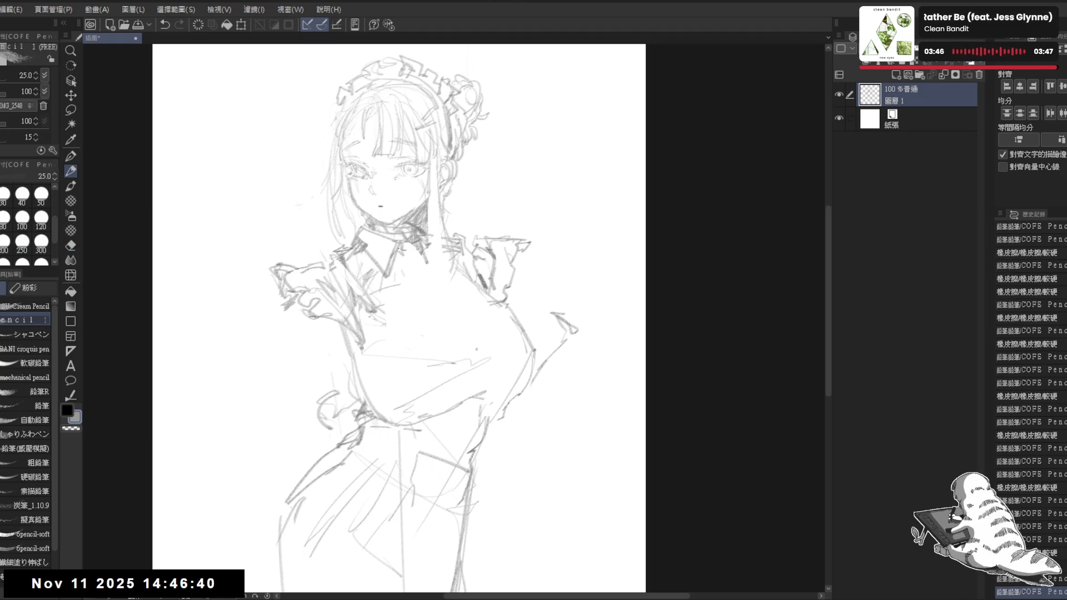
mouse_move(347, 238)
left_mouse_down()
mouse_move(411, 243)
mouse_move(352, 242)
mouse_move(254, 280)
mouse_move(347, 340)
mouse_move(323, 247)
left_mouse_up()
key("m")
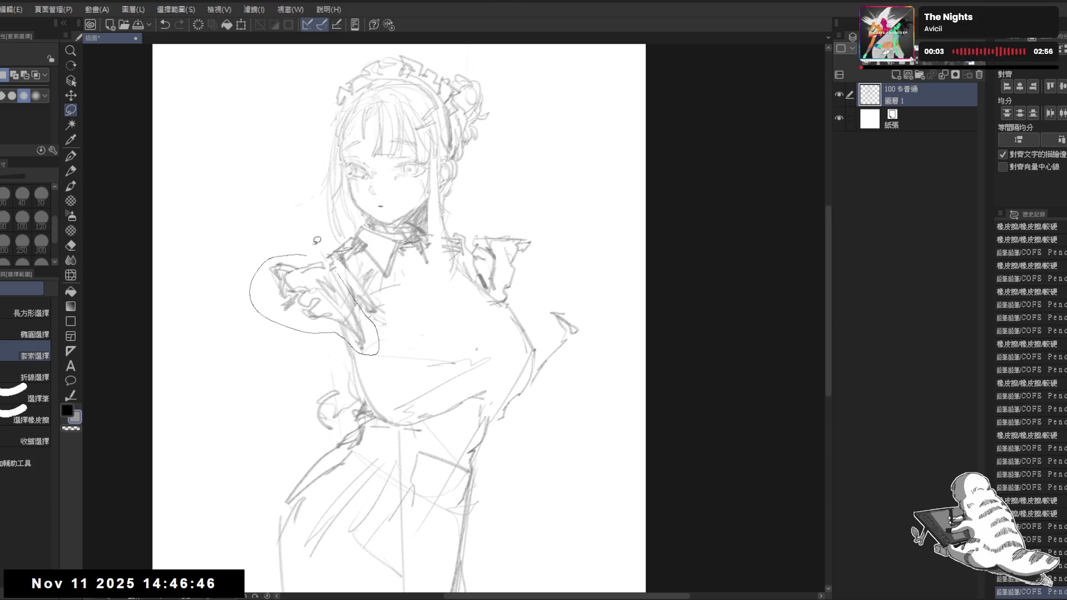
- Clear the selection and sketch the puffed left sleeve's outline and folds
key("ctrl+d")
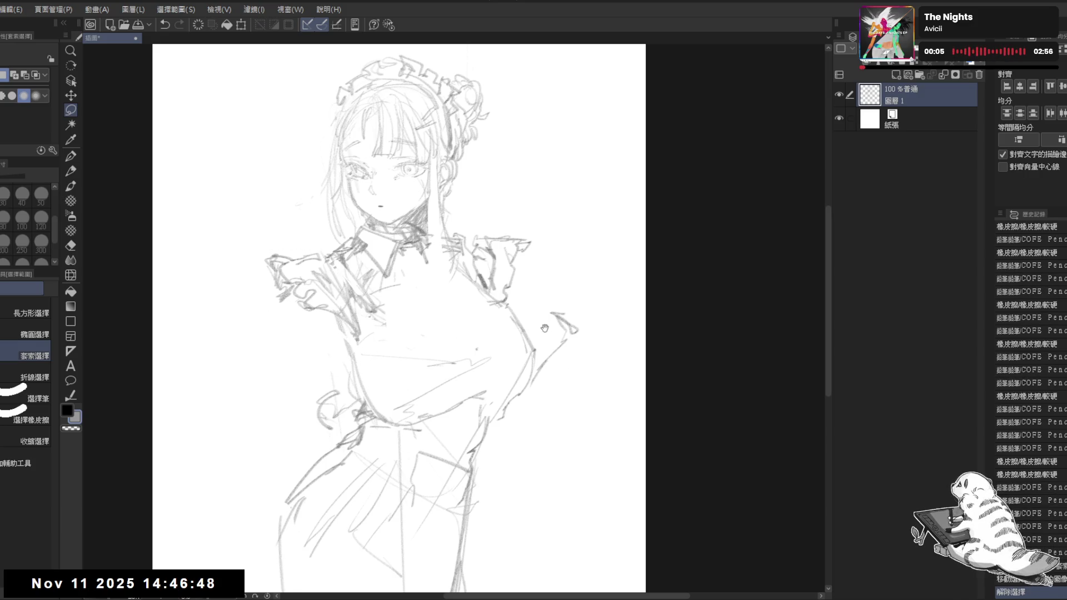
scroll(334, 323, "left", 2)
key("p")
left_click(287, 314)
mouse_move(287, 314)
left_mouse_down()
mouse_move(316, 294)
mouse_move(325, 307)
left_mouse_up()
left_click_drag(349, 268, 323, 334)
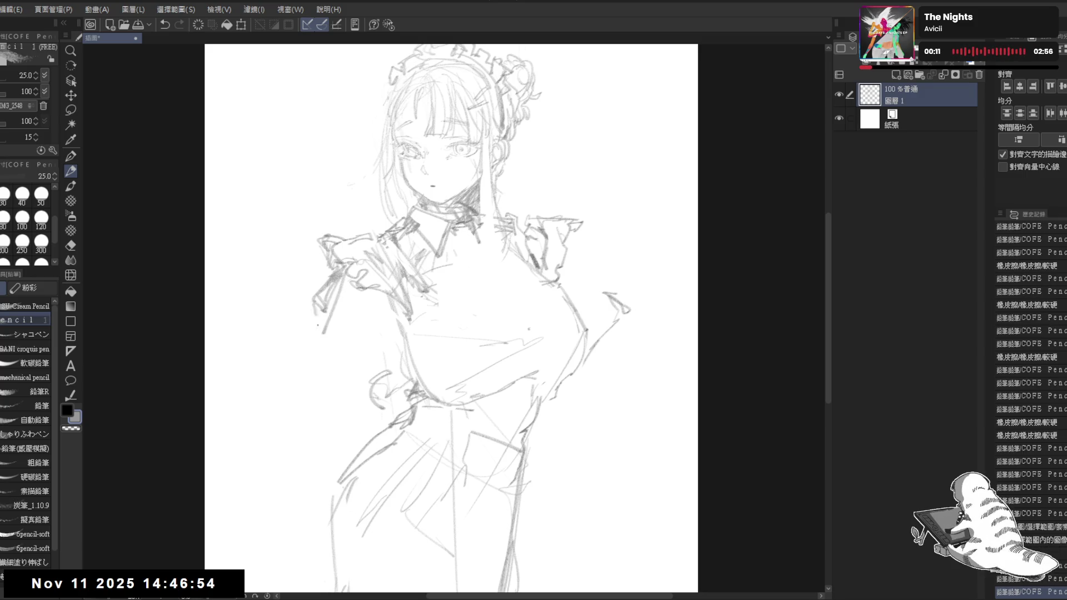
left_click_drag(335, 286, 321, 329)
left_click_drag(350, 286, 340, 347)
left_click_drag(355, 294, 364, 333)
mouse_move(376, 289)
left_mouse_down()
mouse_move(365, 306)
mouse_move(389, 325)
mouse_move(383, 363)
left_mouse_up()
left_click_drag(320, 333, 304, 355)
mouse_move(321, 312)
left_mouse_down()
mouse_move(311, 353)
mouse_move(376, 379)
left_mouse_up()
mouse_move(303, 365)
left_mouse_down()
mouse_move(317, 319)
mouse_move(305, 313)
mouse_move(339, 327)
left_mouse_up()
- Draw the frilled cuff at the end of the left sleeve
mouse_move(336, 322)
left_mouse_down()
mouse_move(343, 330)
mouse_move(326, 322)
mouse_move(406, 336)
mouse_move(389, 338)
left_mouse_up()
key("e")
key("p")
key("e")
key("p")
key("e")
key("p")
key("e")
key("p")
left_click_drag(390, 336, 373, 344)
mouse_move(324, 319)
left_mouse_down()
mouse_move(307, 348)
mouse_move(293, 344)
left_mouse_up()
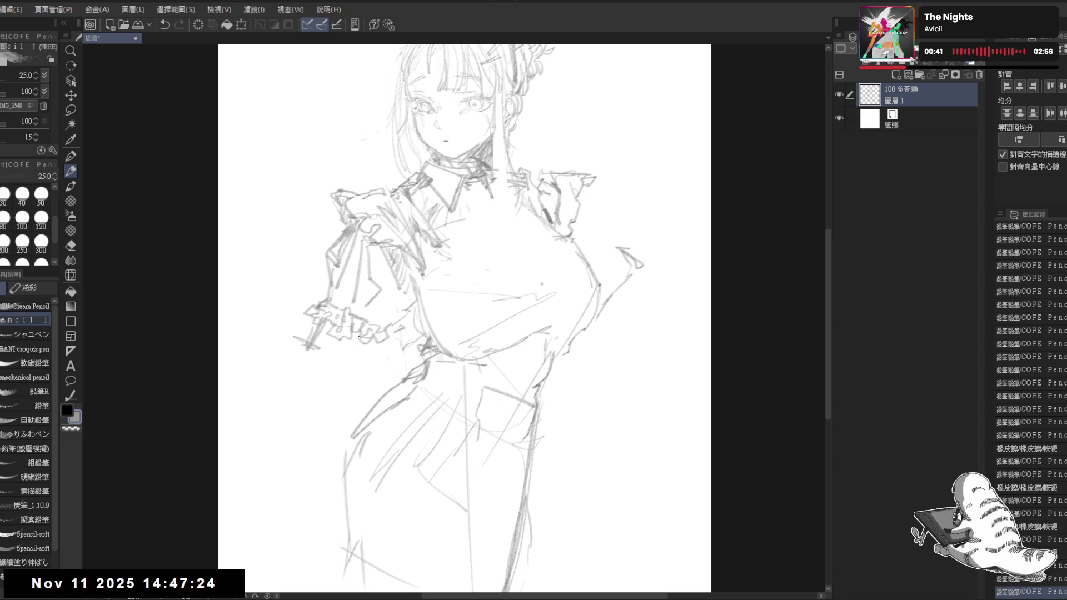
left_click_drag(361, 340, 349, 357)
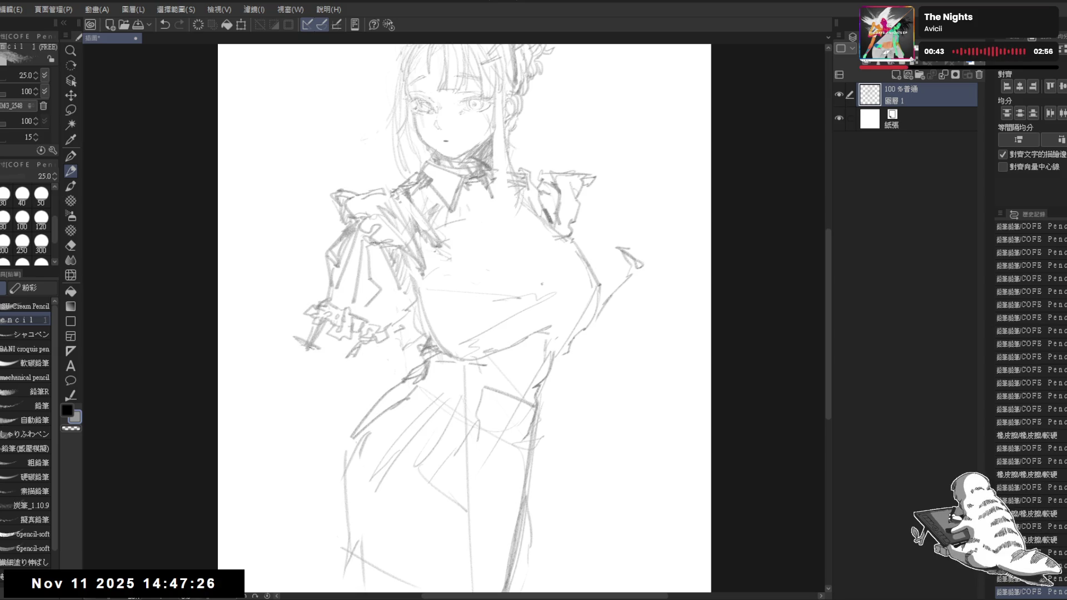
- Zoom out to review, then erase a stray mark near the right shoulder
key("ctrl+minus")
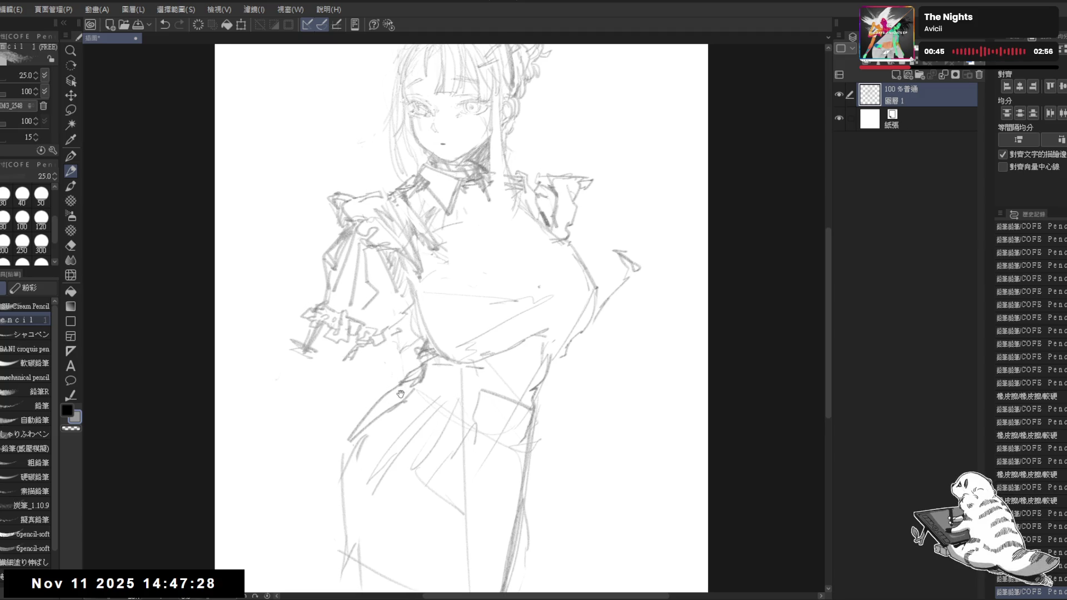
key("ctrl+minus")
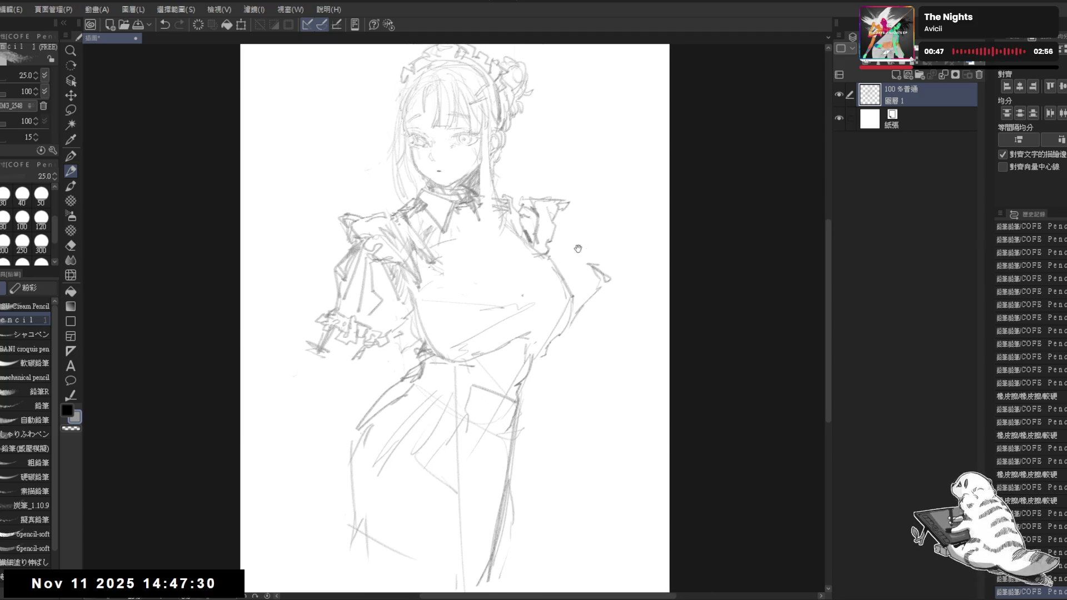
scroll(579, 255, "up", 2)
left_click_drag(481, 248, 492, 209)
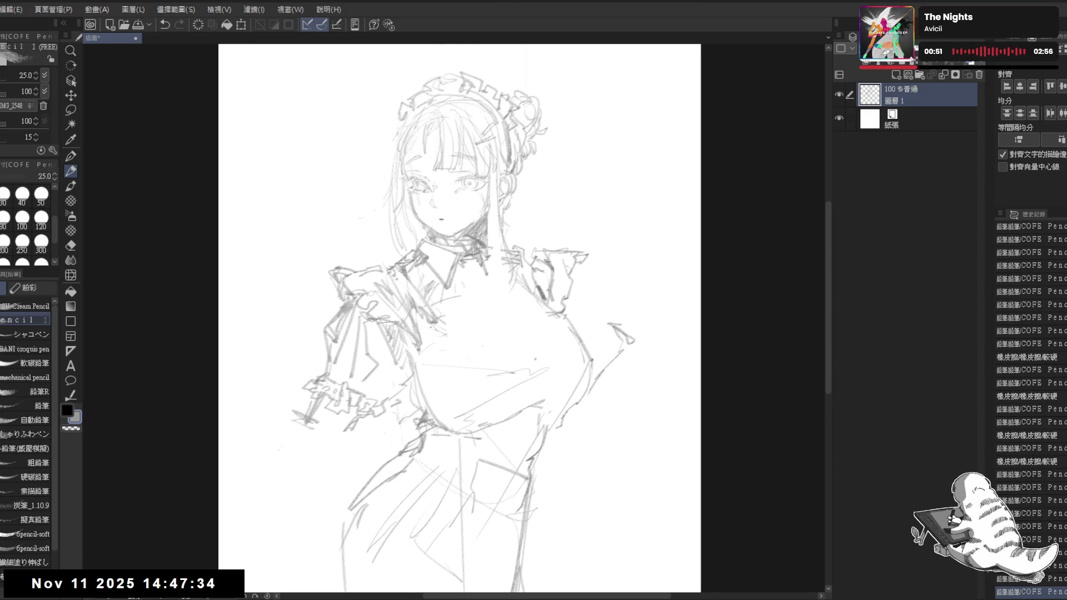
mouse_move(533, 291)
left_mouse_down()
mouse_move(543, 285)
mouse_move(528, 284)
left_mouse_up()
left_click_drag(599, 284, 476, 249)
left_click(482, 293)
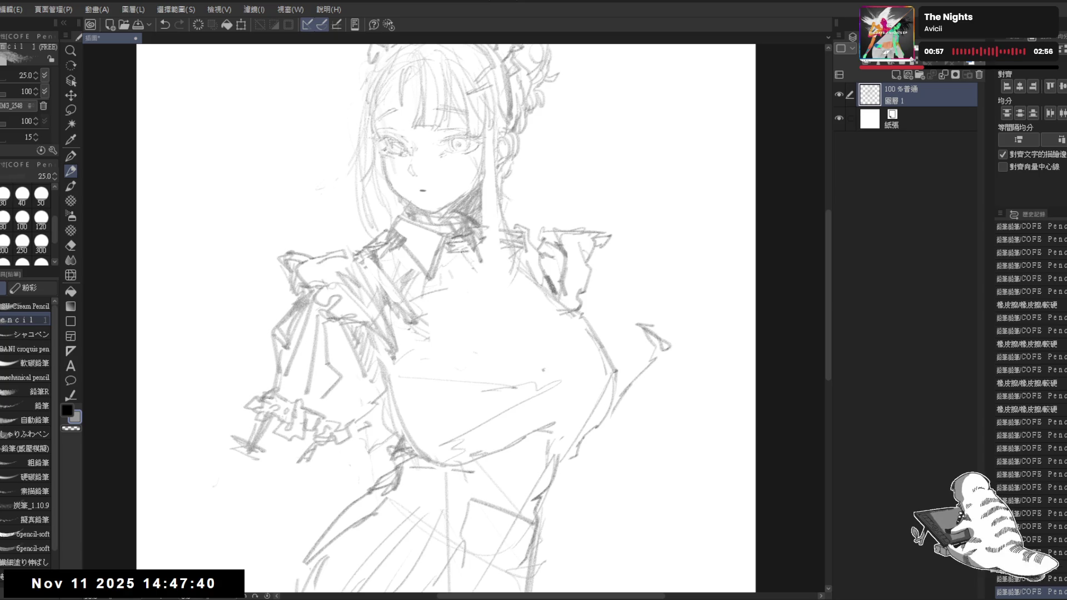
- Add small pencil marks at the collar
mouse_move(476, 263)
left_mouse_down()
mouse_move(488, 254)
mouse_move(461, 270)
left_mouse_up()
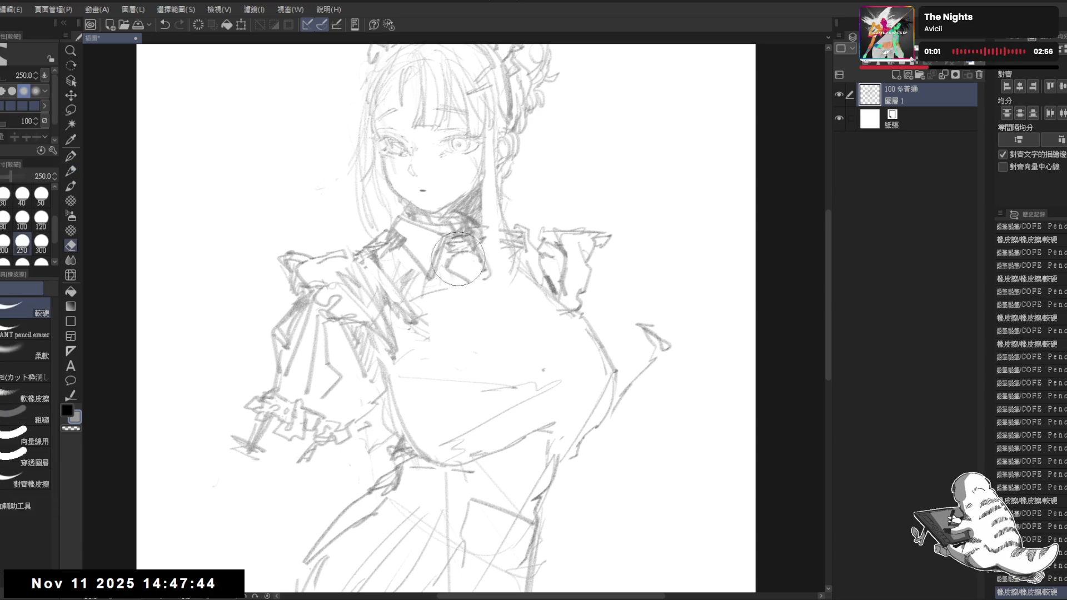
left_click(459, 271)
left_click(532, 420)
key("e")
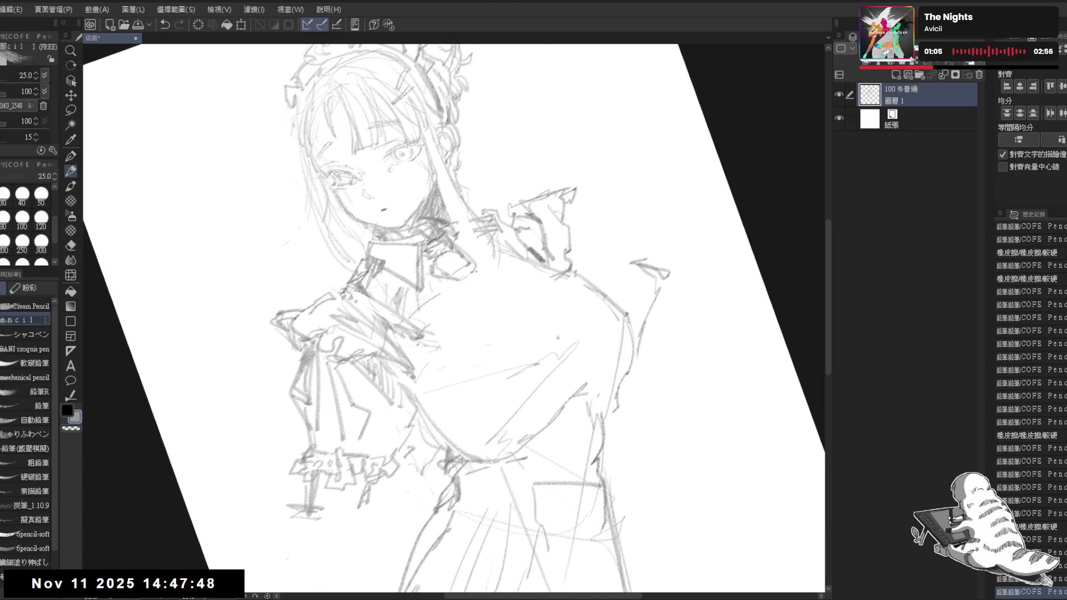
key("p")
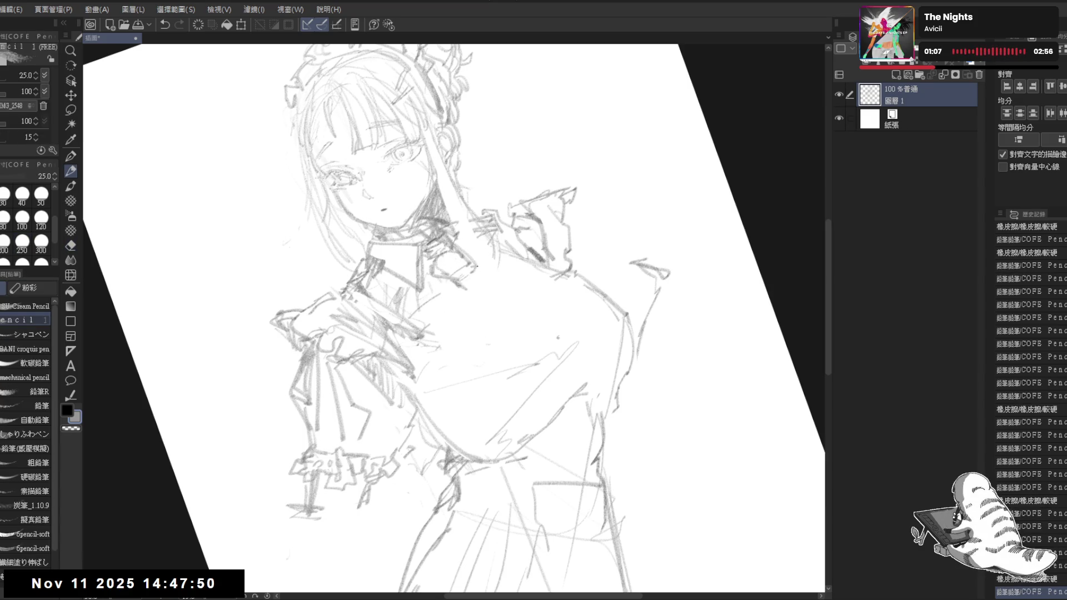
- Reset the canvas rotation and touch up the faint lines near the chest
key("ctrl+at")
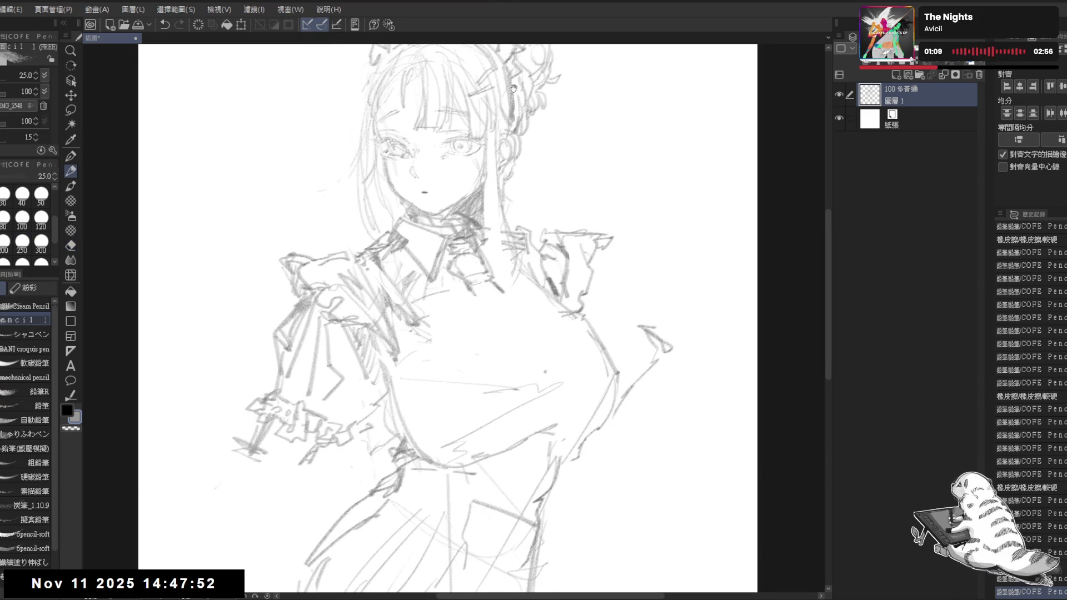
key("e")
key("p")
left_click_drag(438, 403, 419, 448)
mouse_move(446, 325)
left_mouse_down()
mouse_move(519, 319)
mouse_move(543, 295)
left_mouse_up()
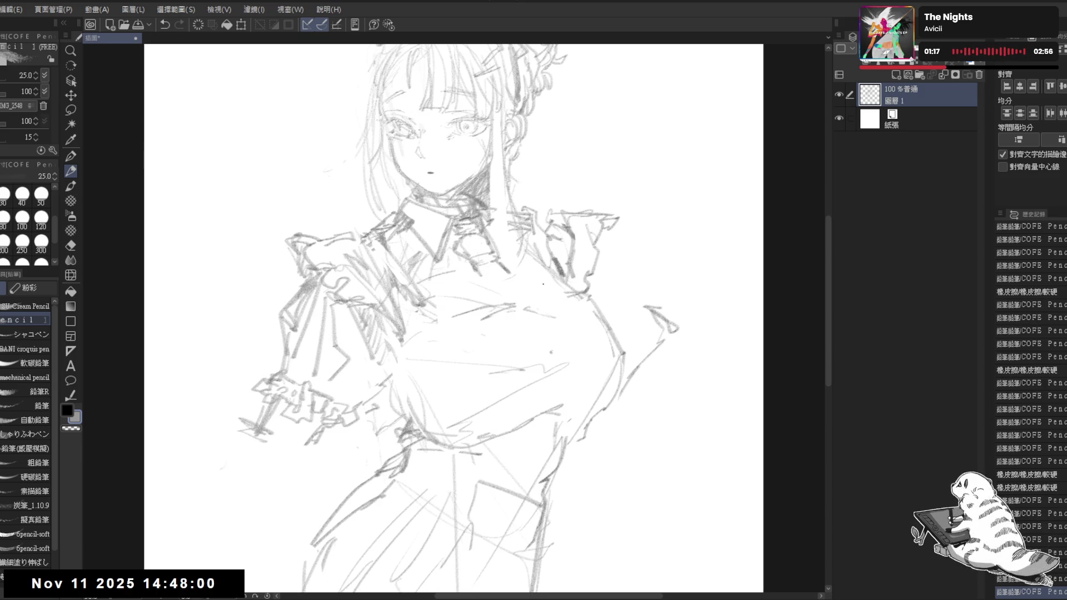
scroll(543, 289, "down", 2)
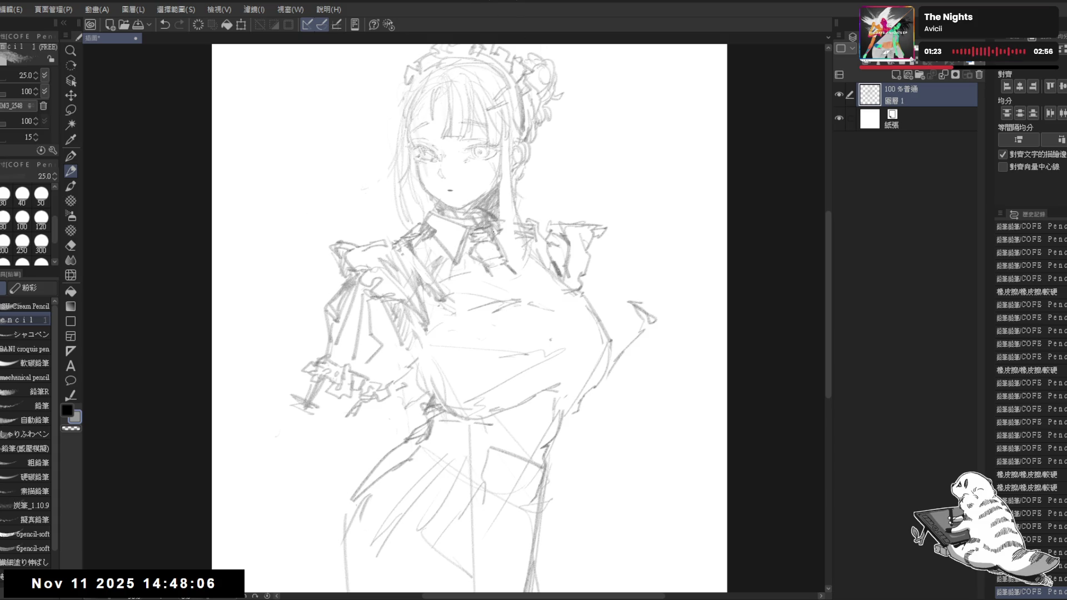
left_click_drag(457, 405, 464, 388)
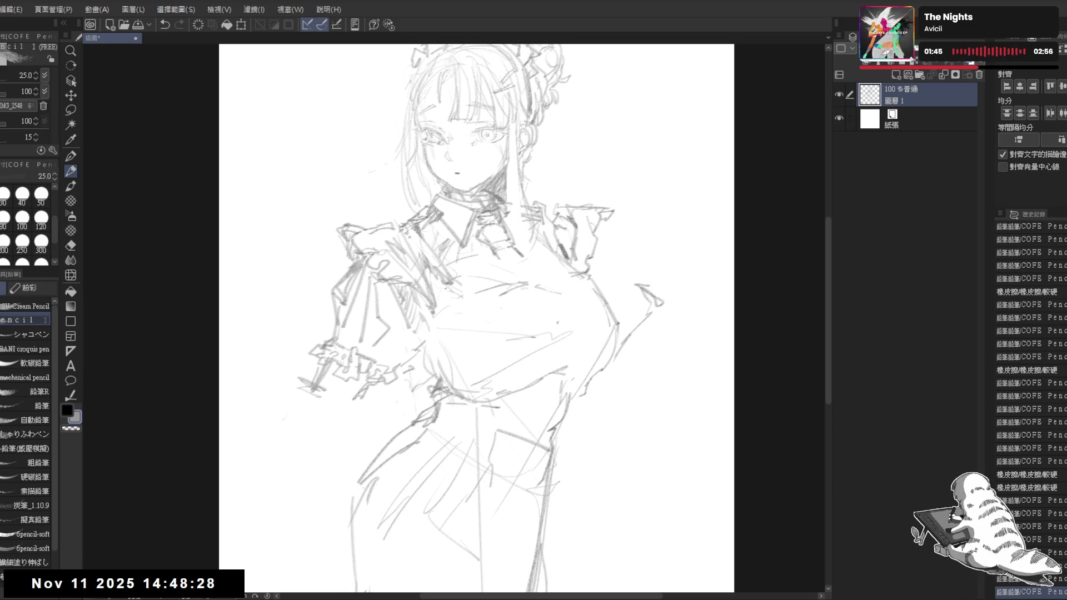
- Zoom out, tilt the view, and sketch lines at the figure's hip
key("ctrl+minus")
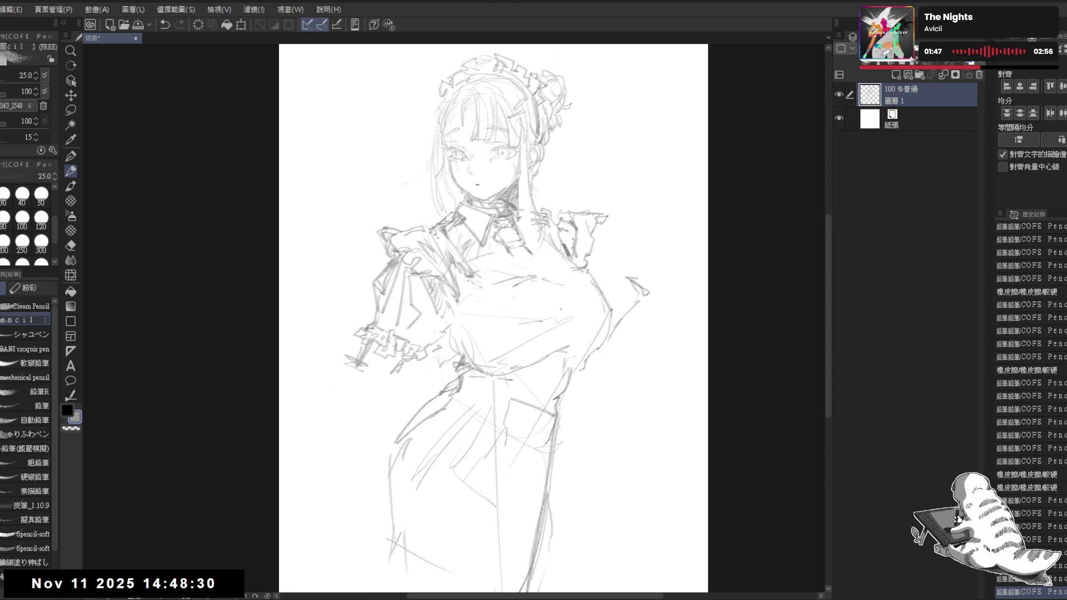
scroll(577, 206, "up", 1)
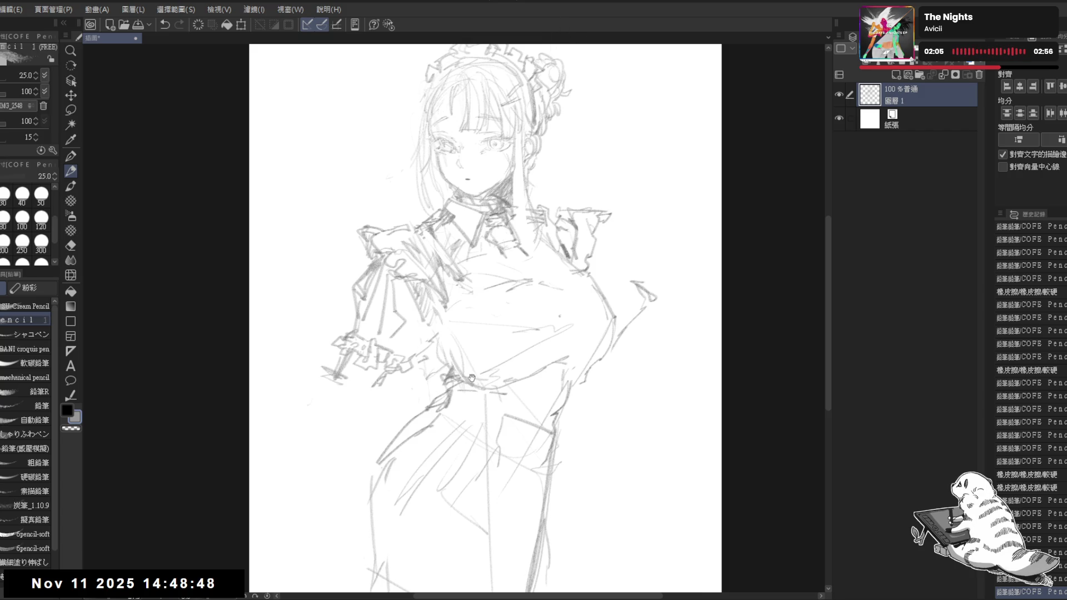
left_click_drag(476, 380, 464, 368)
left_click_drag(532, 306, 506, 293)
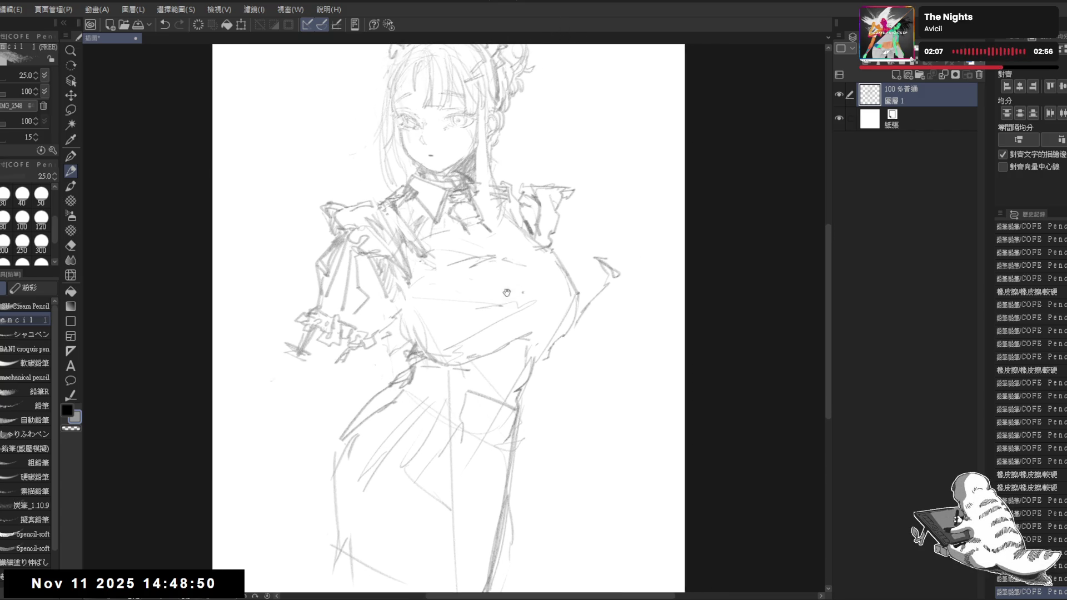
mouse_move(509, 347)
left_mouse_down()
mouse_move(522, 350)
mouse_move(489, 333)
mouse_move(472, 374)
left_mouse_up()
mouse_move(396, 390)
left_mouse_down()
mouse_move(418, 371)
mouse_move(439, 383)
mouse_move(456, 350)
left_mouse_up()
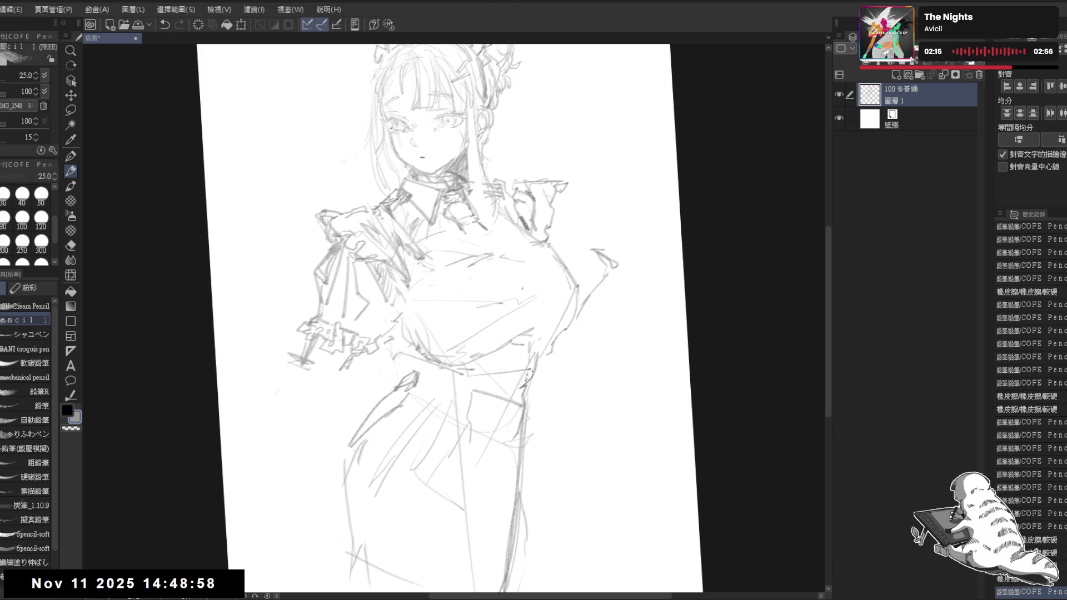
- Mirror and rotate the view, then add and erase strokes along the chest's right edge
key("h")
key("h")
mouse_move(570, 290)
left_mouse_down()
mouse_move(558, 292)
mouse_move(578, 307)
mouse_move(575, 319)
left_mouse_up()
key("e")
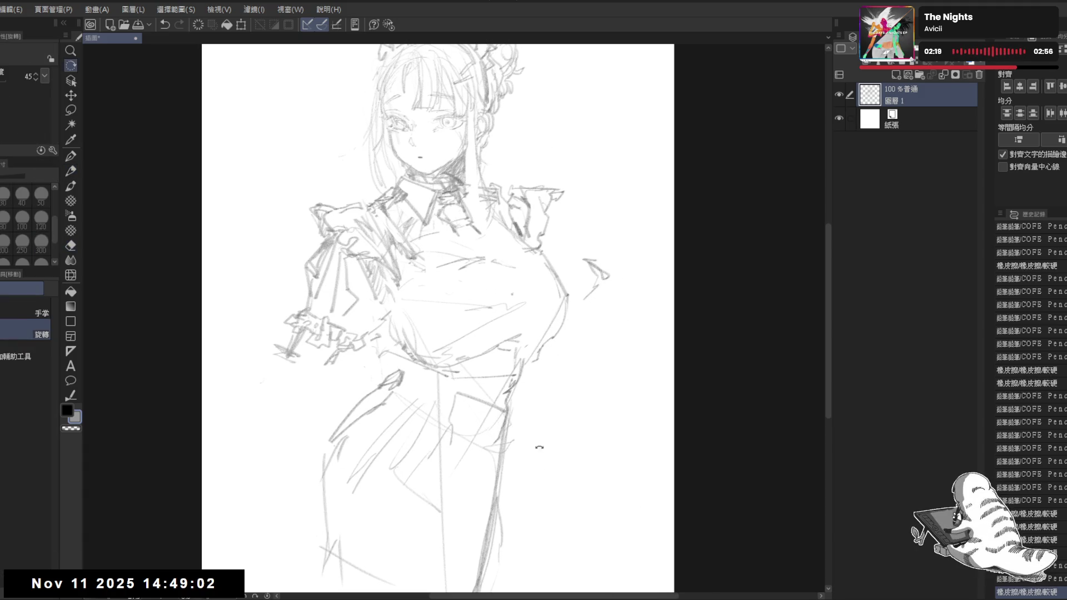
left_click_drag(537, 443, 550, 383)
mouse_move(556, 333)
left_mouse_down()
mouse_move(539, 348)
mouse_move(527, 327)
left_mouse_up()
key("p")
left_click_drag(513, 240, 560, 302)
key("e")
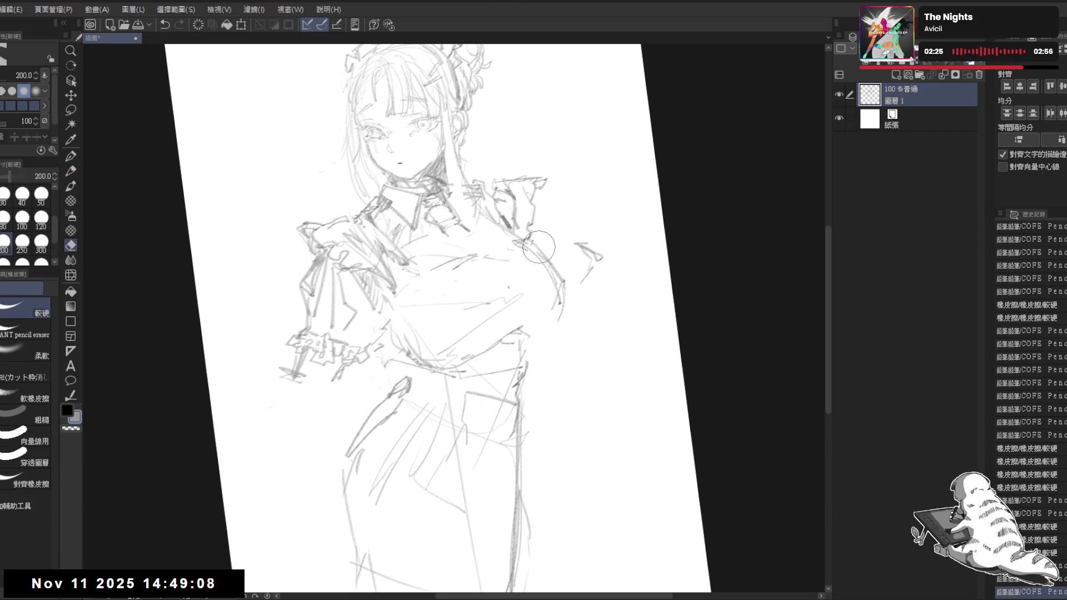
left_click_drag(539, 248, 561, 300)
key("p")
mouse_move(498, 249)
left_mouse_down()
mouse_move(537, 258)
mouse_move(535, 245)
mouse_move(554, 322)
left_mouse_up()
- Reset the rotation and redraw the chest's right and upper-left edges as rounded curves
key("ctrl+at")
key("e")
key("p")
mouse_move(536, 249)
left_mouse_down()
mouse_move(572, 311)
mouse_move(559, 348)
left_mouse_up()
left_click_drag(561, 291, 575, 339)
mouse_move(534, 265)
left_mouse_down()
mouse_move(571, 333)
mouse_move(541, 357)
left_mouse_up()
left_click_drag(562, 301, 547, 348)
left_click_drag(481, 243, 412, 305)
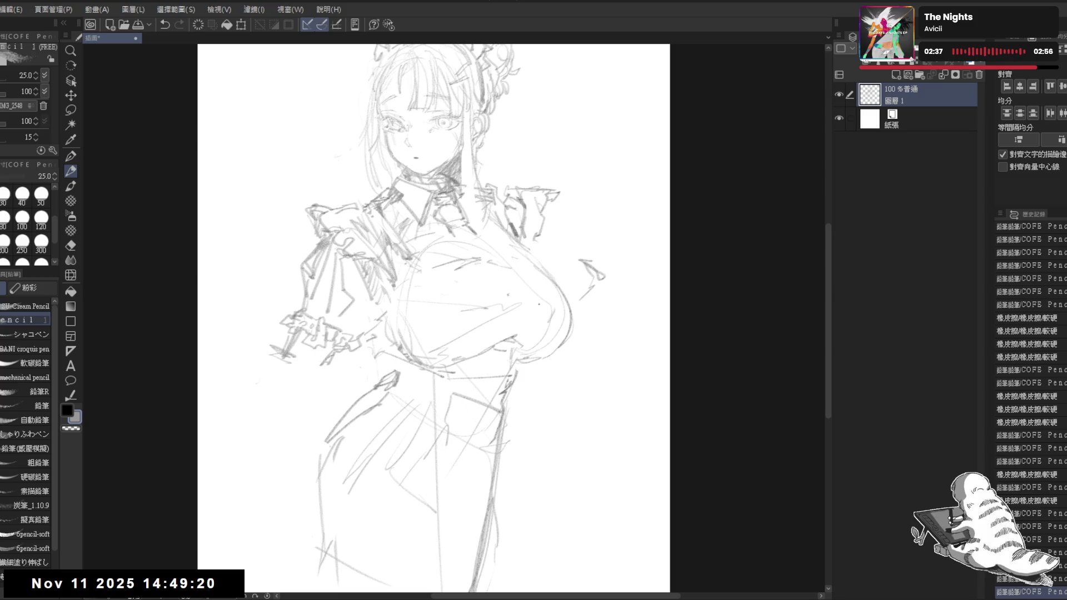
left_click_drag(498, 311, 496, 330)
scroll(605, 321, "down", 3)
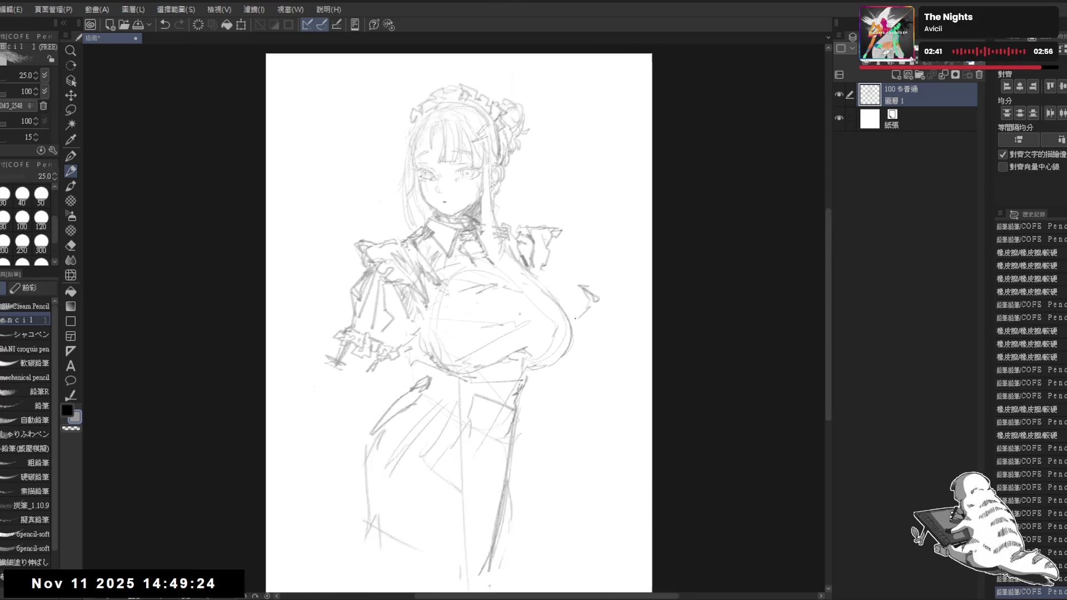
- Rough in the left edge of the bust in pencil, erasing and redrawing a small area
scroll(573, 320, "up", 2)
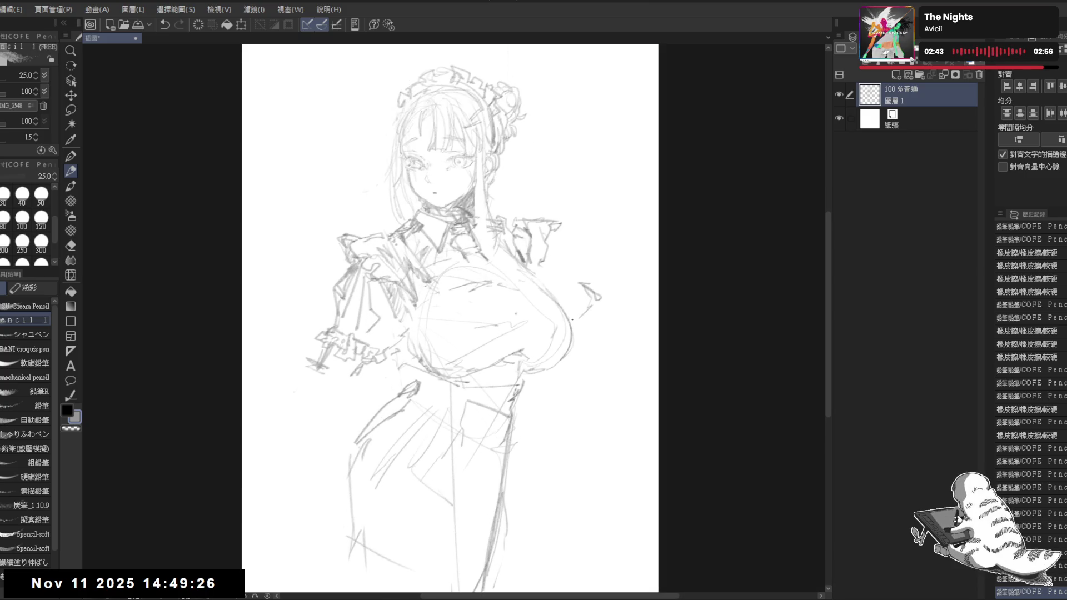
scroll(457, 381, "left", 1)
scroll(400, 375, "left", 1)
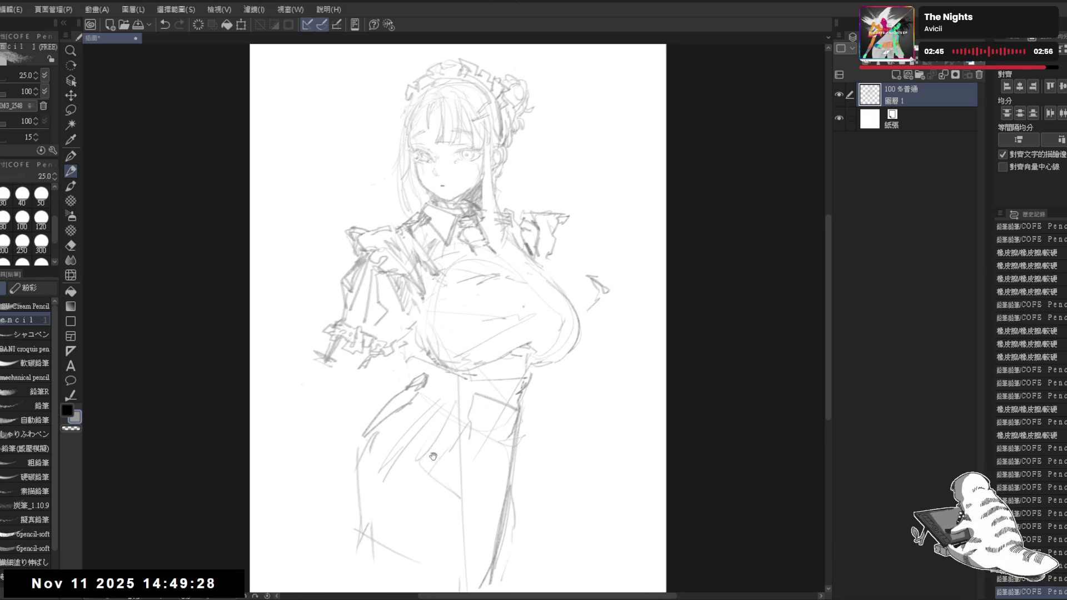
left_click(412, 334)
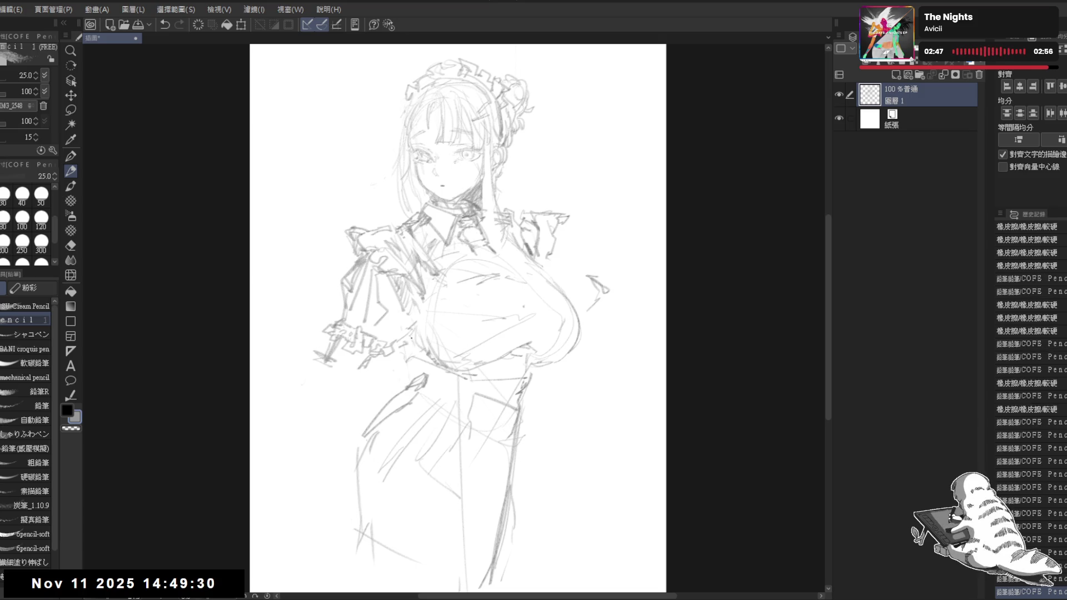
left_click_drag(427, 346, 411, 374)
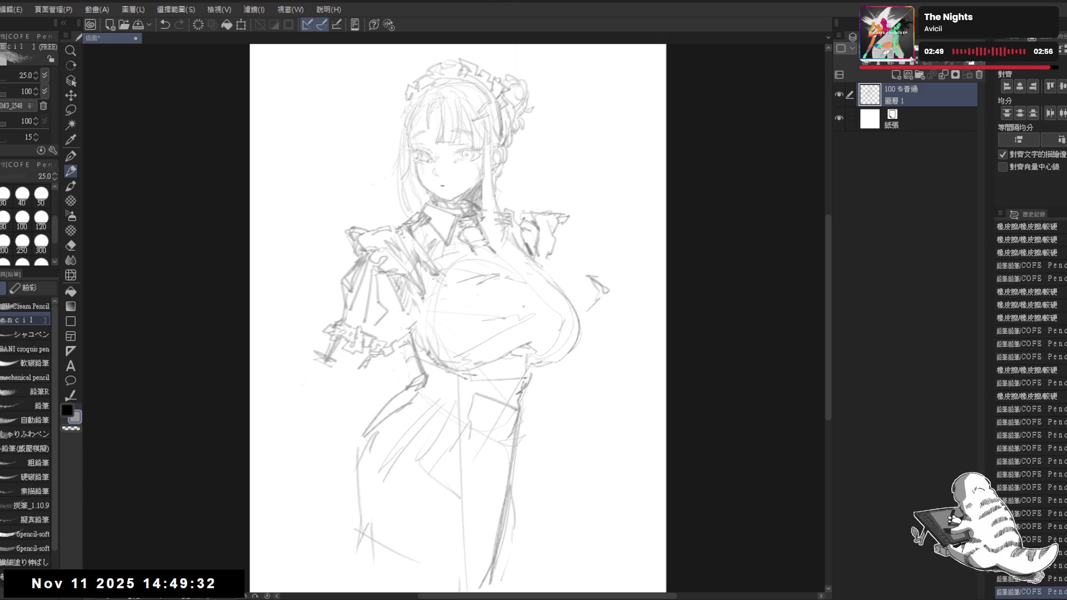
mouse_move(443, 406)
left_mouse_down()
mouse_move(439, 397)
mouse_move(443, 456)
left_mouse_up()
key("e")
mouse_move(392, 331)
left_mouse_down()
mouse_move(419, 367)
mouse_move(412, 340)
mouse_move(422, 358)
left_mouse_up()
key("p")
mouse_move(425, 356)
left_mouse_down()
mouse_move(449, 374)
mouse_move(400, 339)
mouse_move(392, 359)
mouse_move(396, 340)
mouse_move(425, 395)
left_mouse_up()
- Erase small marks near the bust, undo a stroke, and add a faint stroke lower down
key("e")
mouse_move(411, 311)
left_mouse_down()
mouse_move(411, 344)
mouse_move(405, 330)
left_mouse_up()
key("p")
key("e")
key("p")
key("ctrl+z")
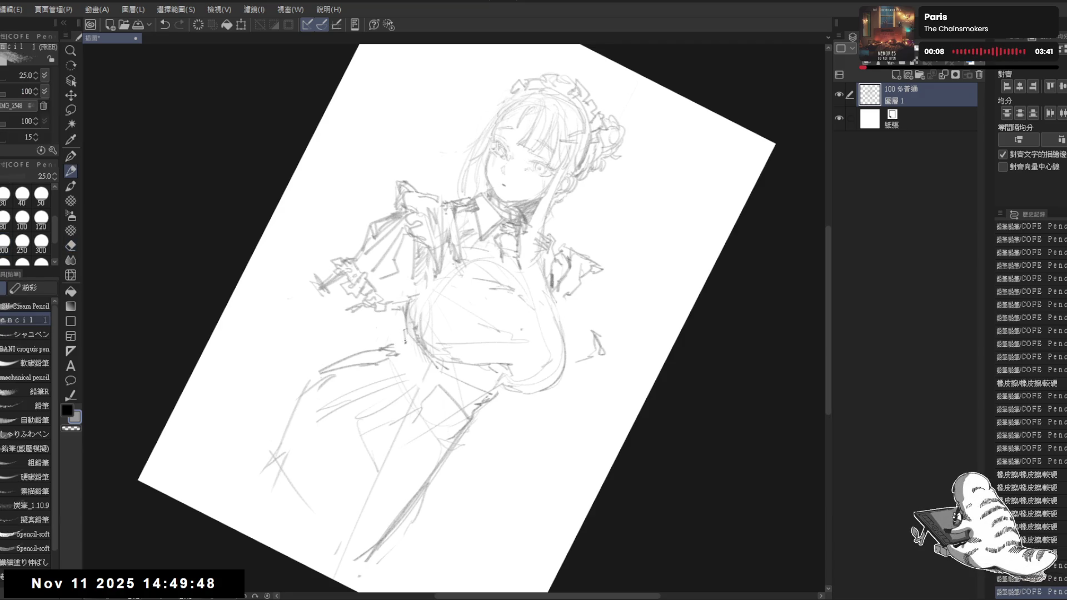
left_click_drag(473, 414, 439, 489)
- Mirror-check the proportions, then tilt the view and add small strokes near the chest
key("ctrl+0")
key("h")
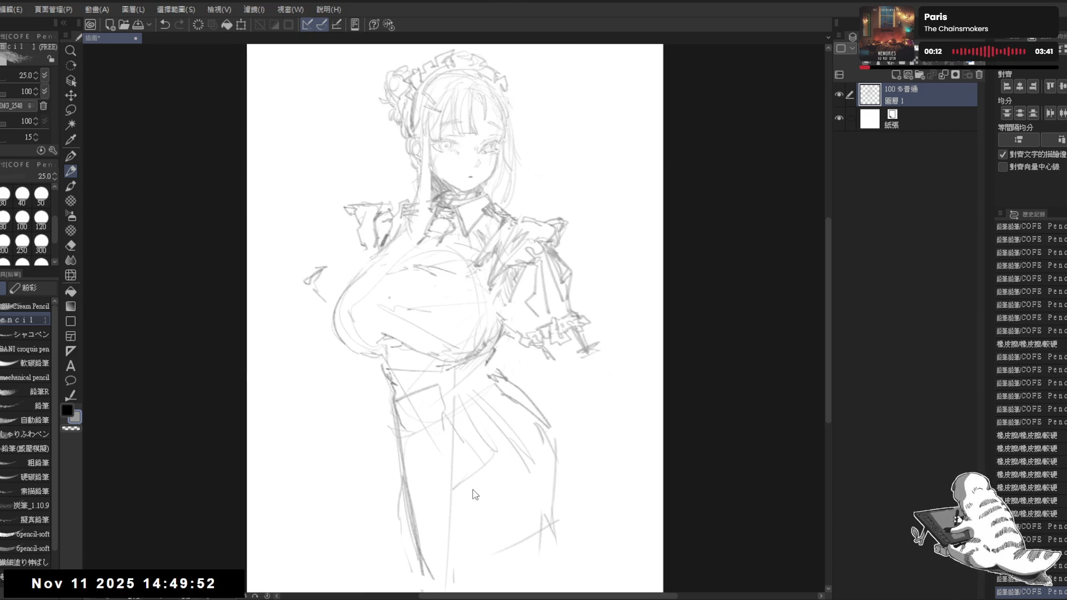
key("h")
key("r")
left_click_drag(489, 367, 503, 325)
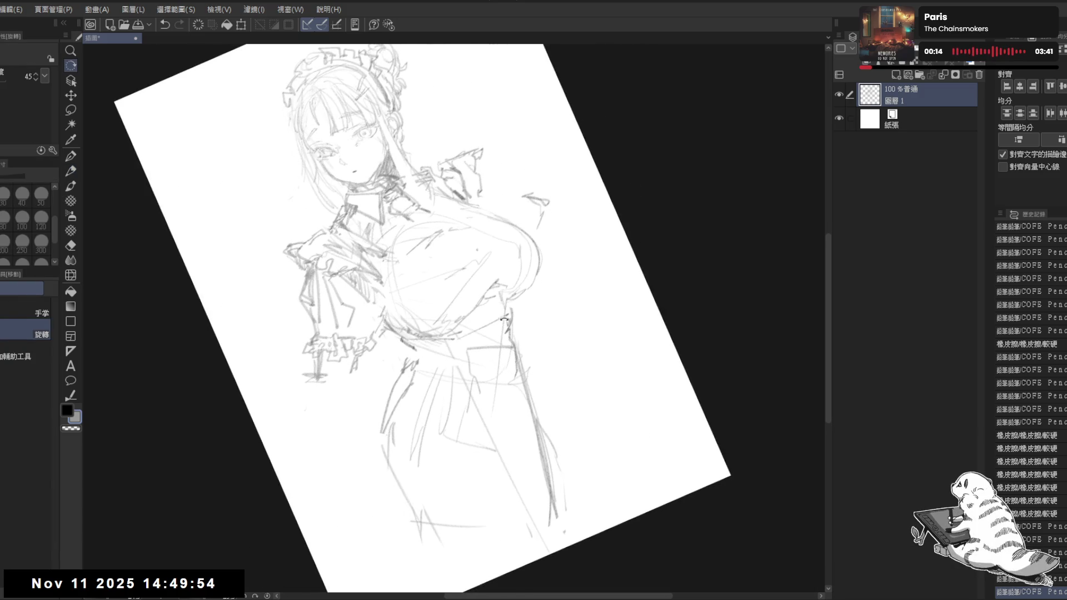
key("p")
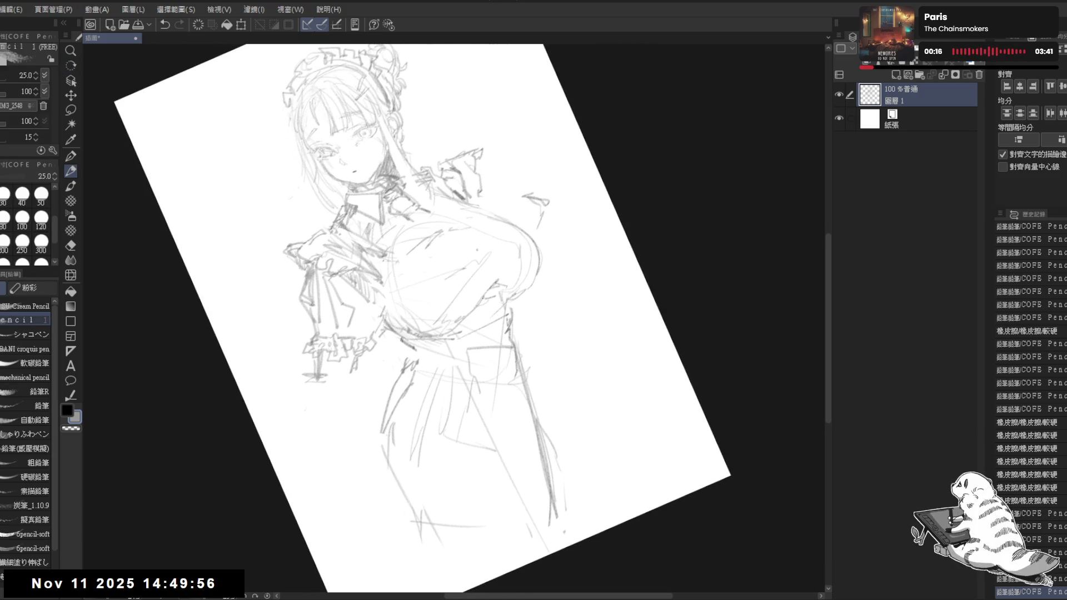
left_click_drag(503, 290, 476, 361)
key("e")
key("p")
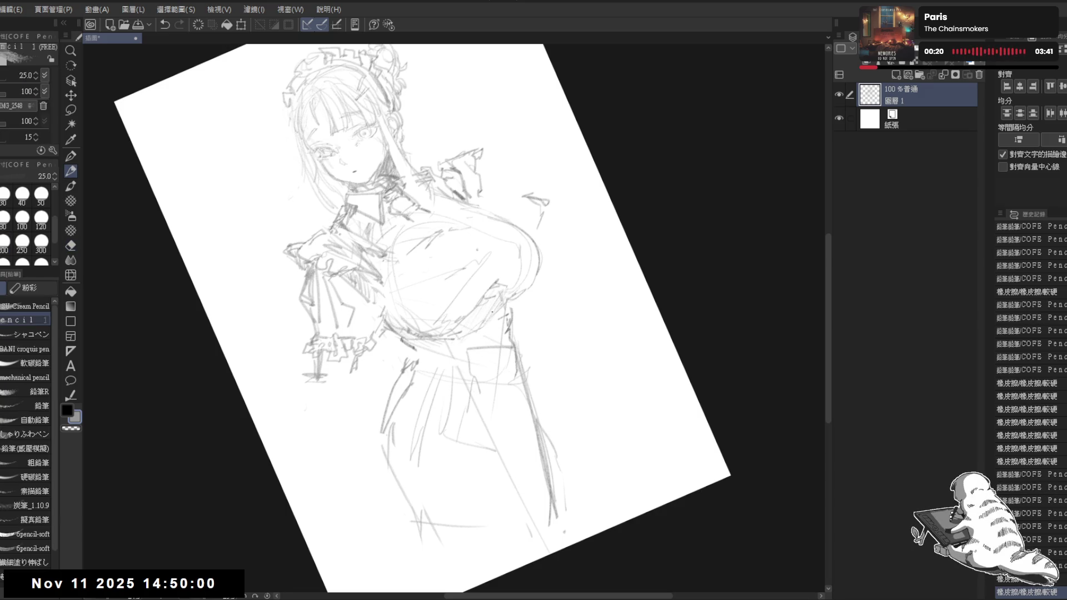
left_click(572, 289)
mouse_move(500, 250)
left_mouse_down()
mouse_move(466, 303)
mouse_move(479, 303)
left_mouse_up()
- Enlarge the brush to 30 and touch up a spot near the chest
key("]")
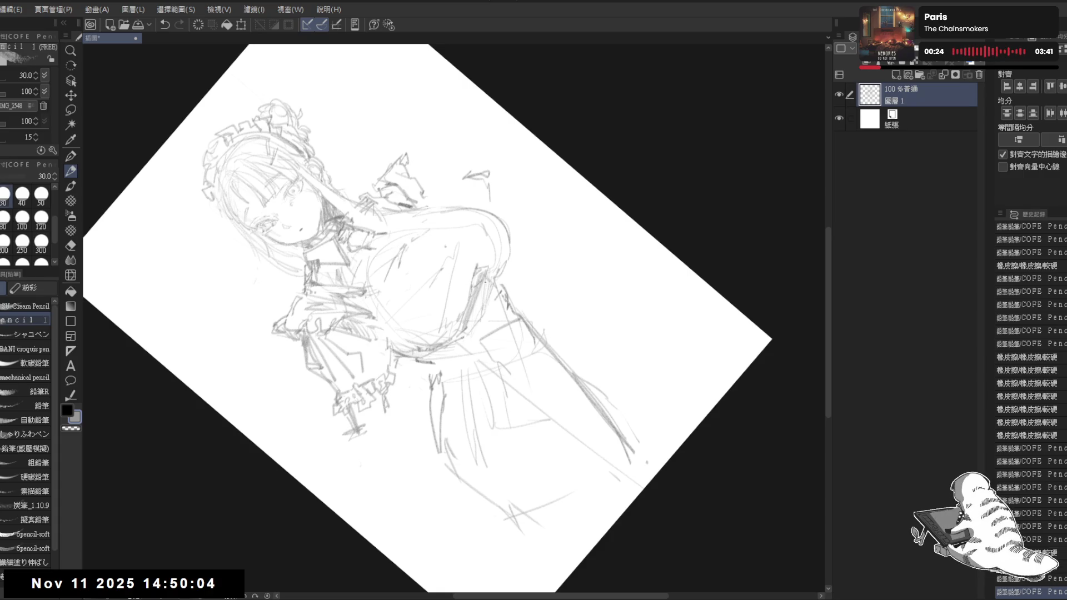
key("ctrl+@")
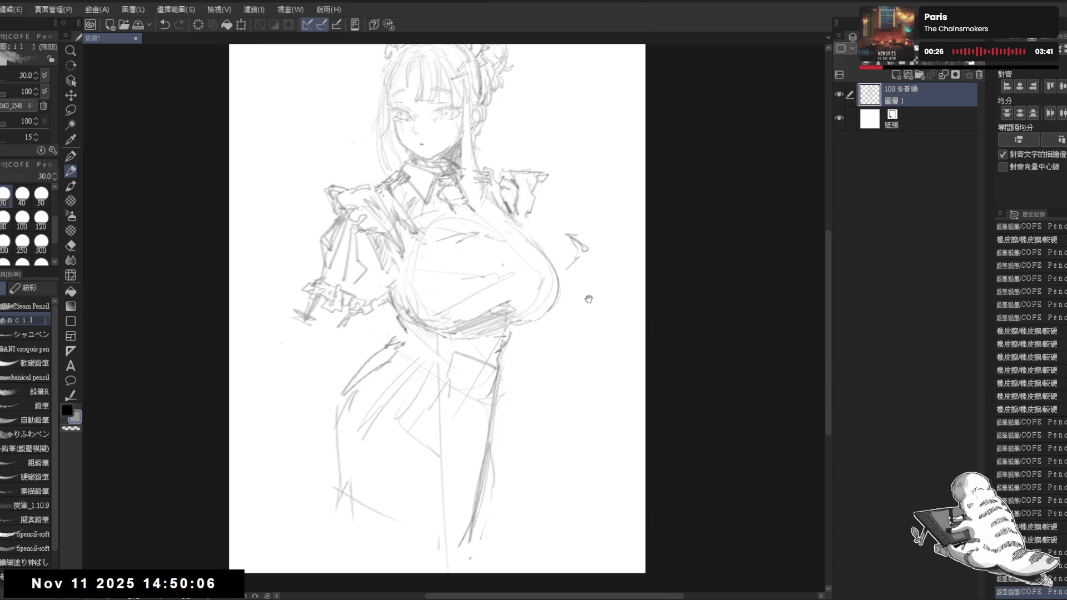
key("e")
left_click(499, 307)
key("p")
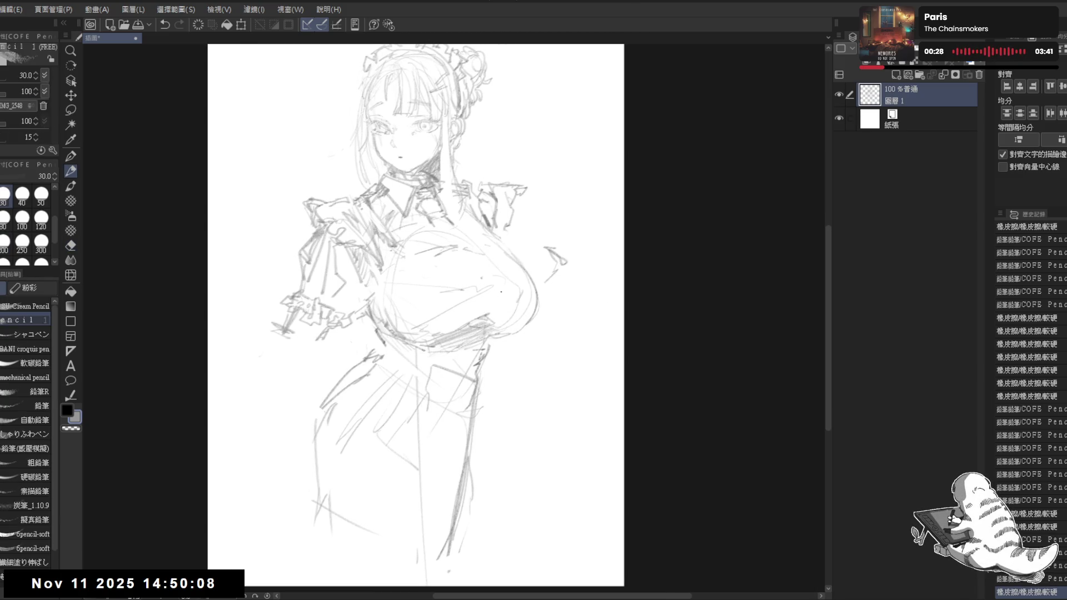
left_click_drag(489, 315, 498, 299)
key("ctrl+z")
- Set the view upright, zoom out to the whole sketch, and save
key("minus")
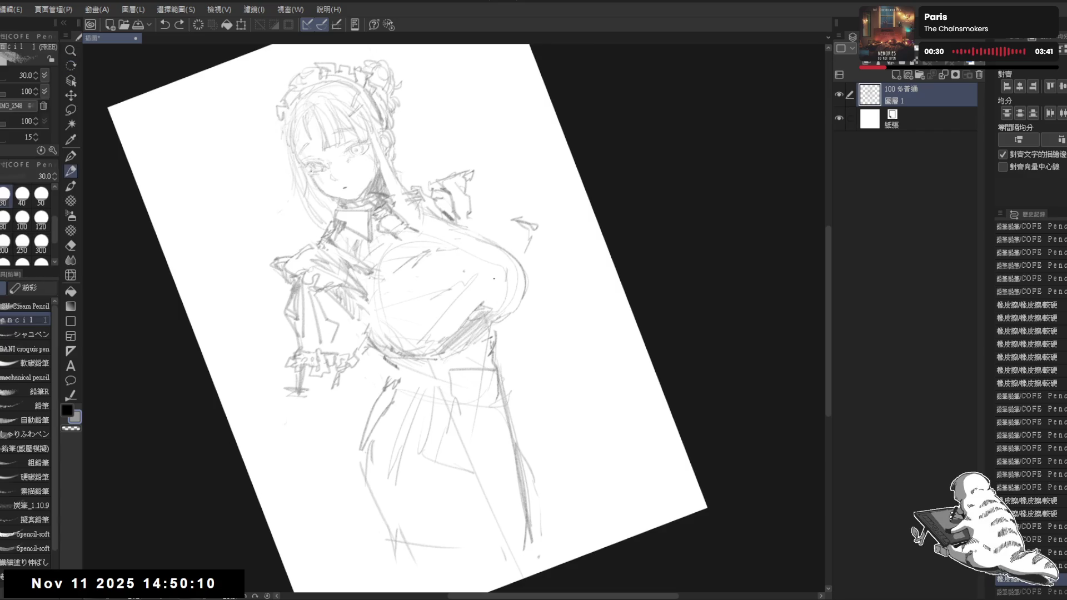
key("ctrl+@")
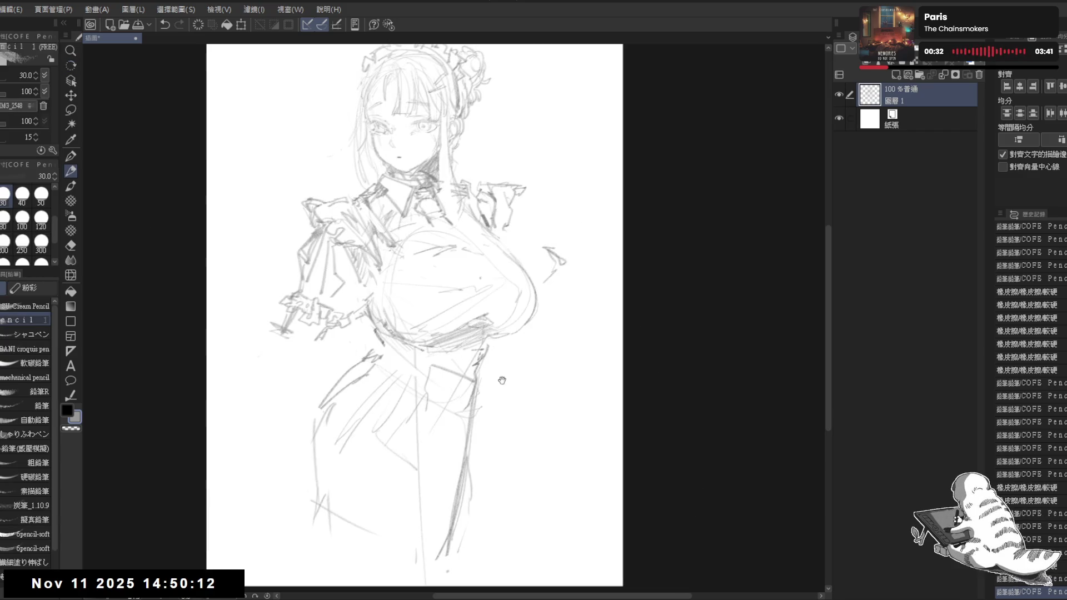
key("ctrl+minus")
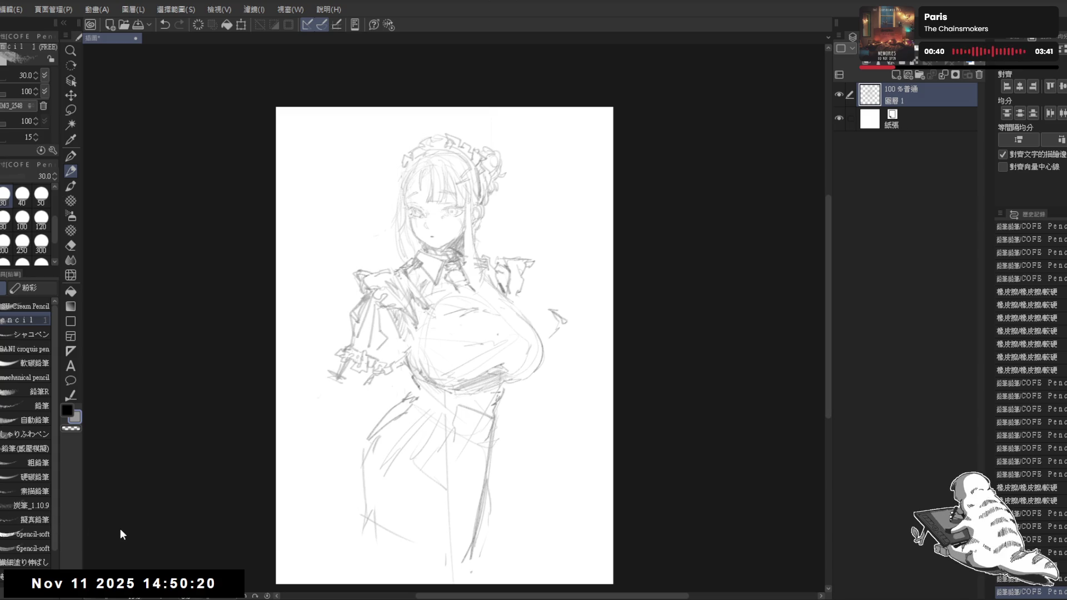
key("ctrl+s")
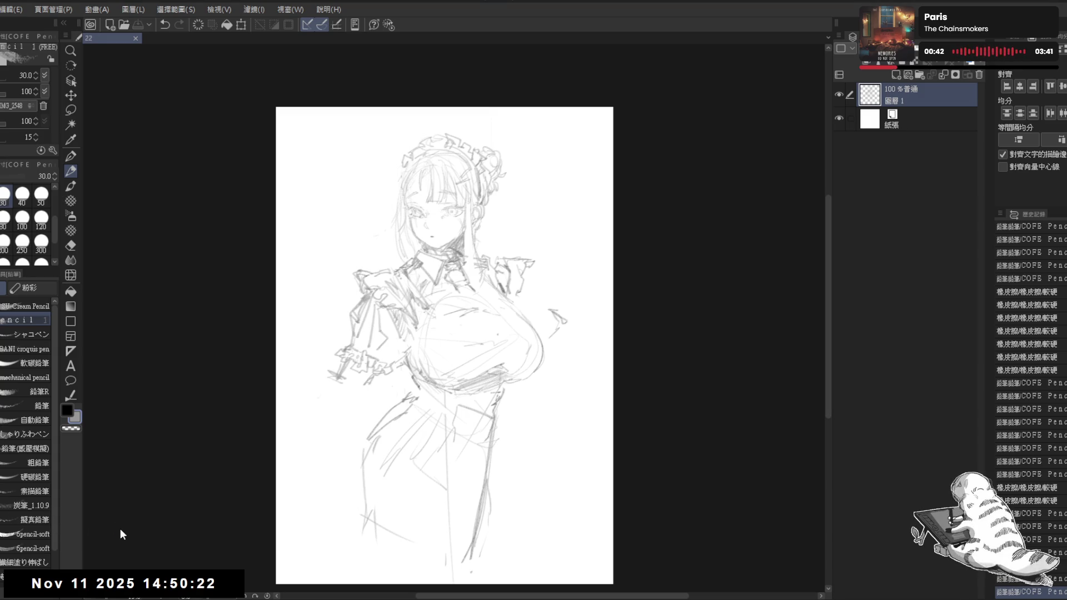
scroll(431, 376, "up", 2)
- Erase stray lines near the waist and reset the tilted view upright
key("e")
left_click_drag(431, 375, 415, 360)
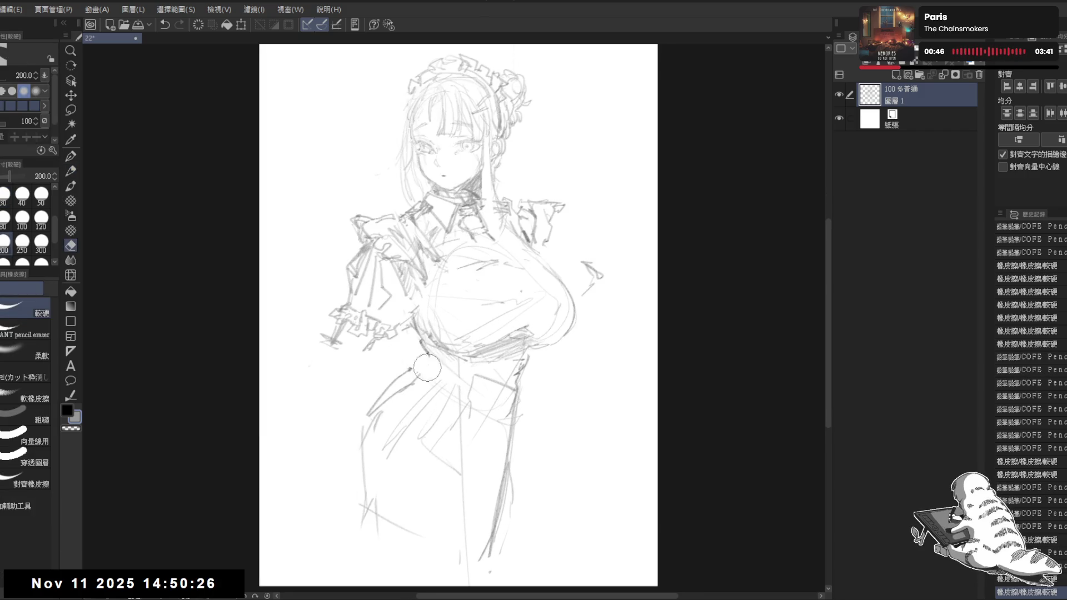
key("p")
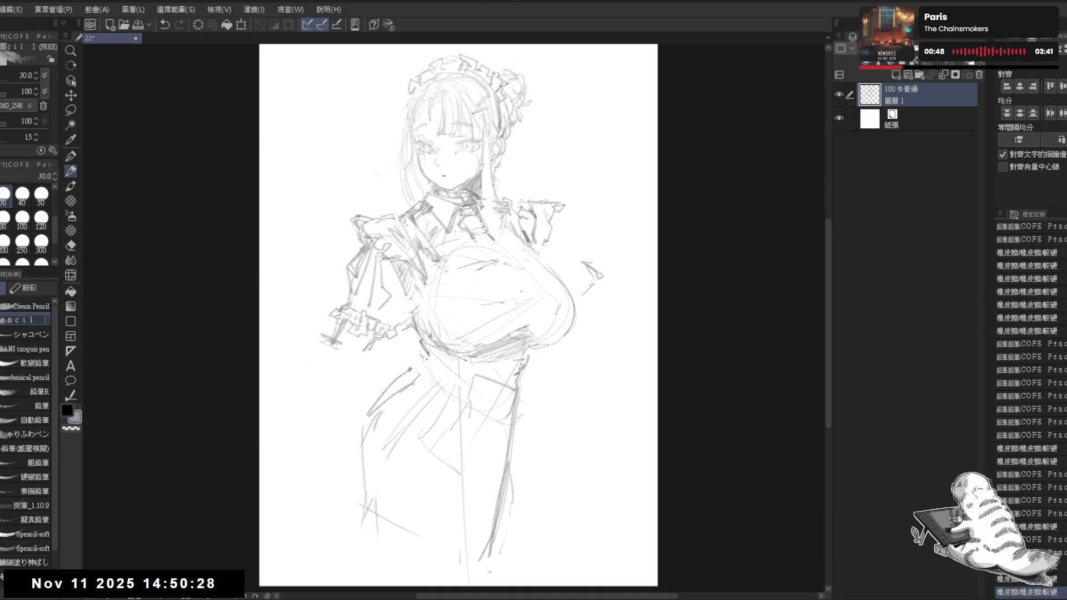
left_click_drag(414, 368, 415, 368)
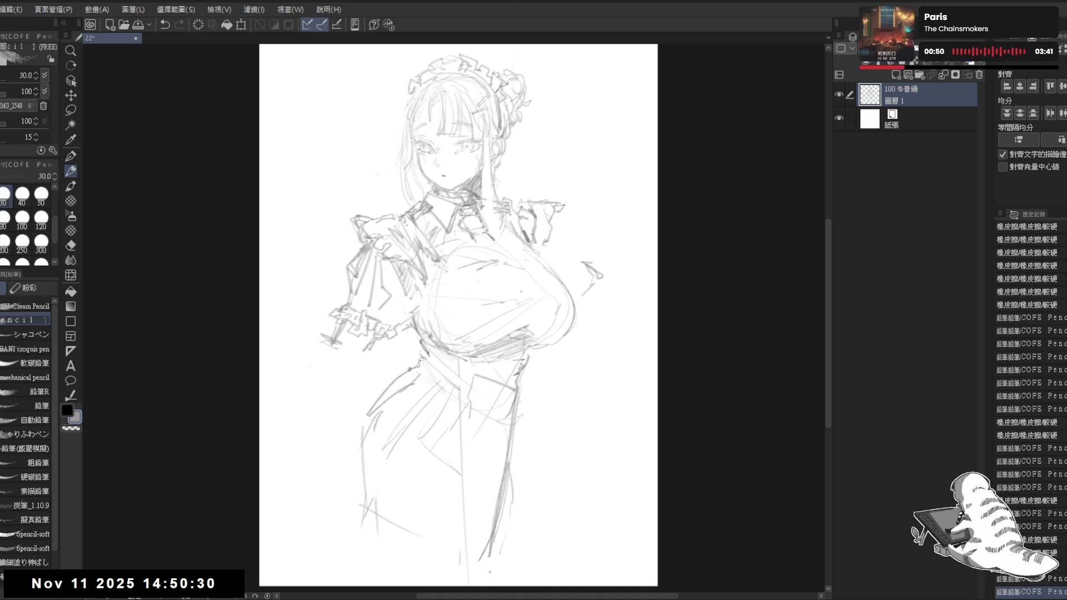
key("r")
left_click_drag(555, 367, 534, 267)
key("e")
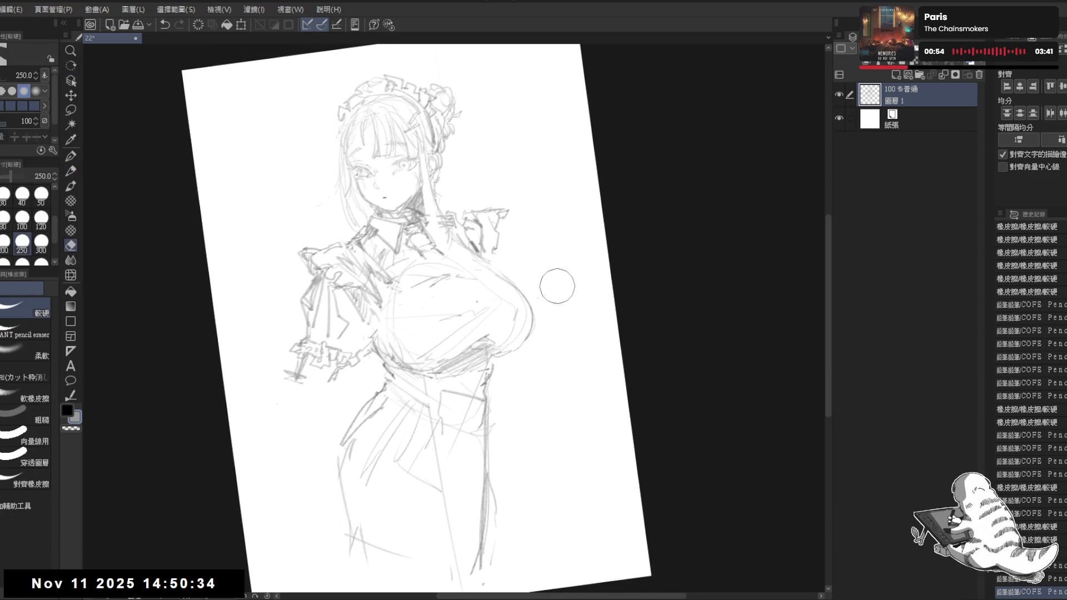
key("ctrl+0")
key("p")
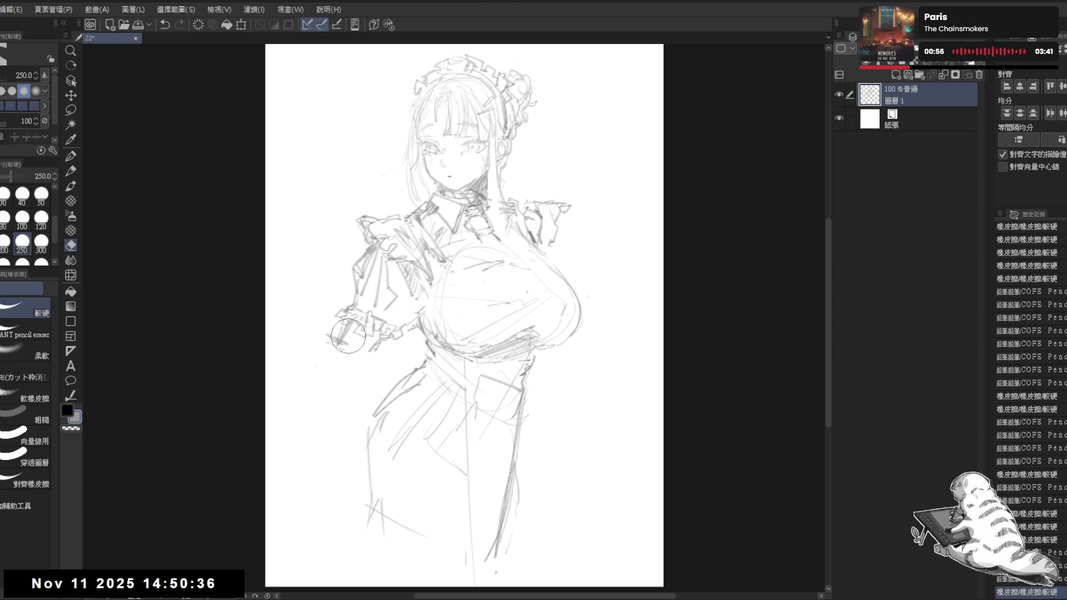
- Add small pencil marks near the left cuff and a short curve right of the waist
left_click(359, 388)
left_click_drag(335, 340, 341, 347)
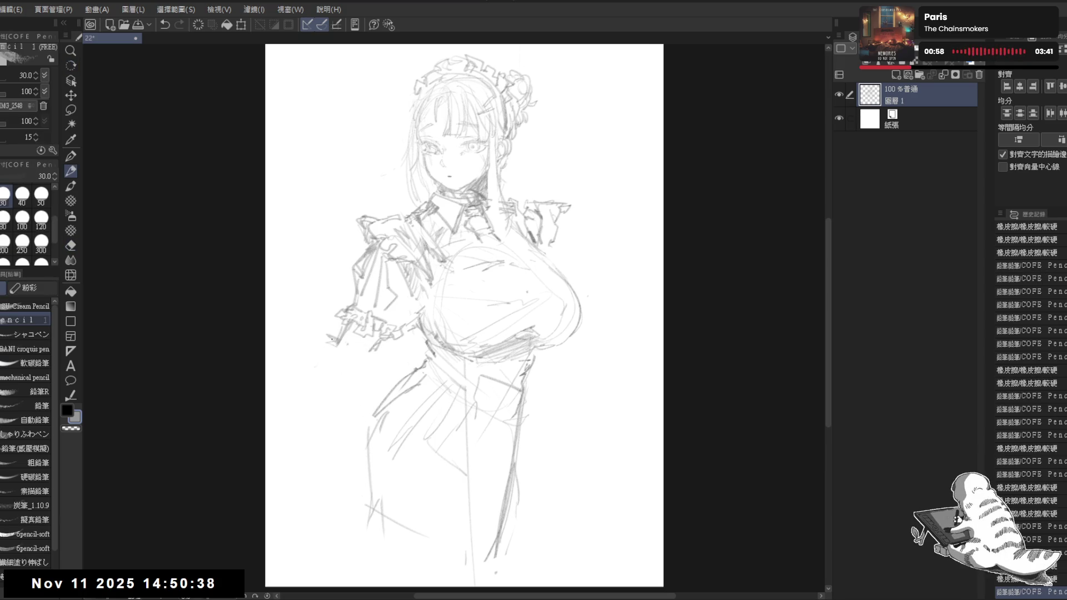
left_click(538, 370)
mouse_move(543, 370)
left_mouse_down()
mouse_move(567, 363)
mouse_move(556, 397)
mouse_move(550, 372)
mouse_move(556, 392)
left_mouse_up()
- Sketch a bracket-shaped frill outline extending off the right shoulder
left_click_drag(557, 220, 581, 292)
key("ctrl+z")
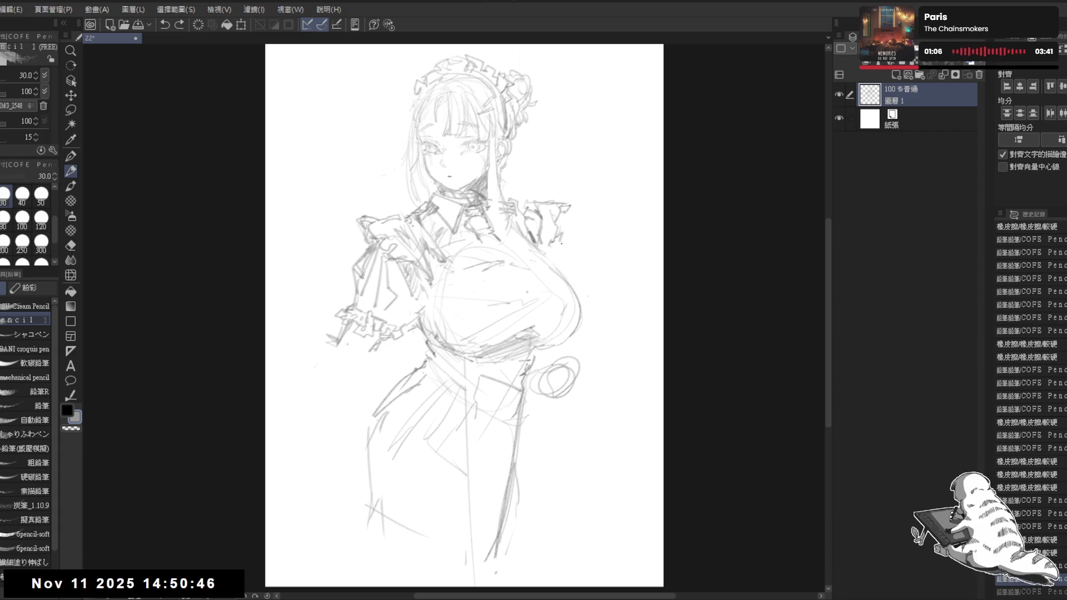
mouse_move(531, 209)
left_mouse_down()
mouse_move(533, 229)
mouse_move(531, 219)
mouse_move(599, 260)
mouse_move(582, 279)
left_mouse_up()
left_click_drag(560, 234, 579, 282)
left_click_drag(579, 282, 599, 261)
- Erase the circle scribble beside the hip using a softer, larger eraser
key("e")
mouse_move(578, 362)
left_mouse_down()
mouse_move(517, 398)
mouse_move(528, 408)
mouse_move(512, 381)
mouse_move(581, 367)
mouse_move(565, 350)
mouse_move(578, 364)
mouse_move(545, 352)
mouse_move(531, 325)
mouse_move(542, 339)
left_mouse_up()
left_click(31, 351)
key("p")
scroll(578, 367, "up", 2)
key("e")
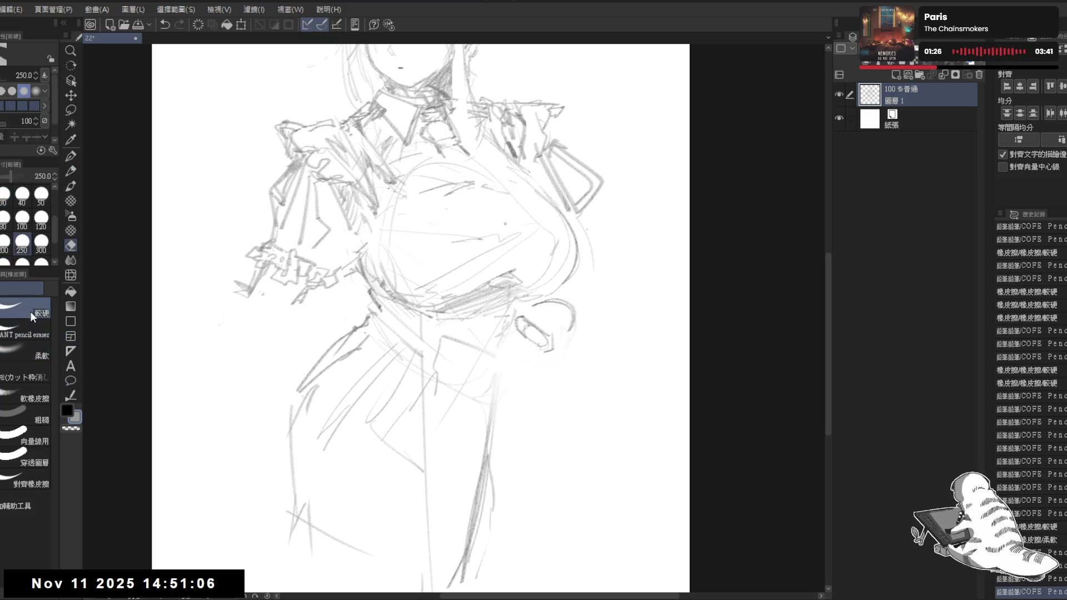
- Start the fist at the hip with short strokes, erasing stray lines around the hand
key("p")
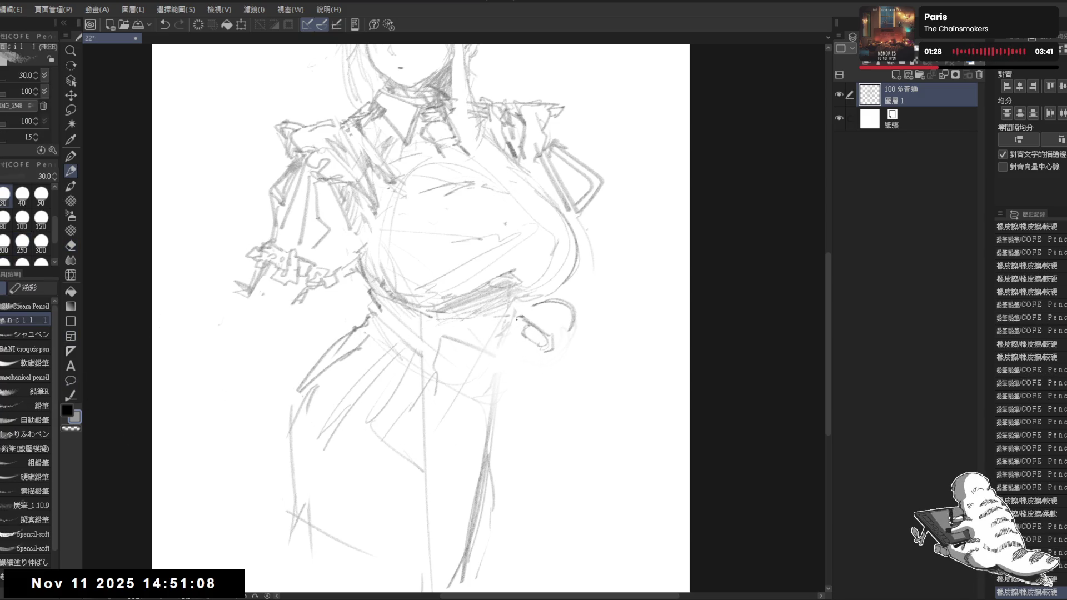
left_click_drag(542, 345, 531, 360)
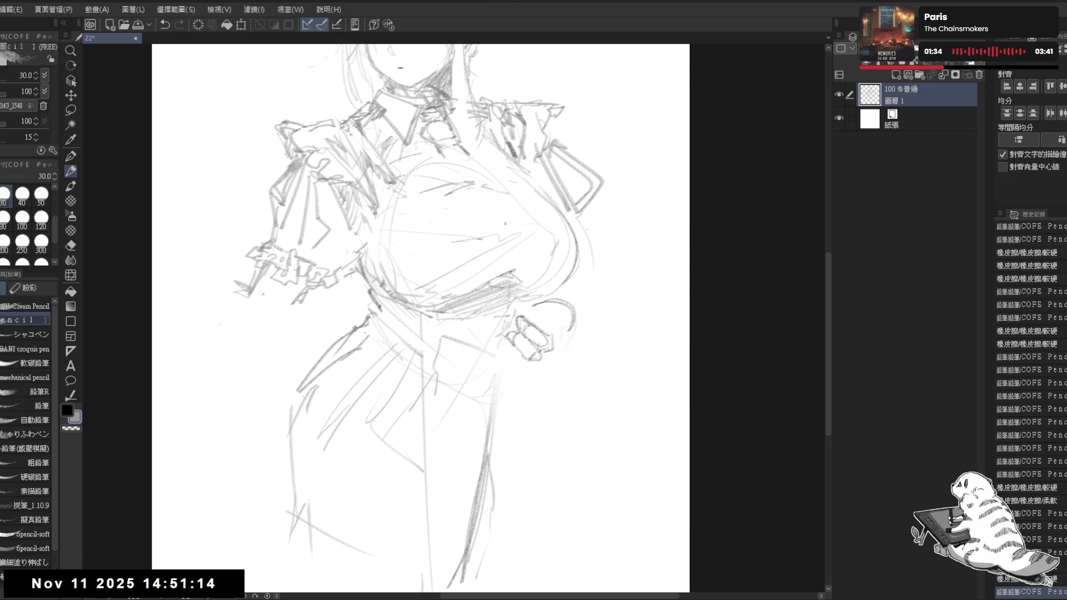
left_click(542, 383)
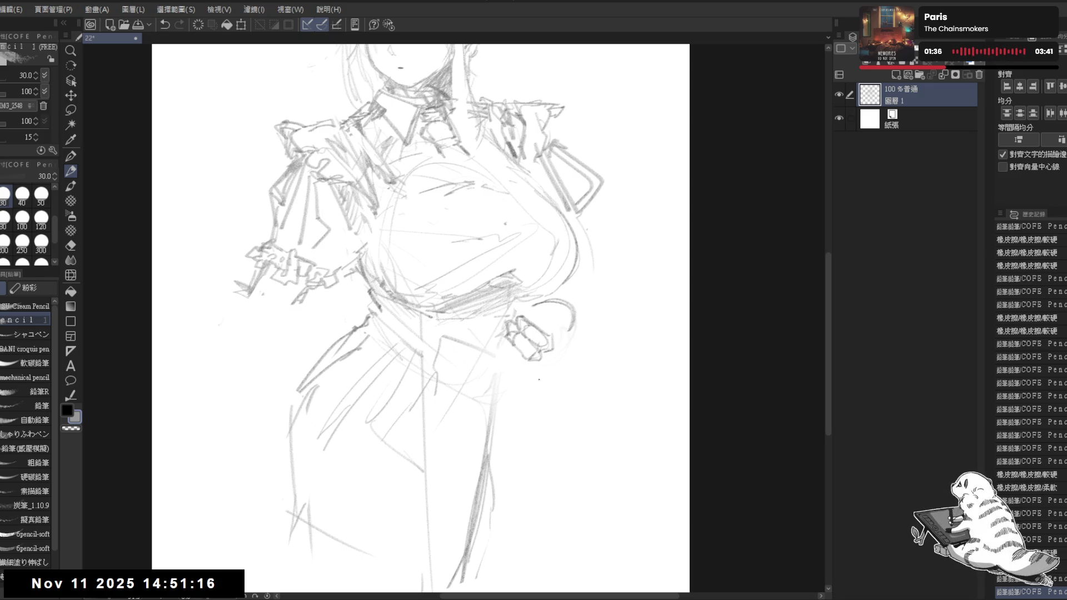
left_click(525, 363)
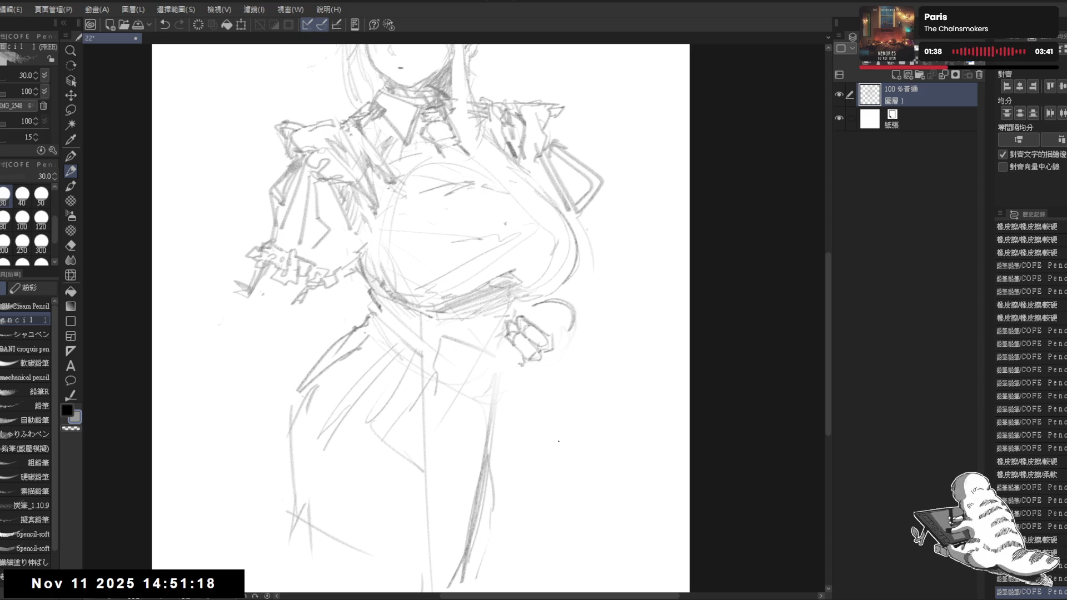
left_click_drag(507, 441, 552, 380)
key("e")
left_click_drag(528, 303, 539, 309)
mouse_move(538, 311)
left_mouse_down()
mouse_move(547, 320)
mouse_move(531, 304)
mouse_move(541, 311)
left_mouse_up()
key("p")
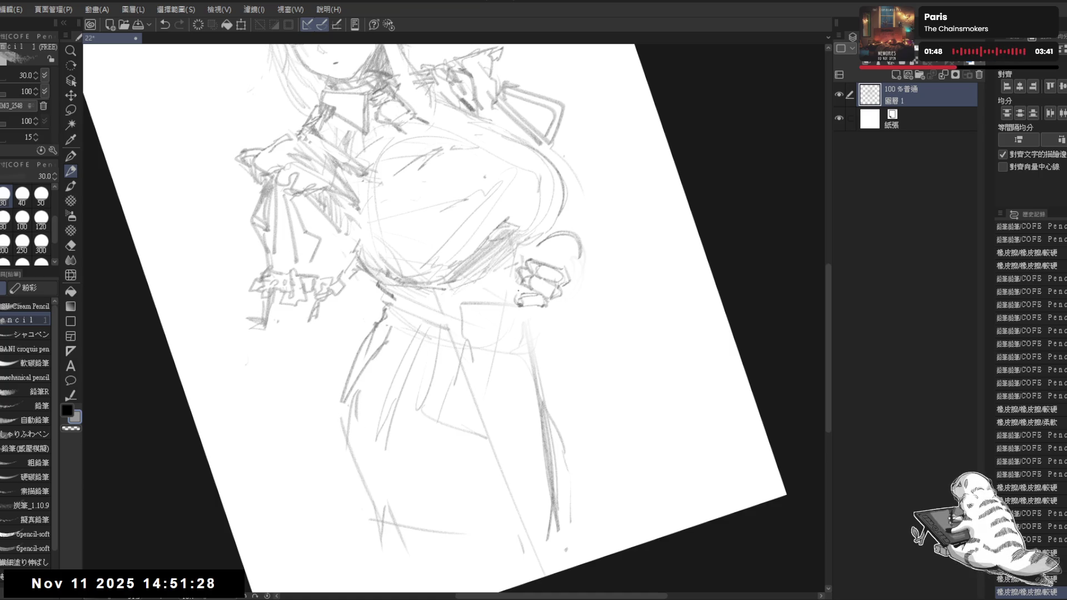
left_click_drag(525, 285, 534, 294)
- Check the figure mirrored and add a small pencil mark lower on the figure
key("ctrl+at")
key("h")
key("h")
scroll(542, 362, "up", 2)
mouse_move(485, 333)
left_mouse_down()
mouse_move(476, 288)
mouse_move(547, 405)
left_mouse_up()
key("r")
key("p")
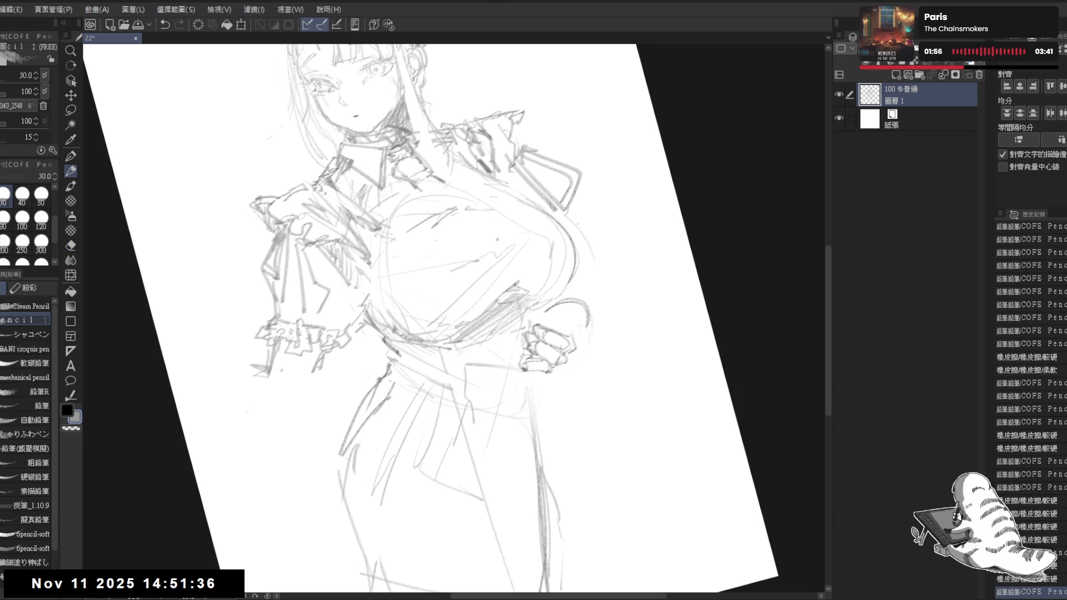
left_click(535, 512)
- Tilt the canvas about 45° and add marks defining the fist
key("ctrl+@")
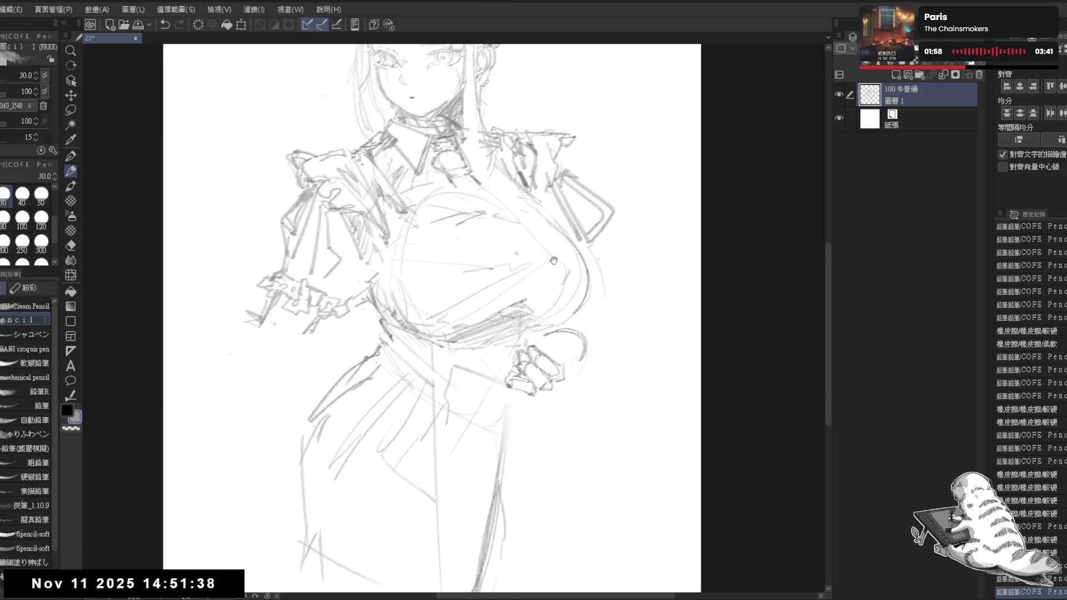
left_click_drag(588, 335, 574, 315)
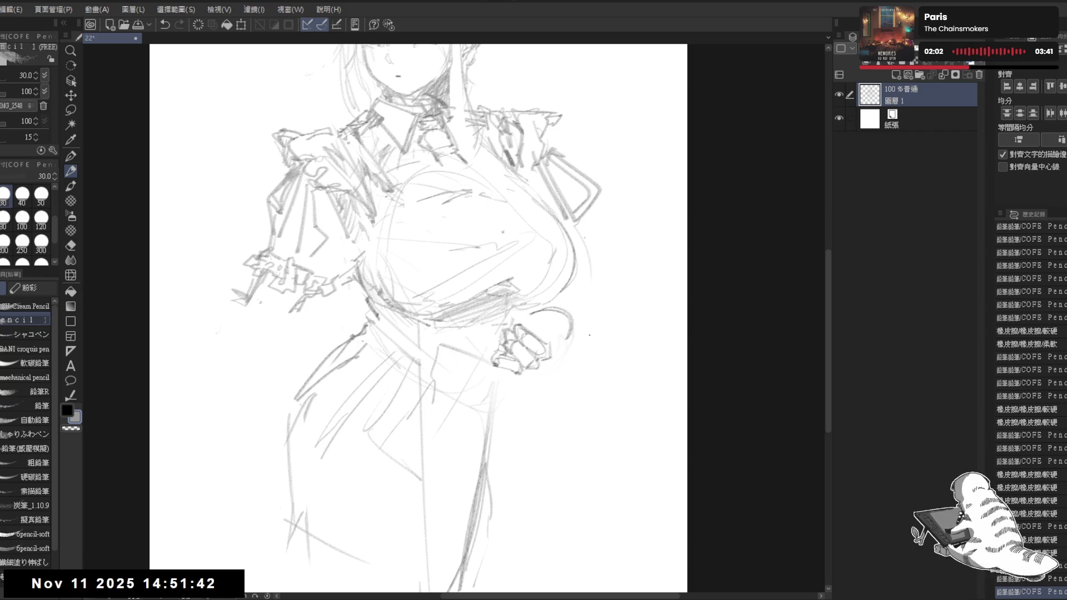
key("r")
mouse_move(563, 438)
left_mouse_down()
mouse_move(536, 436)
mouse_move(519, 299)
left_mouse_up()
key("p")
key("r")
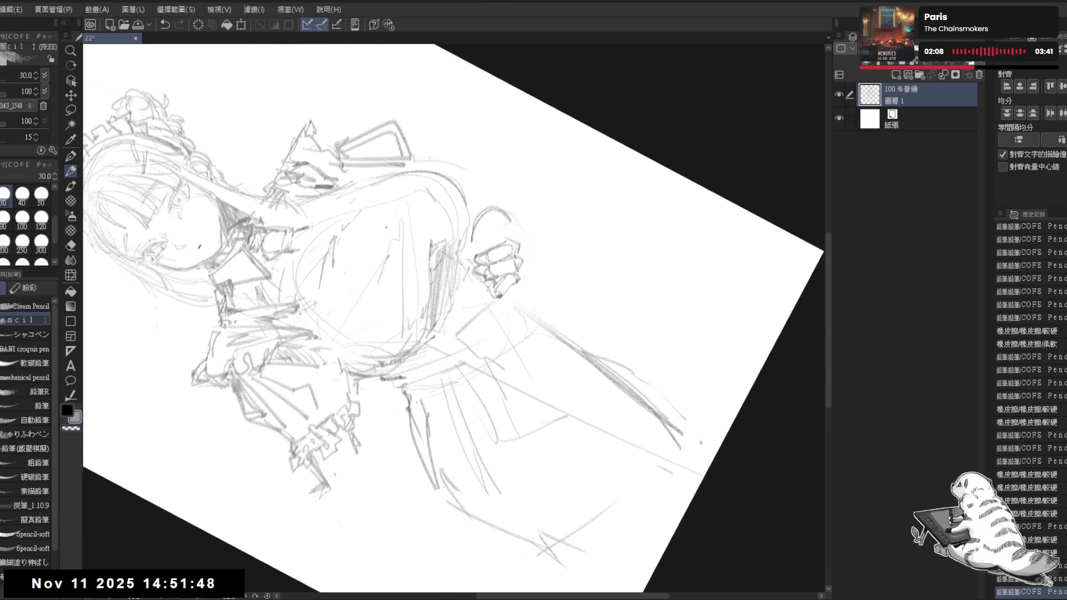
left_click(520, 277)
left_click(518, 285)
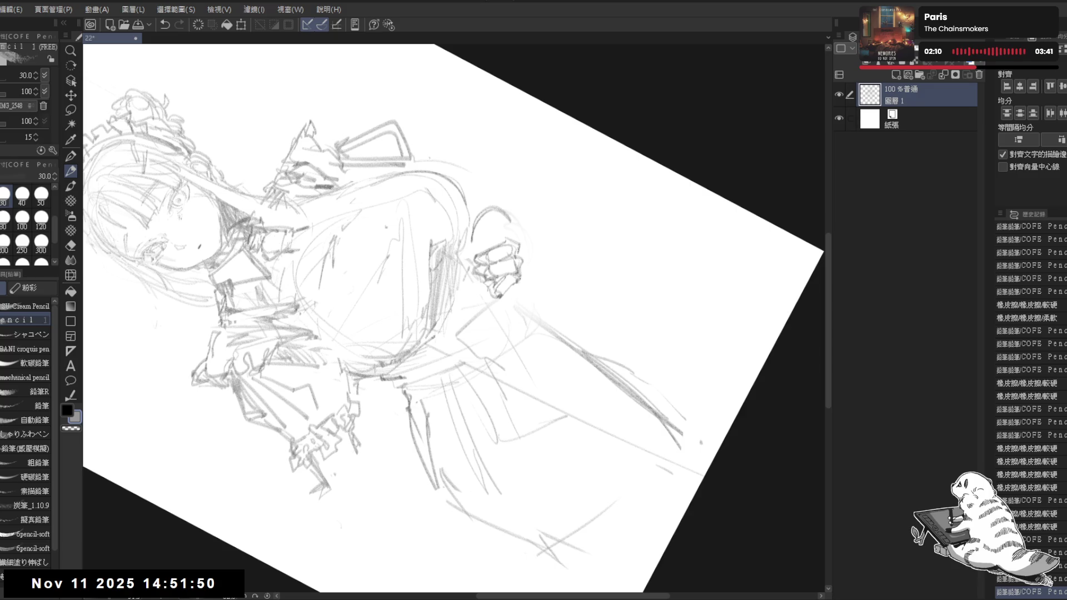
left_click_drag(520, 288, 518, 303)
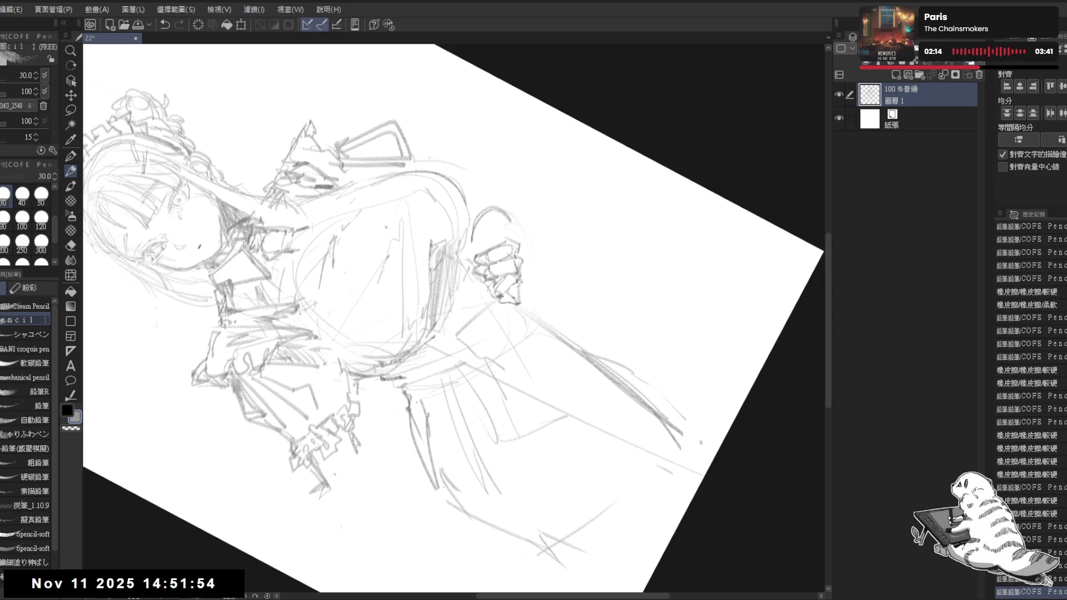
- Refine the hand with a bit of erasing and short strokes after a mirrored check
key("ctrl+shift+r")
key("h")
key("h")
mouse_move(451, 289)
left_mouse_down()
mouse_move(469, 381)
mouse_move(448, 342)
mouse_move(511, 341)
left_mouse_up()
key("e")
left_click(489, 355)
key("p")
left_click(524, 344)
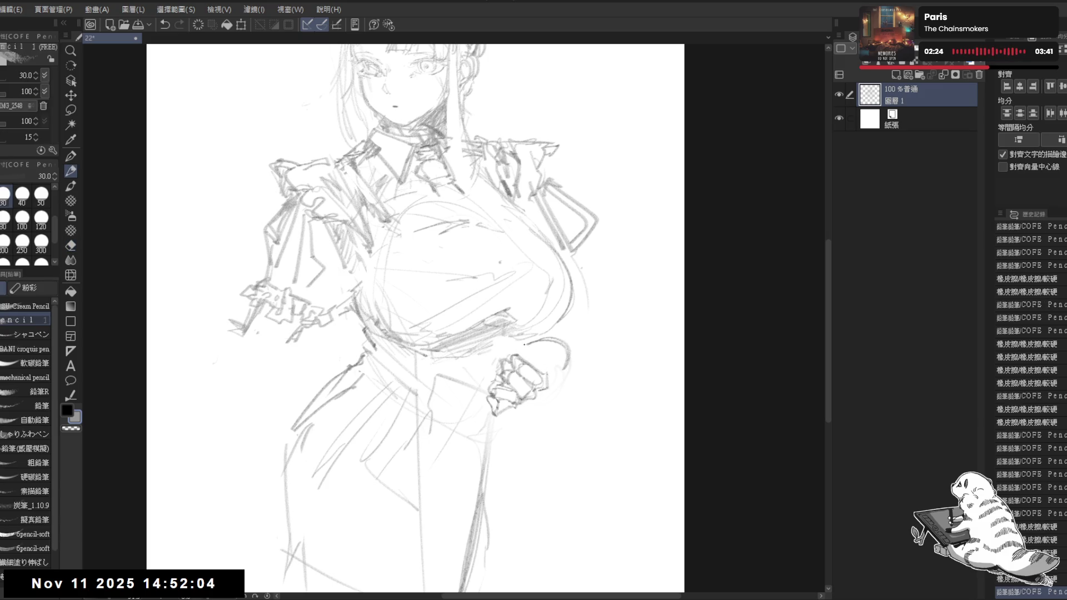
left_click_drag(531, 345, 547, 361)
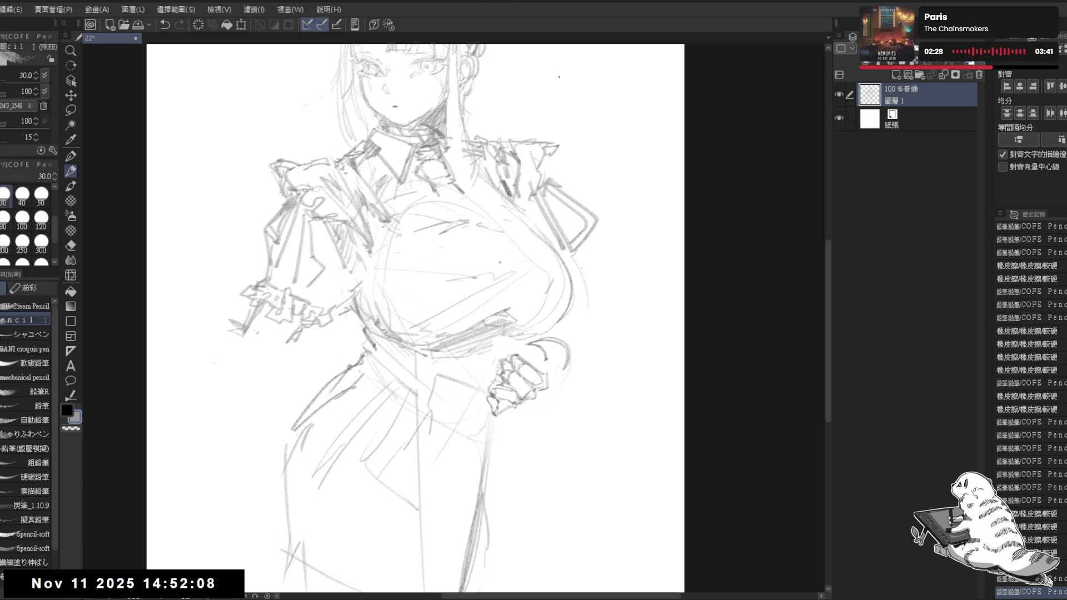
- Add faint marks beside the fist and zoom out to show the whole figure
left_click_drag(468, 404, 488, 433)
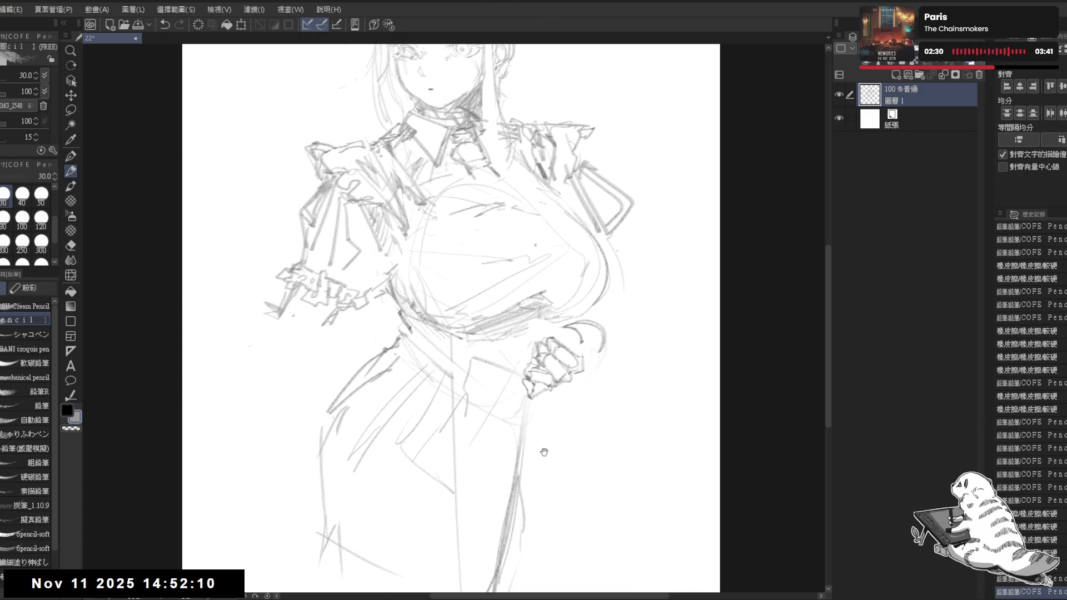
left_click_drag(559, 305, 523, 292)
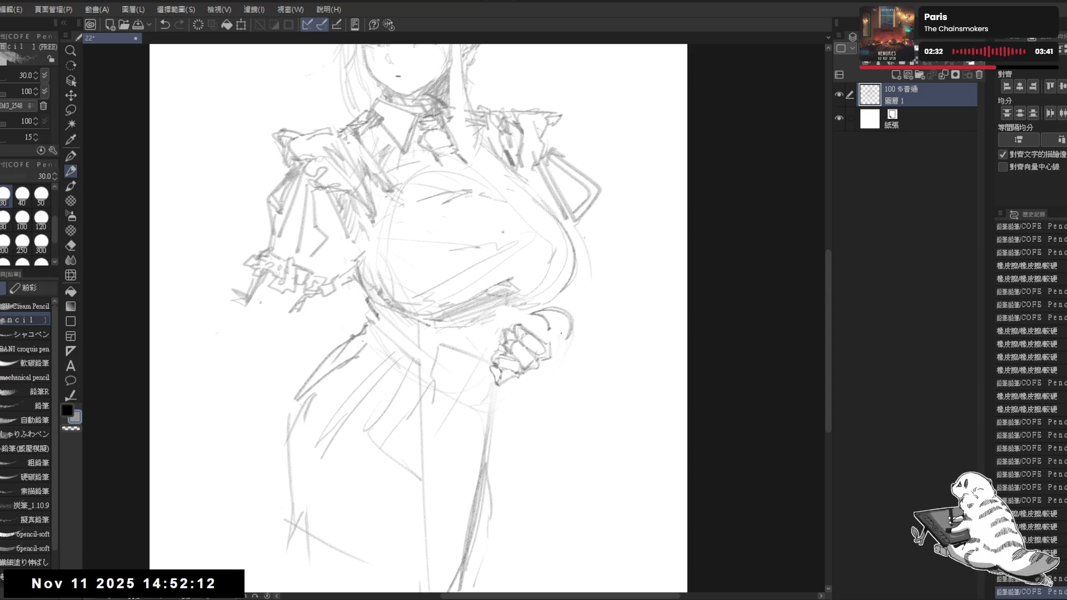
left_click_drag(550, 334, 551, 359)
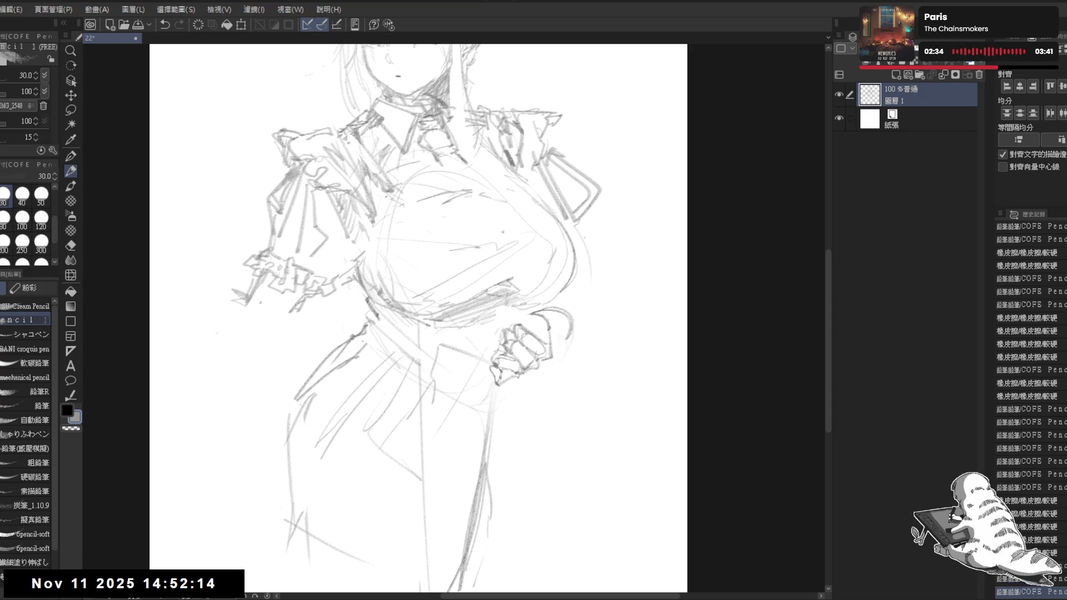
key("ctrl+minus")
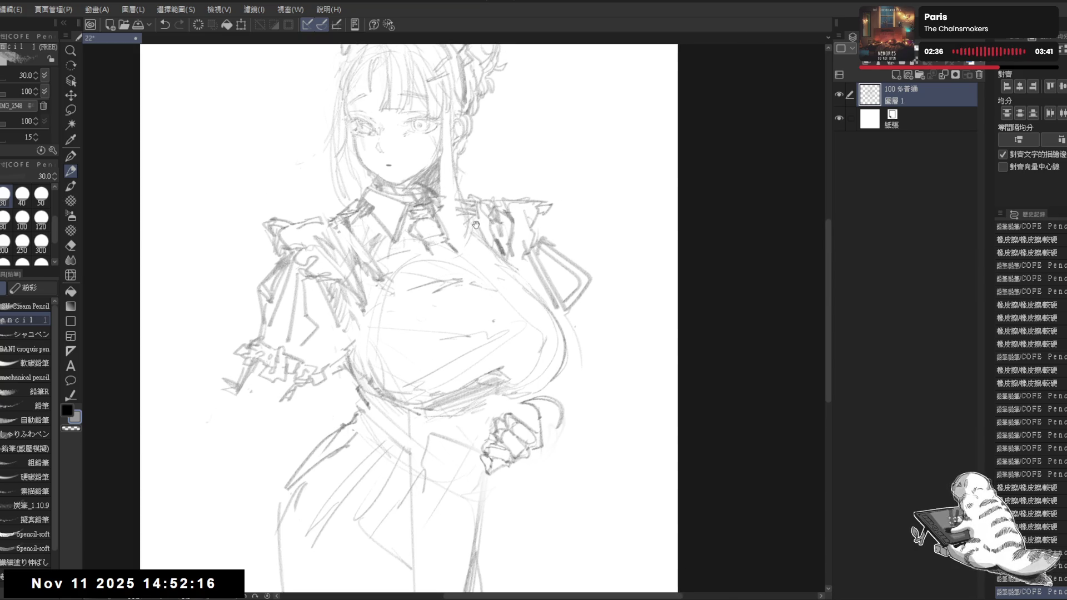
key("ctrl+minus")
key("ctrl+minus")
left_click_drag(451, 169, 452, 193)
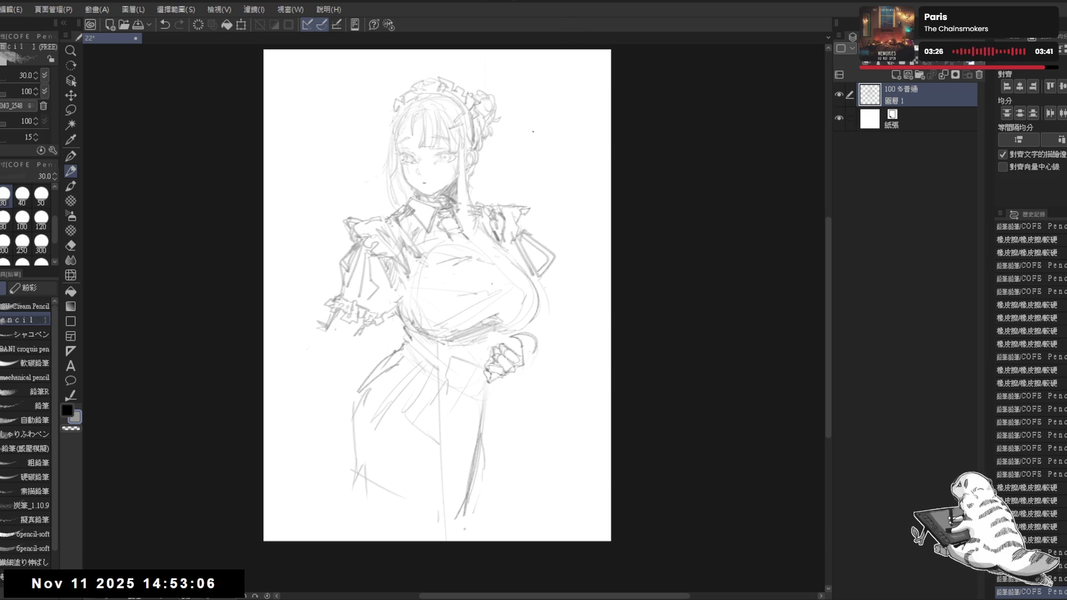
- Lasso the fist, enlarge it and shift it slightly to sit better on the hip
left_click_drag(464, 365, 470, 358)
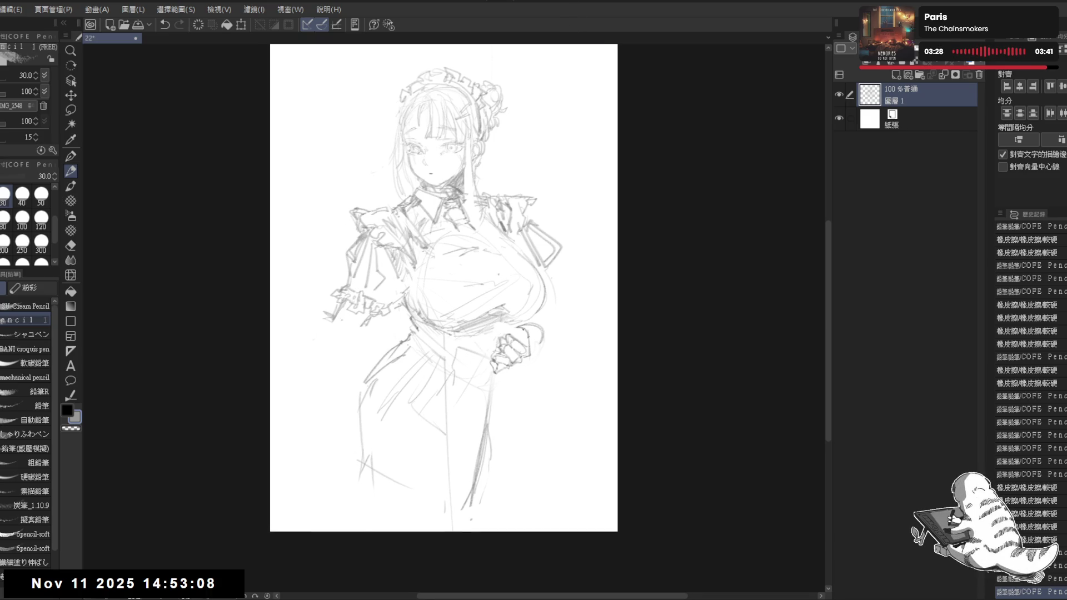
key("m")
mouse_move(516, 329)
left_mouse_down()
mouse_move(489, 340)
mouse_move(501, 378)
mouse_move(540, 343)
mouse_move(521, 326)
left_mouse_up()
key("ctrl+t")
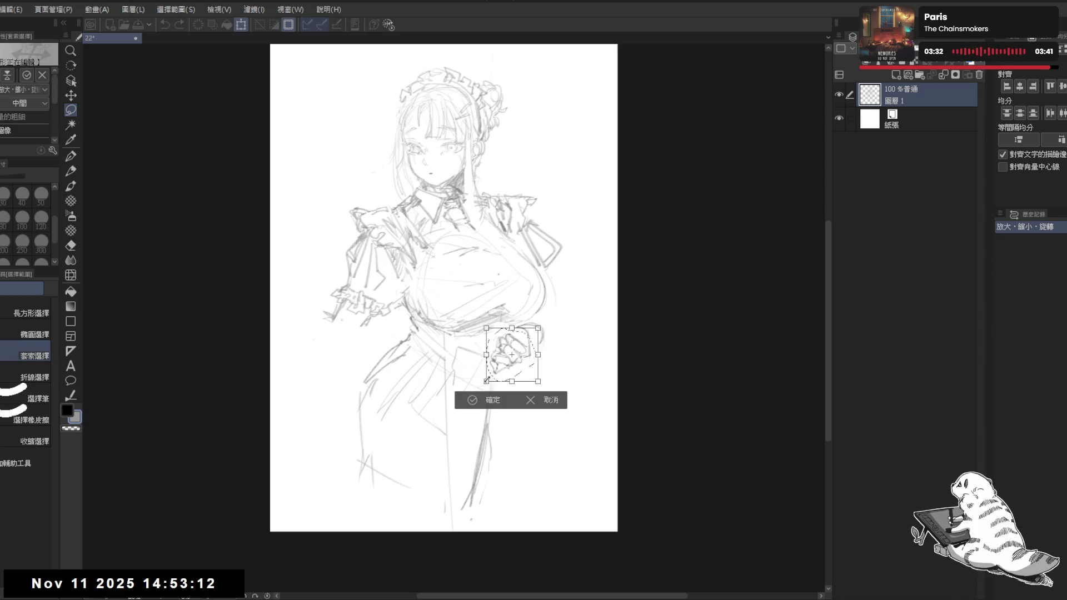
left_click_drag(485, 384, 473, 394)
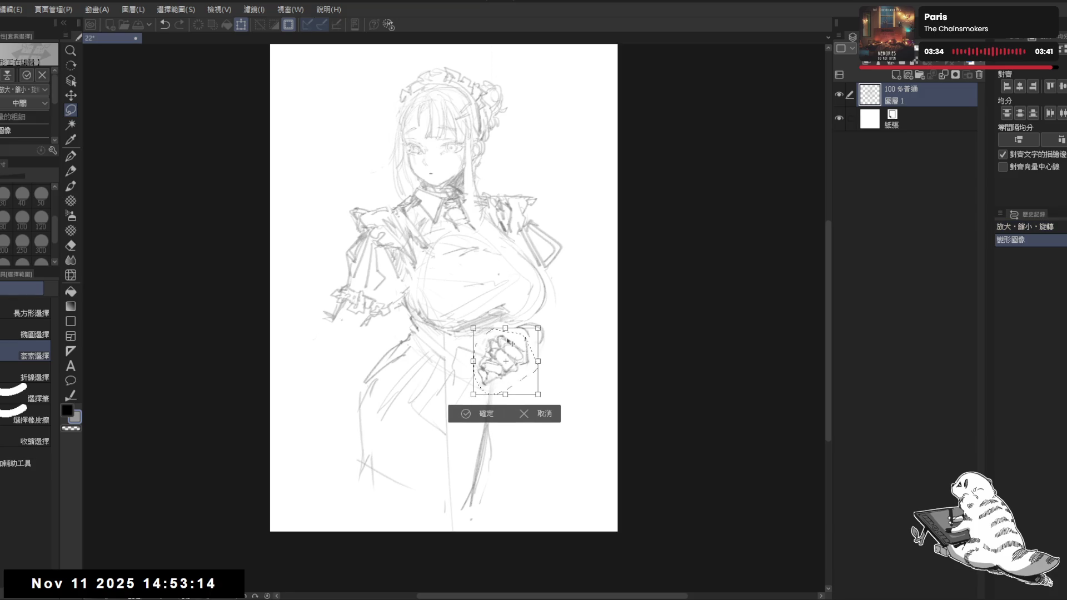
left_click_drag(516, 352, 521, 349)
left_click(478, 414)
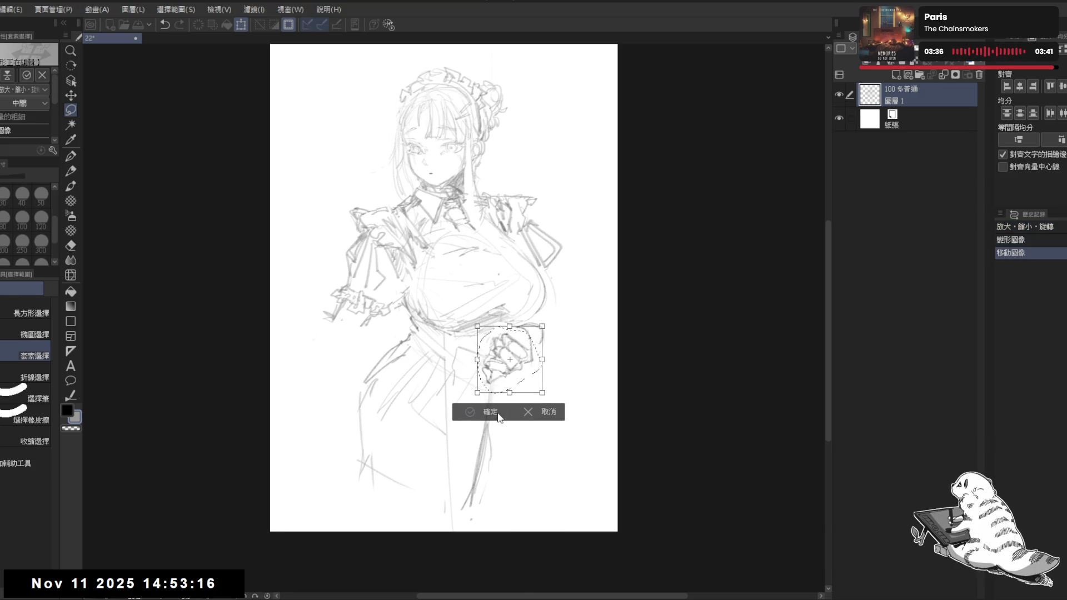
left_click(490, 412)
- Mirror-check the view, flip it back, then zoom in and tilt the canvas
key("h")
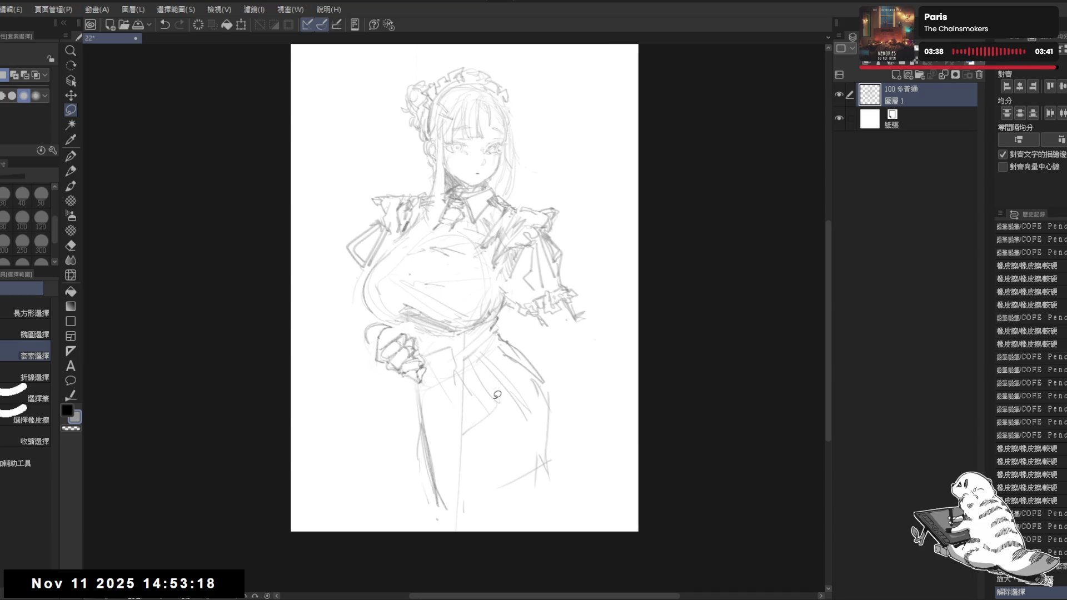
key("h")
scroll(506, 367, "up", 1)
mouse_move(423, 423)
left_mouse_down()
mouse_move(382, 505)
mouse_move(406, 507)
left_mouse_up()
- Erase stray sketch lines at the sleeve's lower left and beneath the fist
key("e")
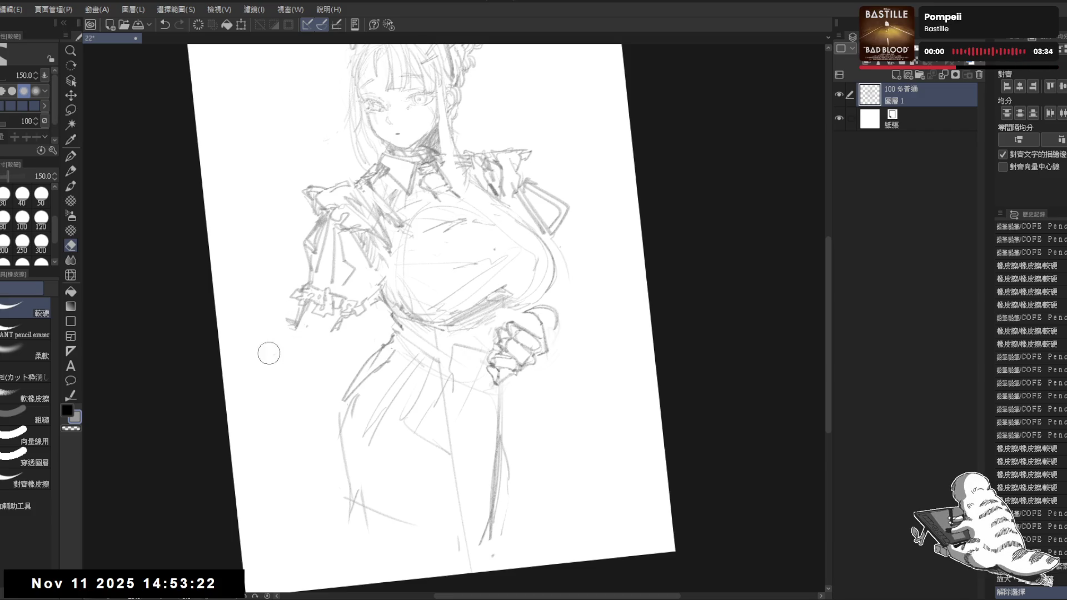
left_click_drag(278, 349, 292, 321)
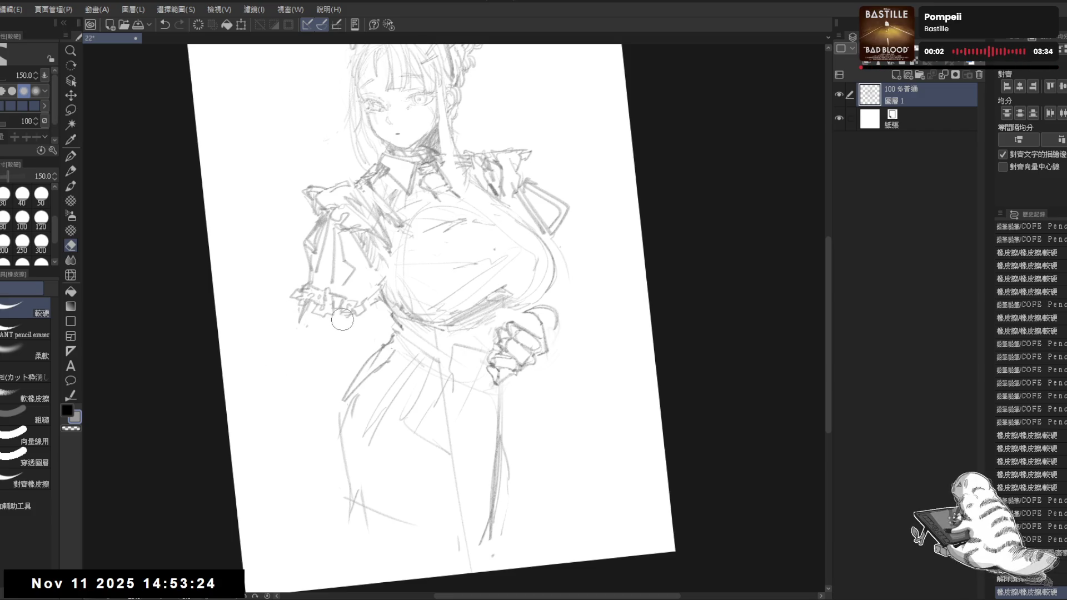
key("r")
left_click_drag(394, 476, 423, 464)
key("p")
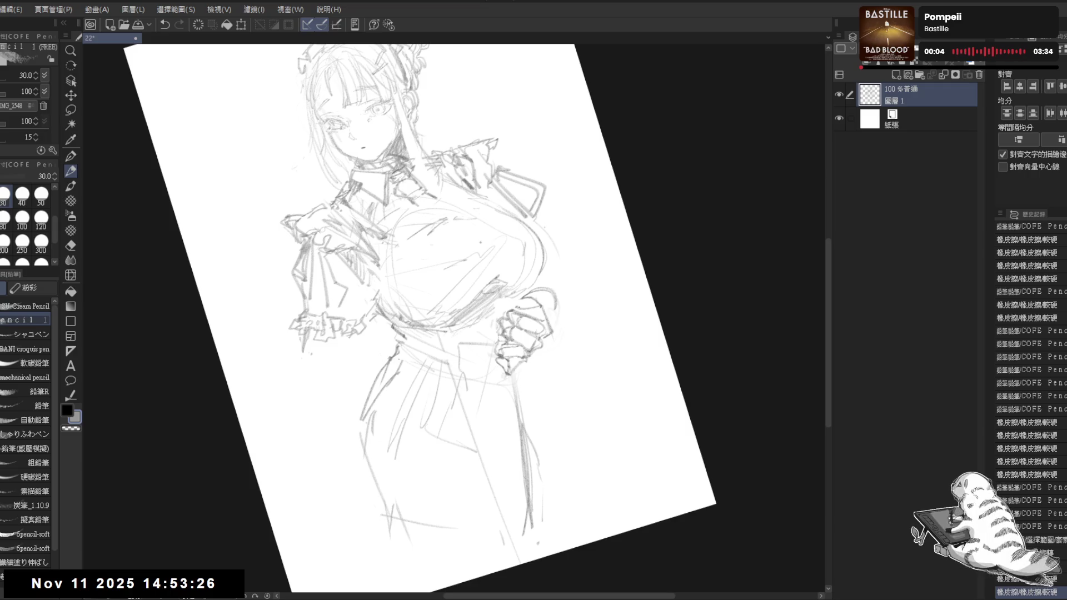
key("ctrl+z")
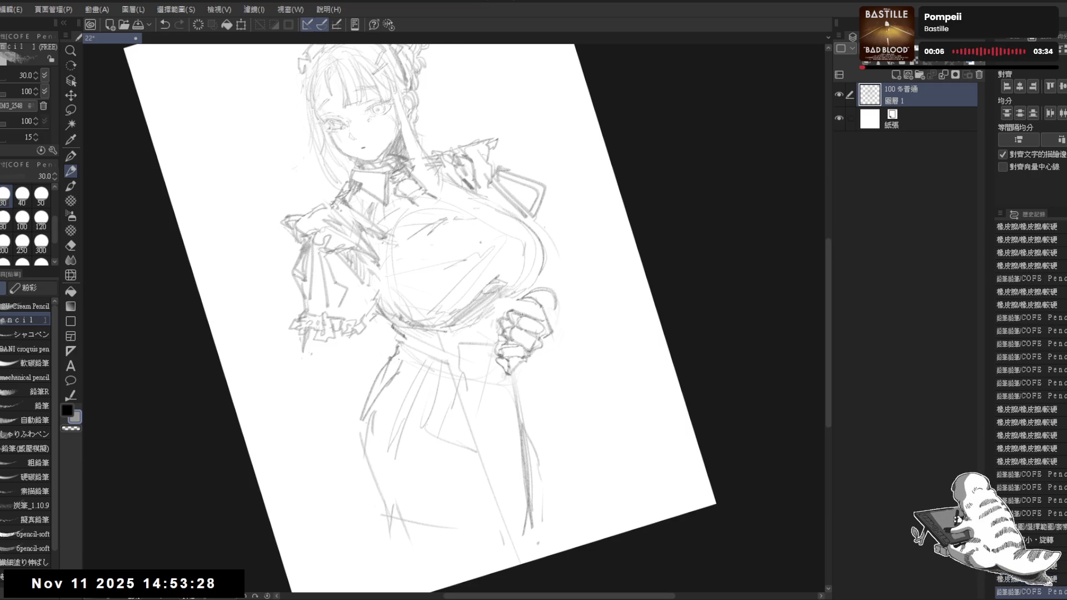
key("ctrl+0")
key("r")
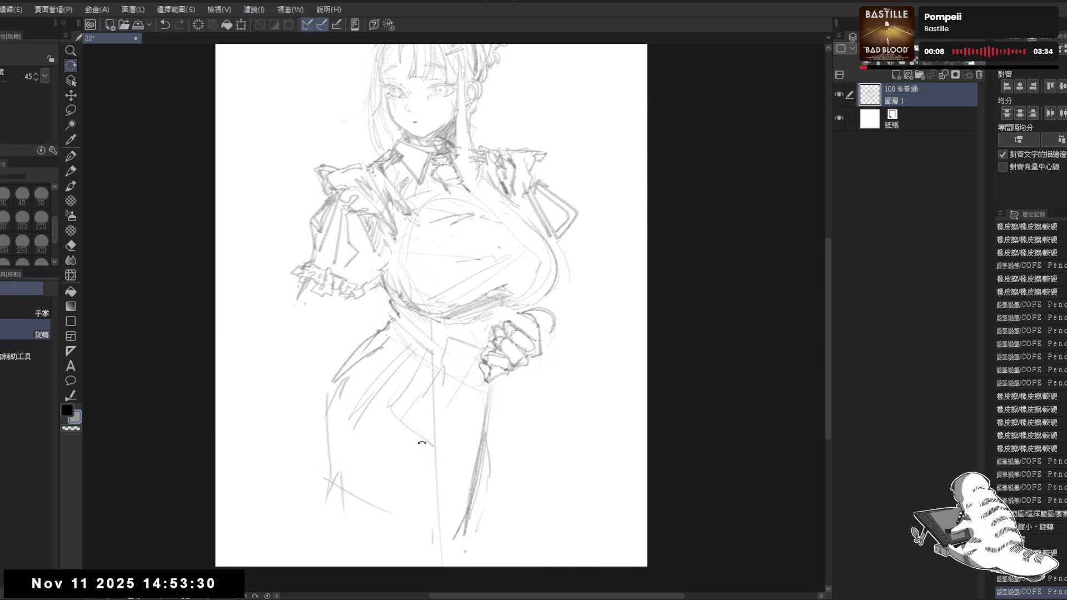
left_click_drag(422, 427, 484, 417)
key("e")
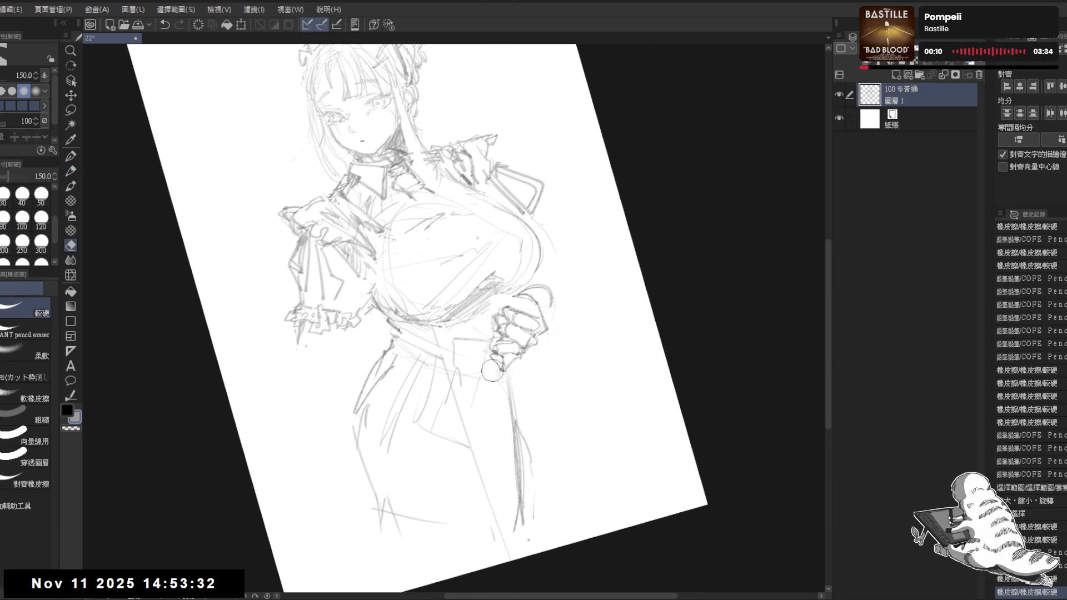
key("r")
key("ctrl+0")
key("e")
mouse_move(487, 366)
left_mouse_down()
mouse_move(508, 378)
mouse_move(489, 364)
left_mouse_up()
- Erase the hand's lower lines and sketch fresh pencil strokes at the waist and fist
key("p")
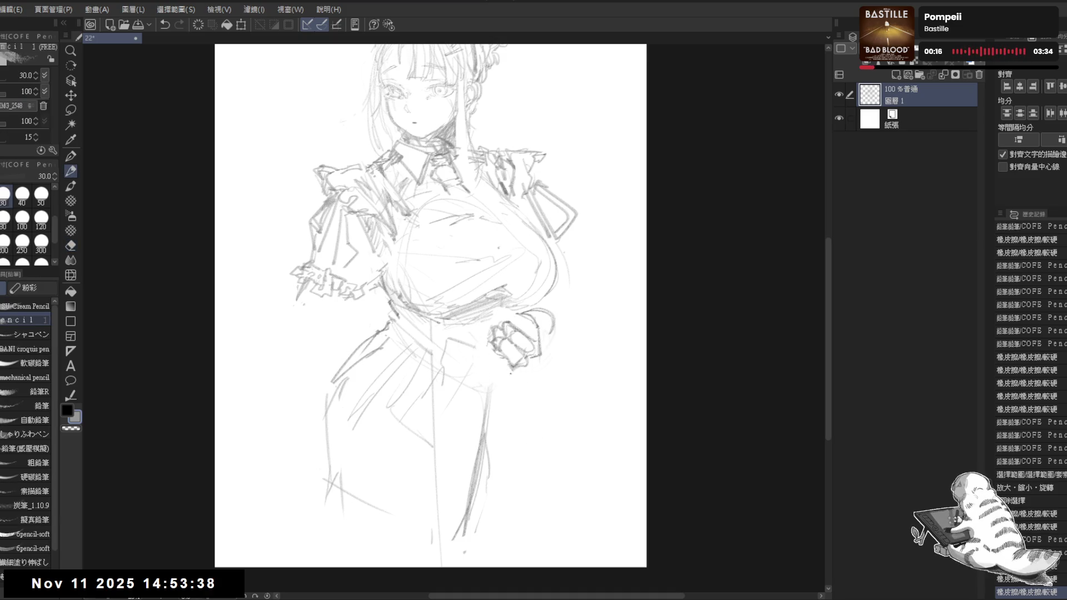
key("e")
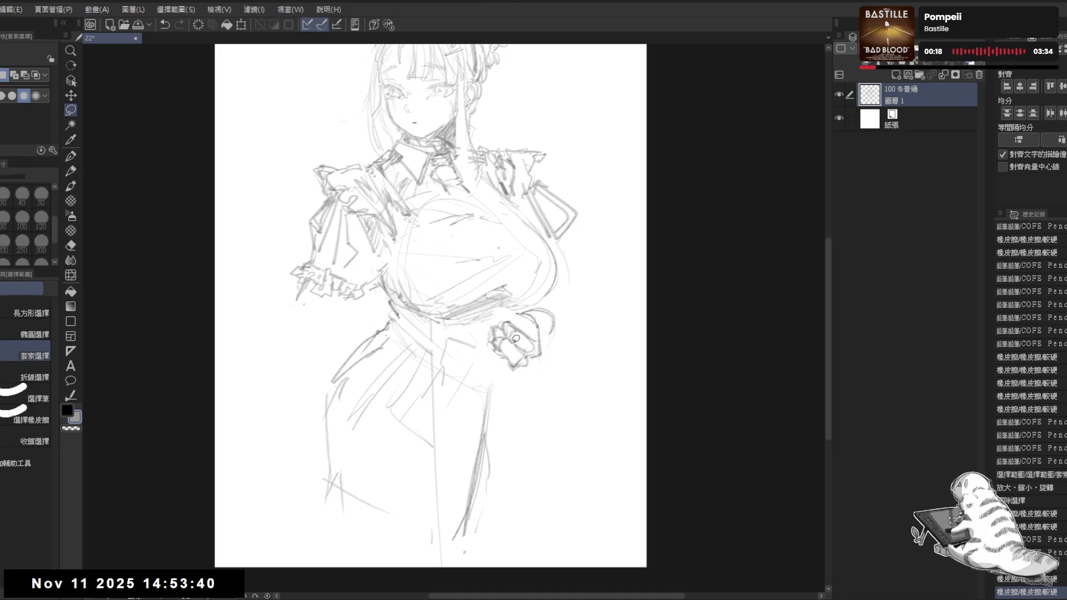
left_click_drag(493, 334, 515, 358)
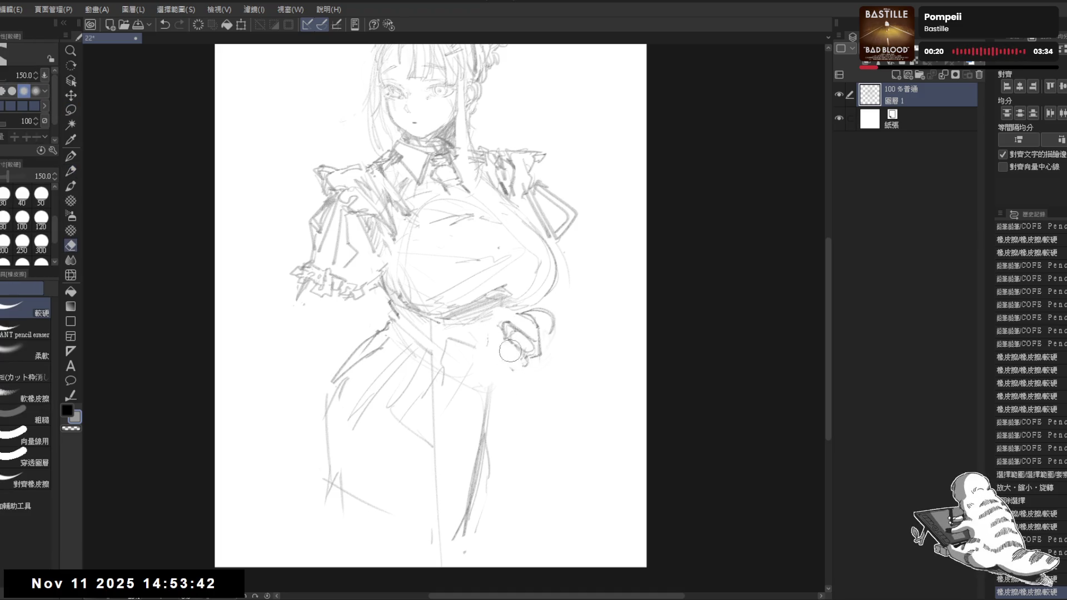
key("p")
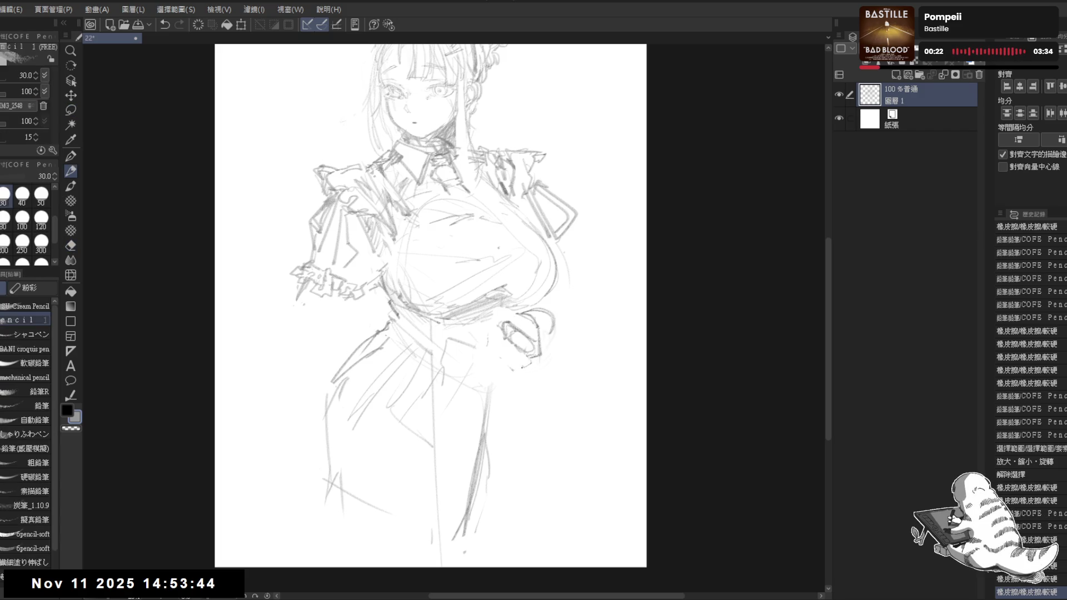
left_click_drag(517, 347, 525, 356)
left_click_drag(519, 350, 528, 359)
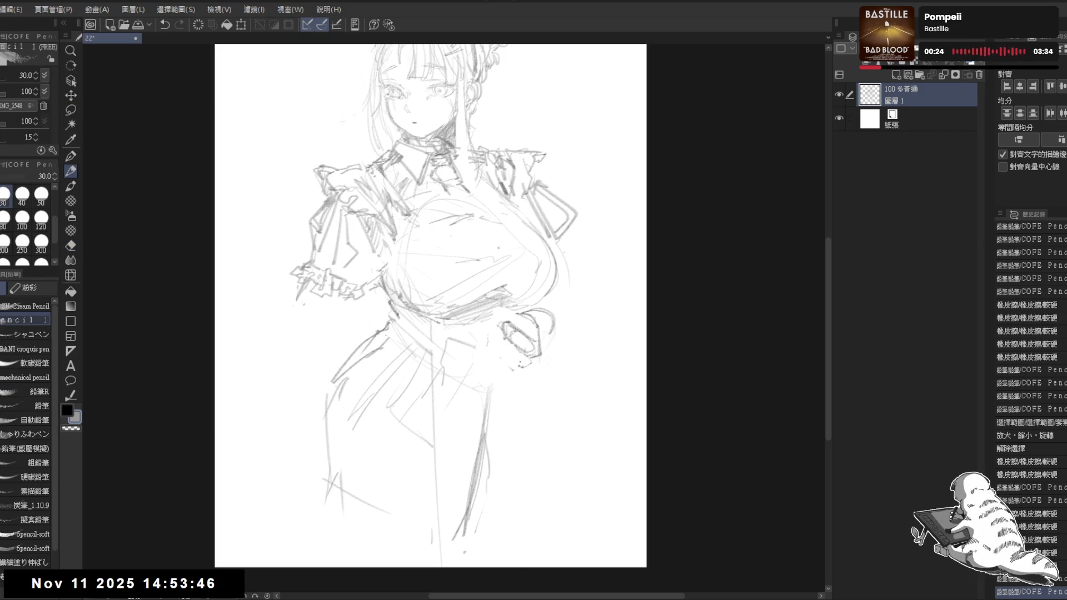
mouse_move(497, 328)
left_mouse_down()
mouse_move(514, 350)
mouse_move(533, 342)
mouse_move(519, 370)
mouse_move(506, 343)
left_mouse_up()
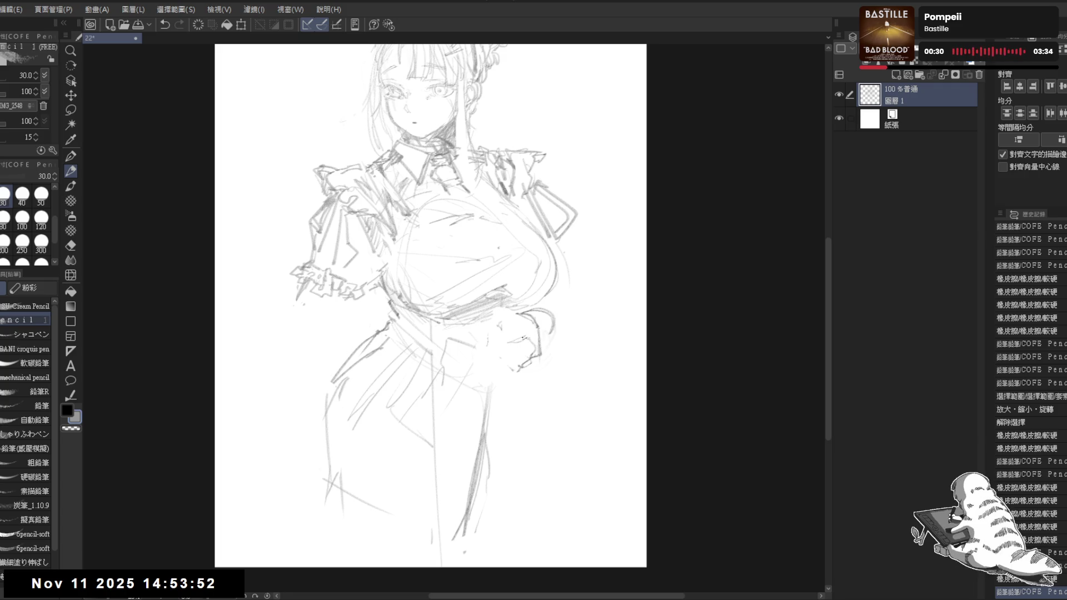
mouse_move(517, 339)
left_mouse_down()
mouse_move(522, 356)
mouse_move(505, 378)
left_mouse_up()
left_click_drag(389, 407, 412, 424)
left_click_drag(491, 355, 506, 361)
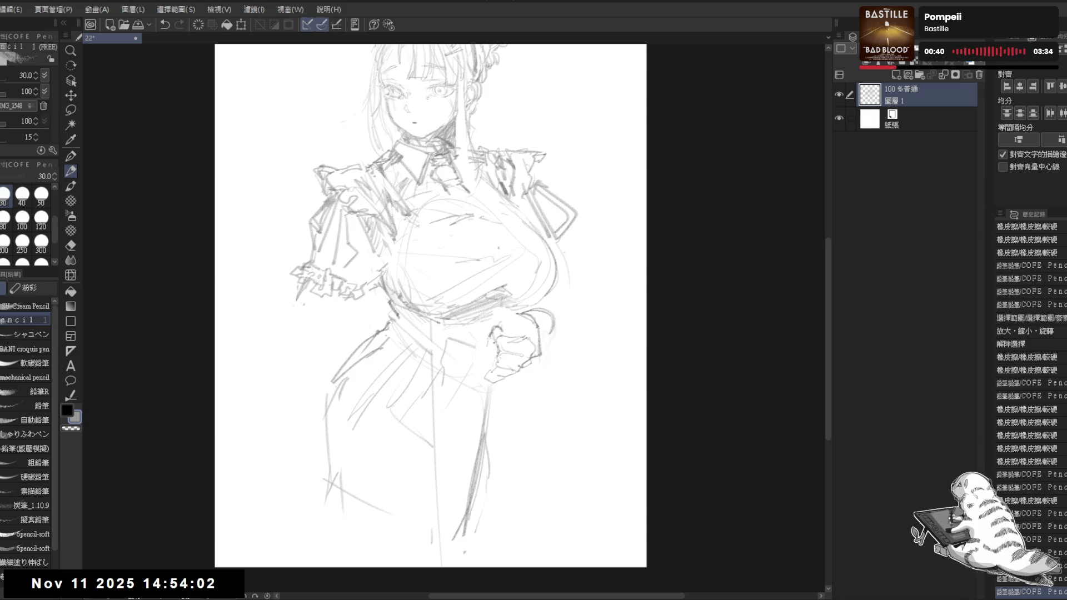
left_click_drag(492, 358, 494, 365)
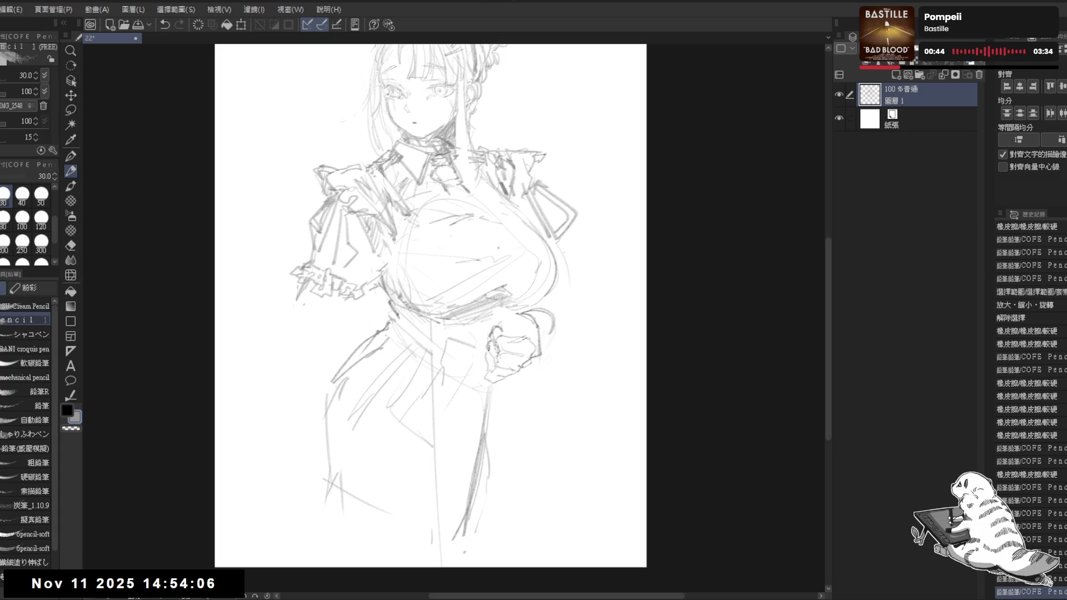
mouse_move(504, 446)
left_mouse_down()
mouse_move(547, 463)
mouse_move(468, 431)
mouse_move(552, 422)
left_mouse_up()
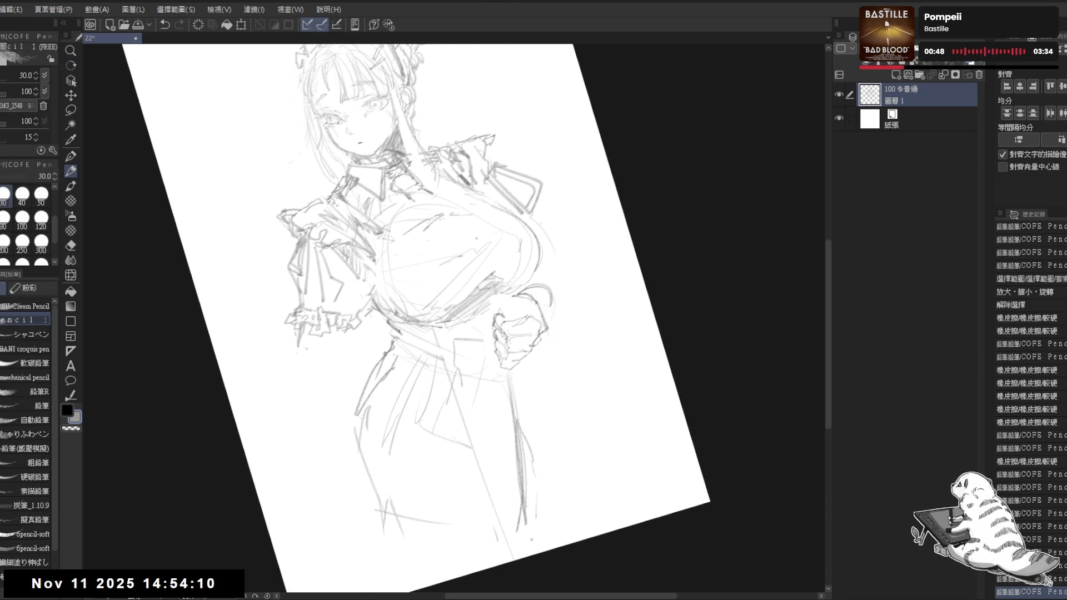
left_click(497, 371)
key("ctrl+0")
key("h")
key("h")
- Lasso the fist and begin rotating it with Free Transform
key("m")
mouse_move(519, 334)
left_mouse_down()
mouse_move(514, 325)
mouse_move(482, 342)
mouse_move(500, 386)
mouse_move(542, 342)
mouse_move(517, 322)
left_mouse_up()
key("ctrl+t")
left_click_drag(586, 350, 524, 356)
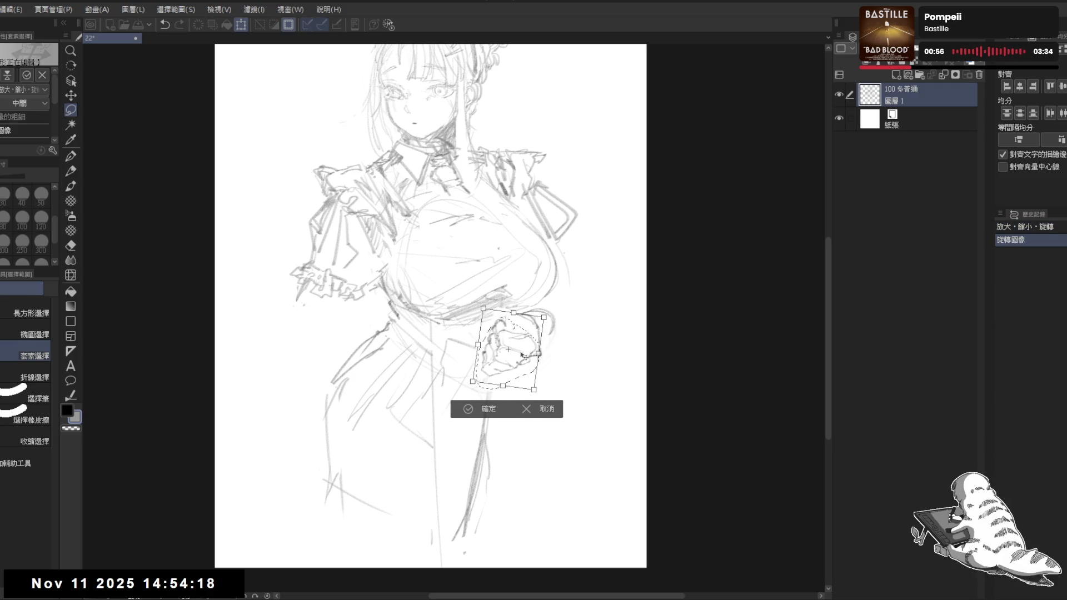
- Rotate the fist further upward, apply the transform and deselect
left_click_drag(593, 357, 591, 366)
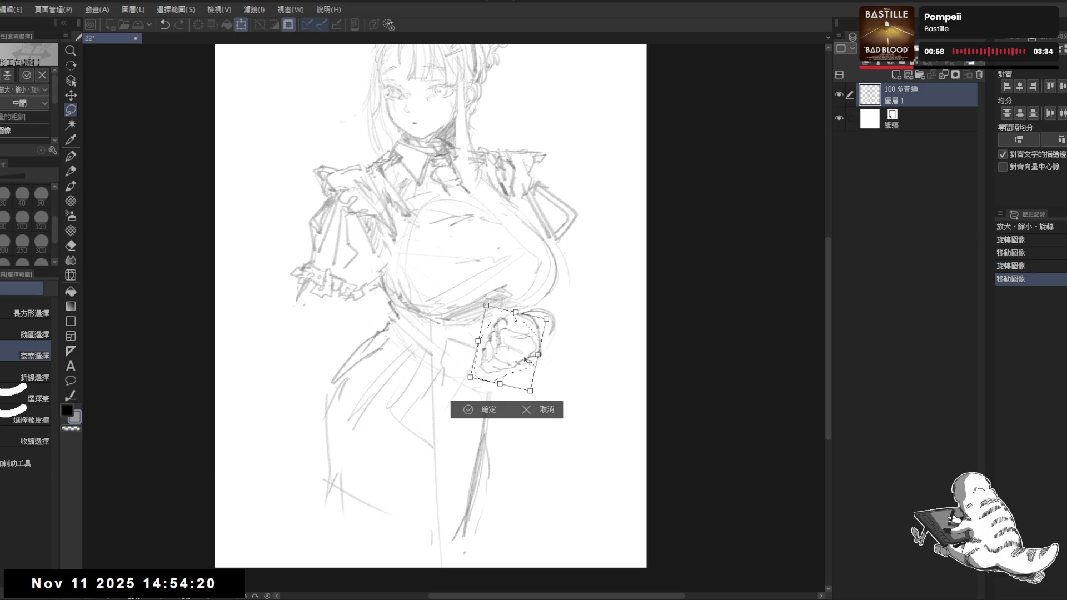
left_click(485, 411)
key("ctrl+d")
key("h")
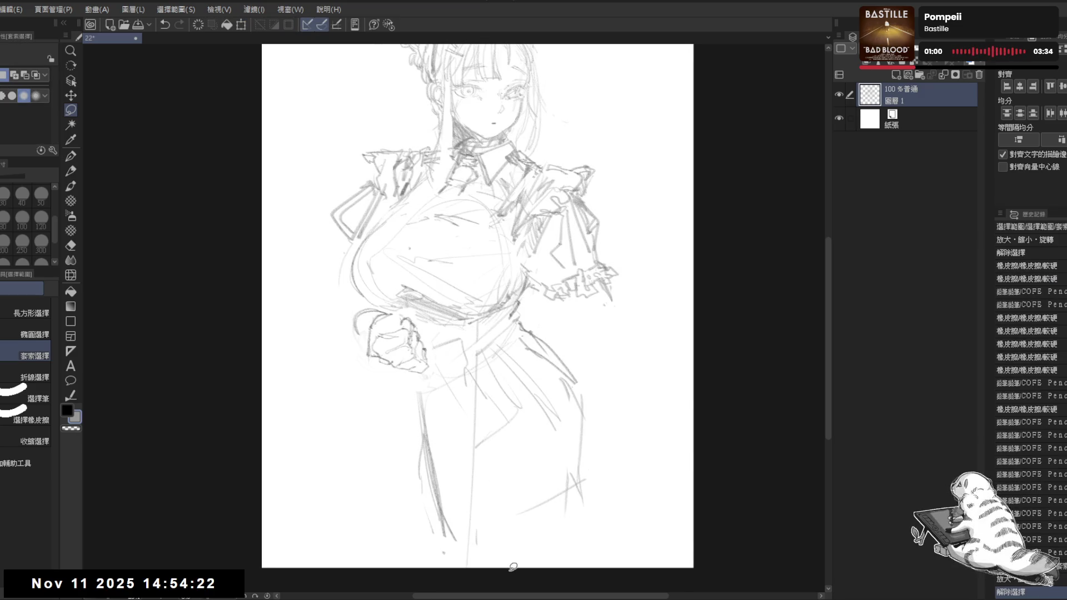
key("h")
- Erase and redraw the pencil lines around the rotated hand
left_click_drag(525, 410, 525, 398)
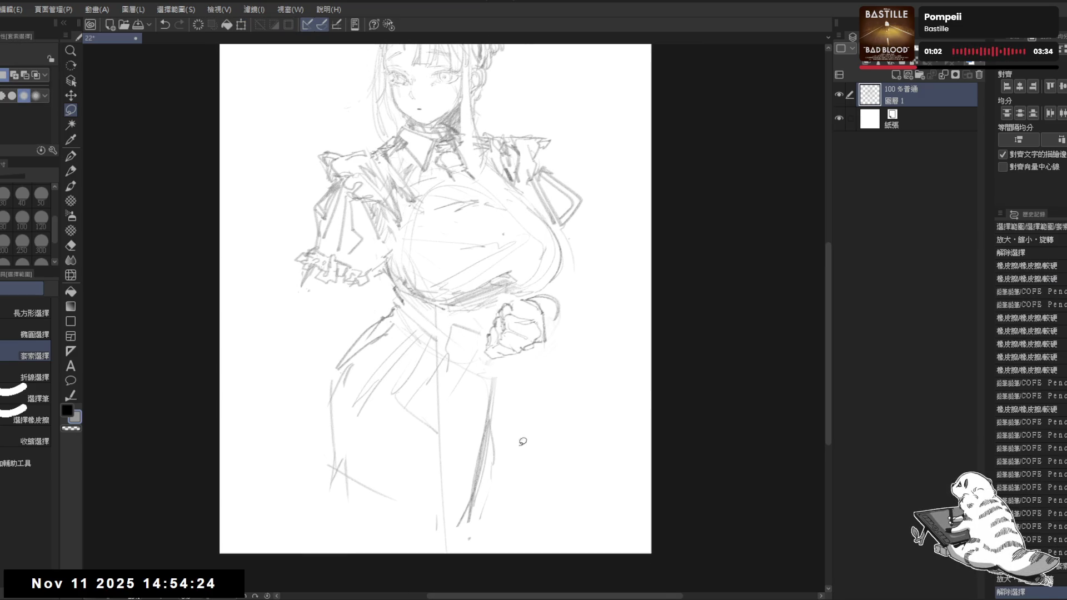
key("r")
left_click_drag(514, 445, 580, 517)
key("p")
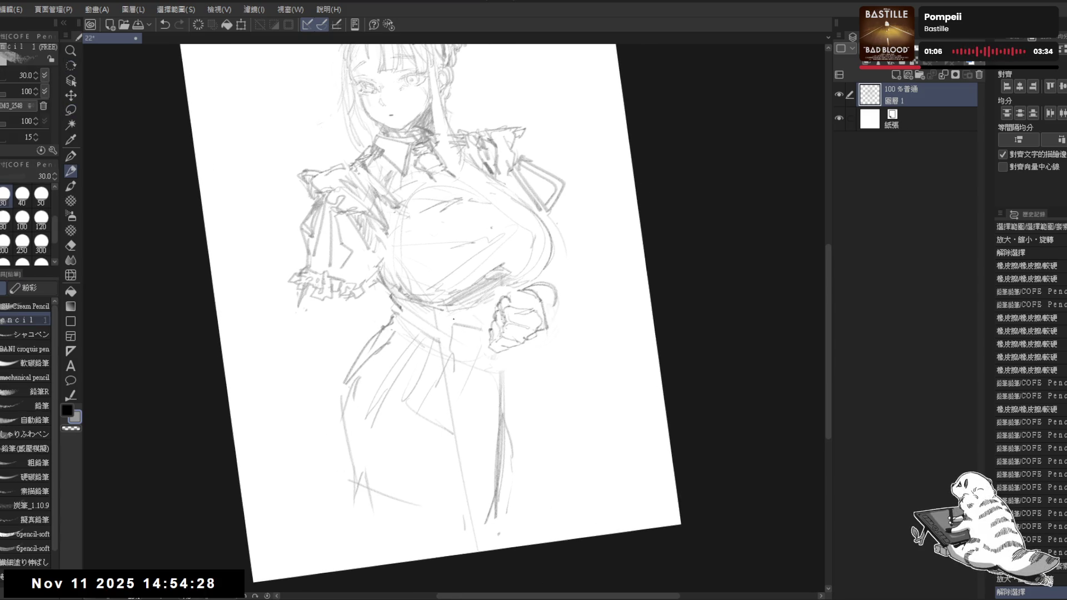
left_click_drag(555, 381, 548, 367)
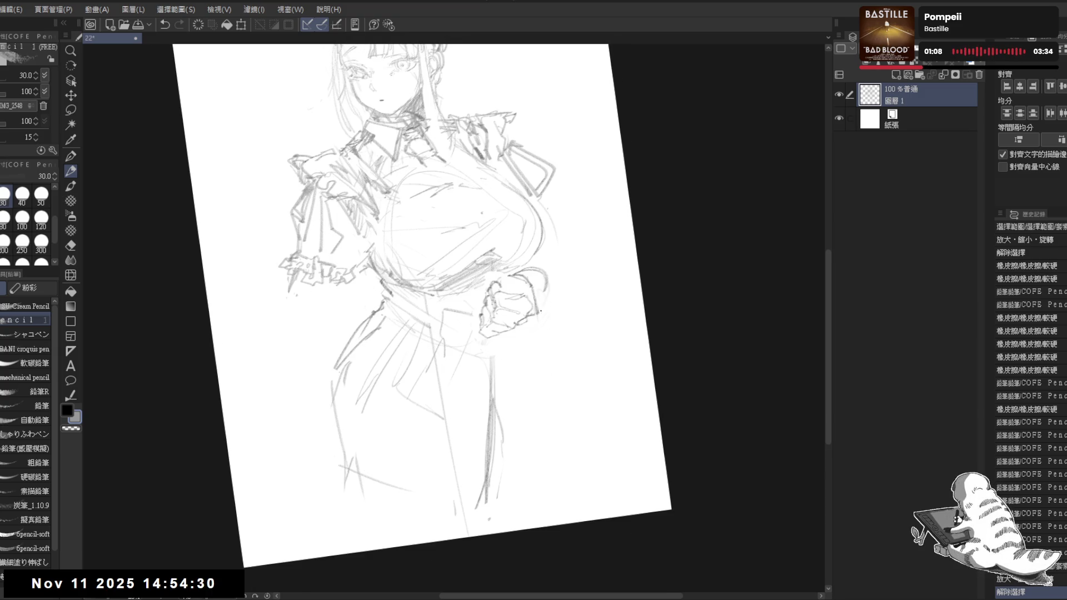
key("e")
mouse_move(538, 292)
left_mouse_down()
mouse_move(542, 314)
mouse_move(528, 309)
mouse_move(539, 311)
left_mouse_up()
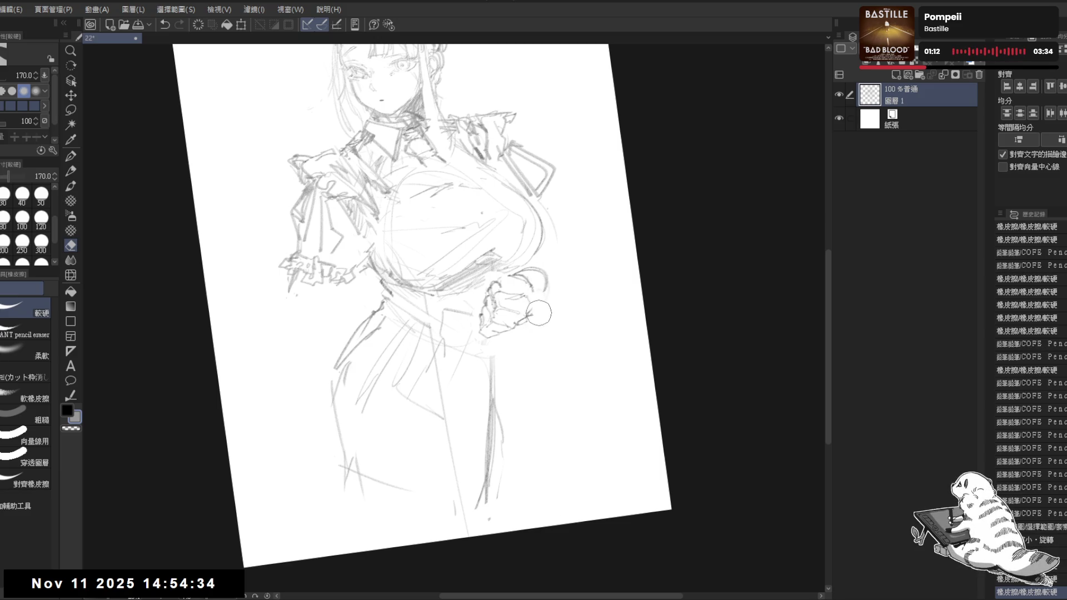
key("p")
mouse_move(517, 303)
left_mouse_down()
mouse_move(528, 294)
mouse_move(512, 300)
left_mouse_up()
key("e")
key("p")
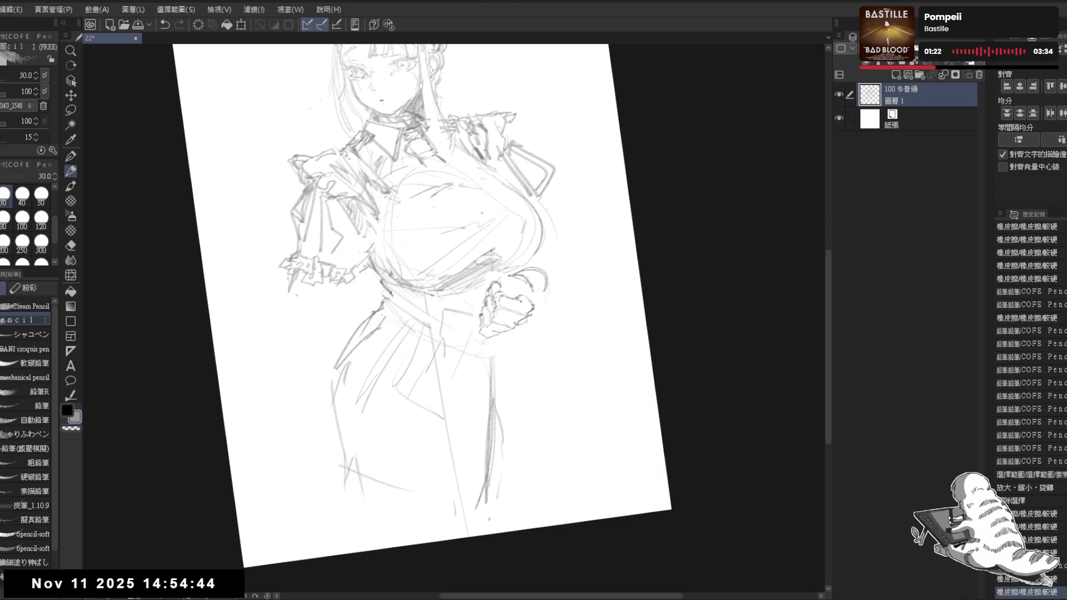
left_click_drag(489, 519, 520, 472)
key("ctrl+@")
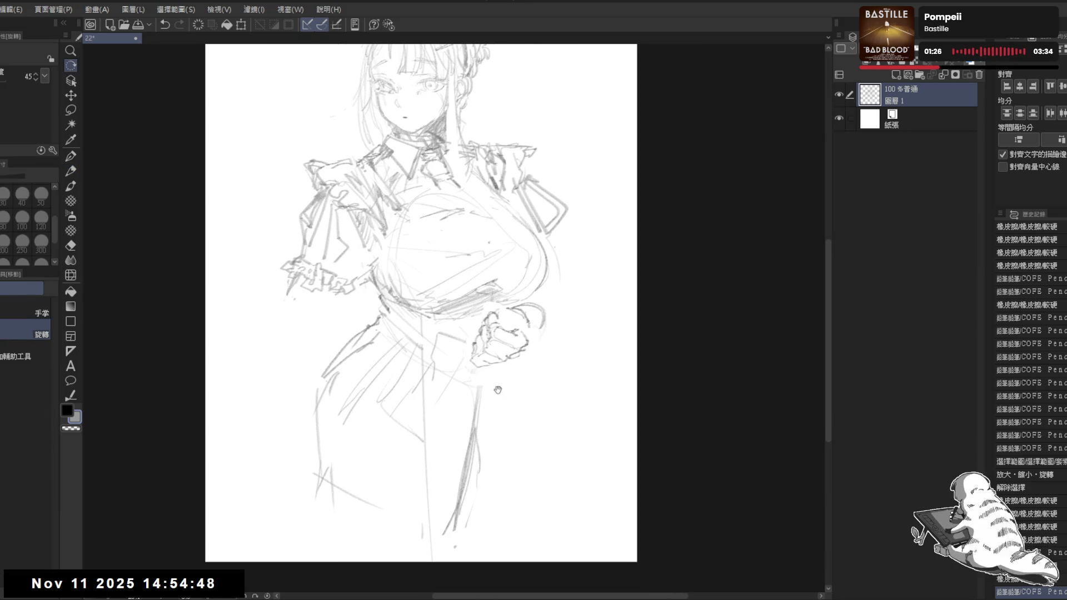
- Lasso the fist again, rotate it clockwise, raise it slightly and apply the transform
key("m")
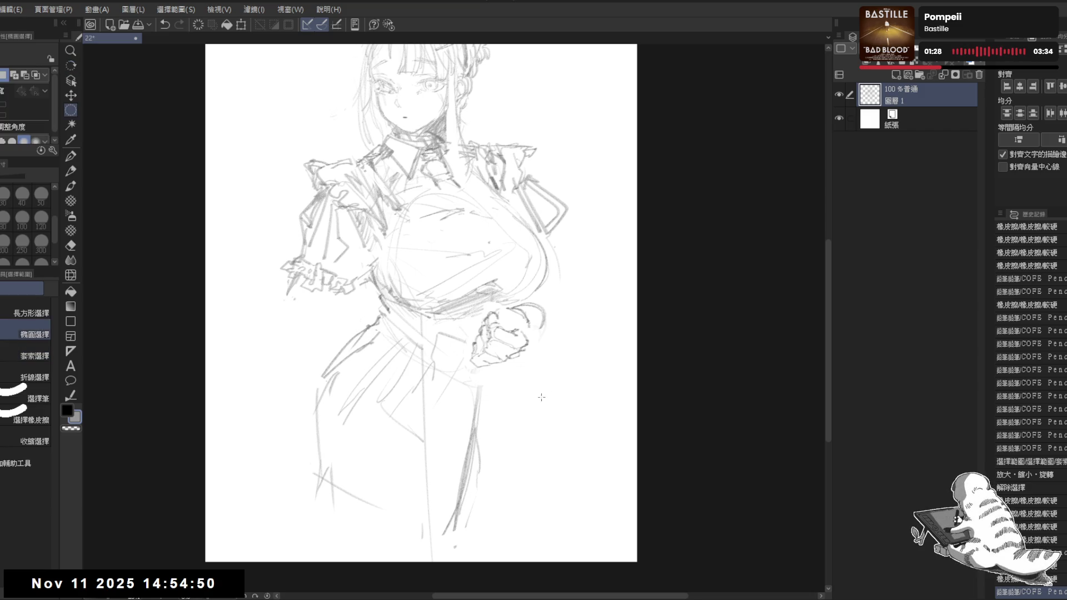
left_click_drag(540, 349, 515, 327)
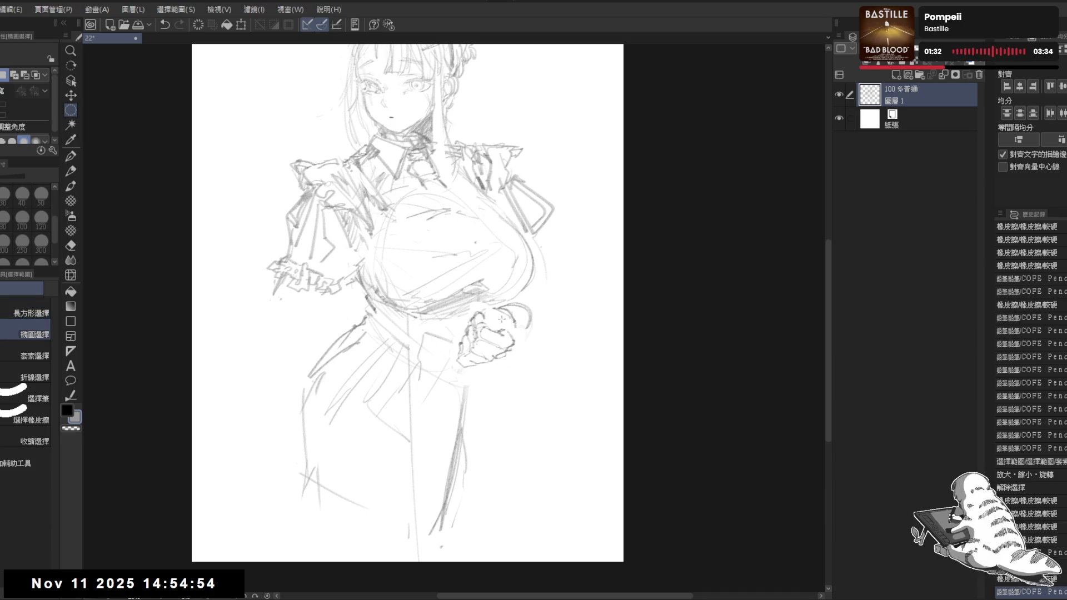
left_click_drag(492, 314, 476, 301)
key("ctrl+d")
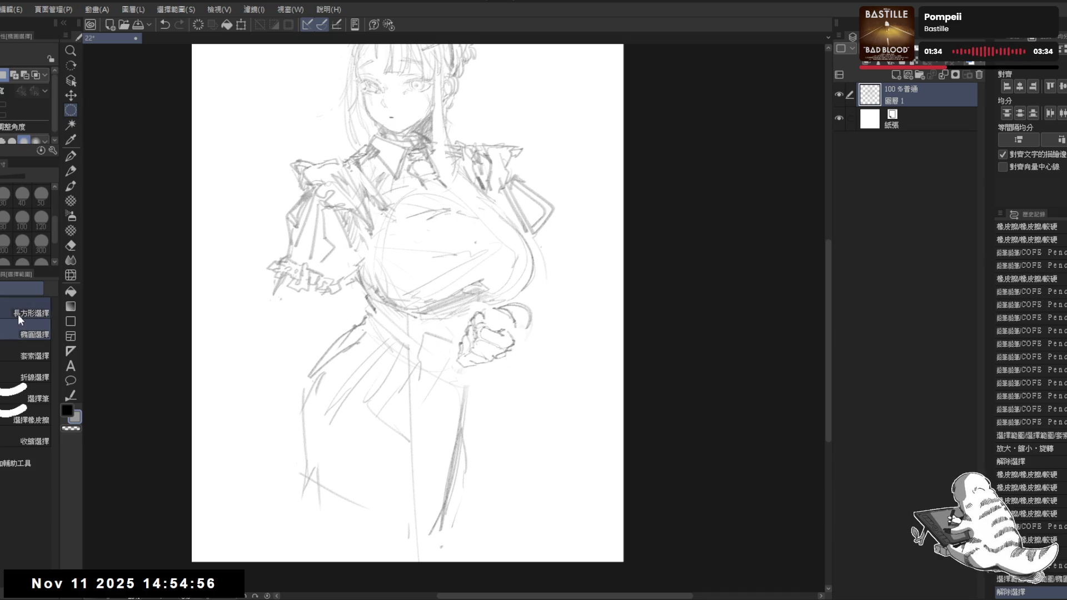
left_click(23, 359)
mouse_move(492, 318)
left_mouse_down()
mouse_move(450, 359)
mouse_move(488, 372)
mouse_move(522, 356)
mouse_move(524, 334)
mouse_move(508, 321)
left_mouse_up()
key("ctrl+t")
left_click_drag(530, 361, 502, 338)
left_click_drag(603, 345, 600, 367)
left_click_drag(510, 355, 507, 345)
left_click_drag(607, 321, 581, 309)
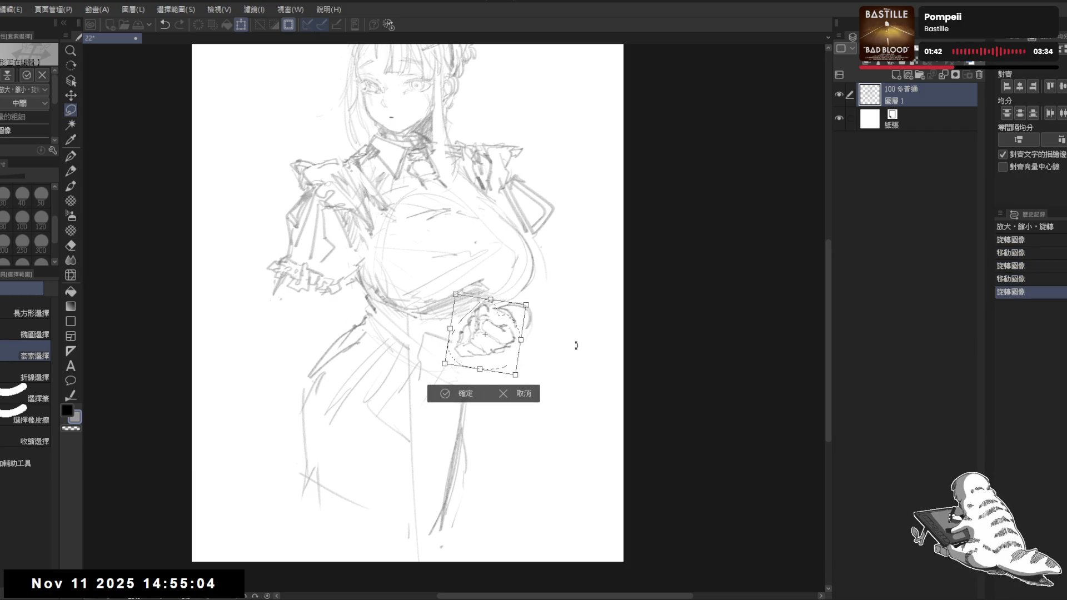
left_click(467, 394)
- Try rough diagonal staff strokes through the fist, undoing the unsatisfactory ones
key("ctrl+d")
left_click_drag(473, 412, 498, 384)
left_click_drag(472, 501, 521, 505)
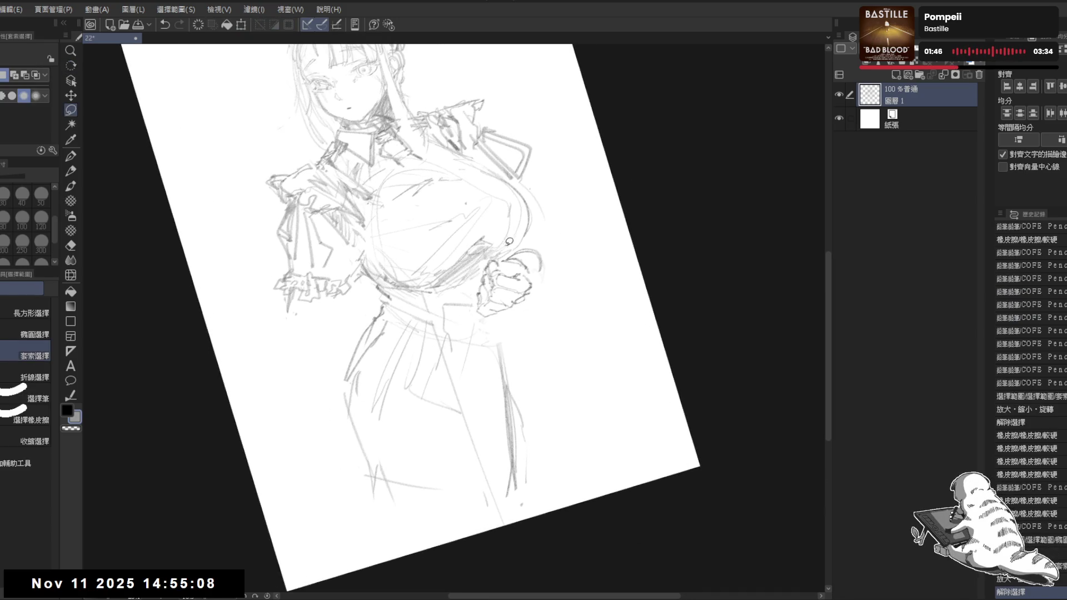
mouse_move(519, 245)
left_mouse_down()
mouse_move(559, 105)
mouse_move(516, 231)
left_mouse_up()
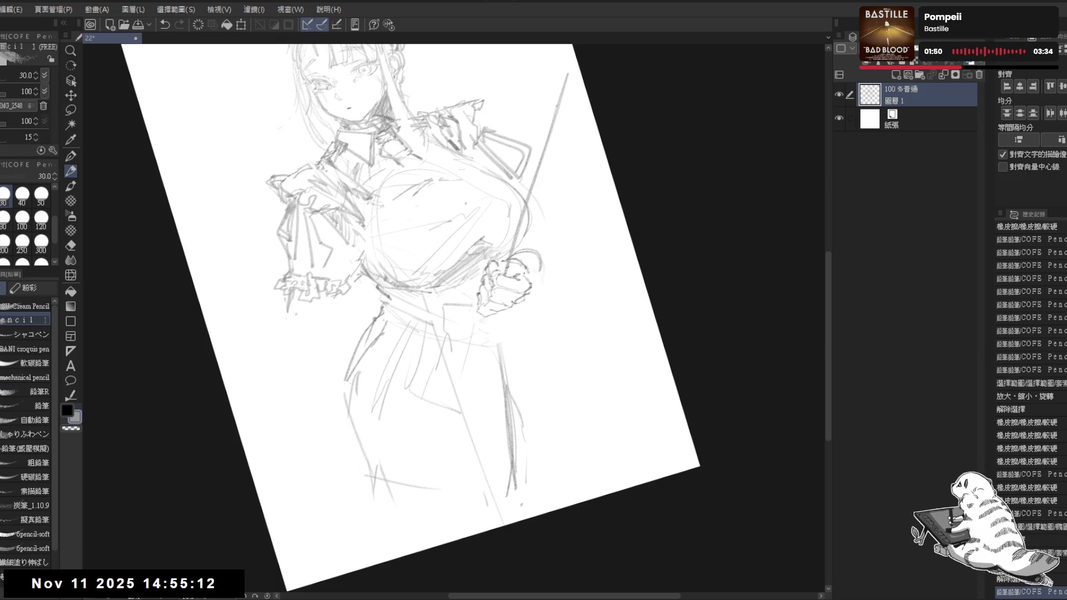
key("ctrl+at")
left_click_drag(578, 219, 524, 376)
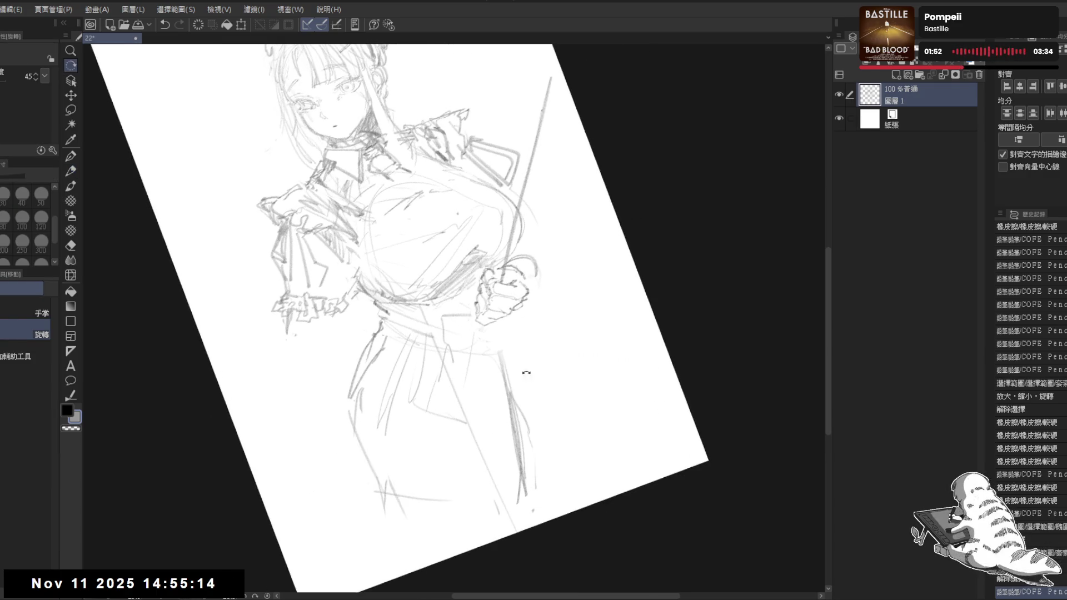
mouse_move(533, 263)
left_mouse_down()
mouse_move(538, 308)
mouse_move(532, 267)
left_mouse_up()
left_click_drag(482, 342, 424, 466)
key("ctrl+z")
key("ctrl+z")
key("ctrl+z")
left_click_drag(514, 287, 604, 130)
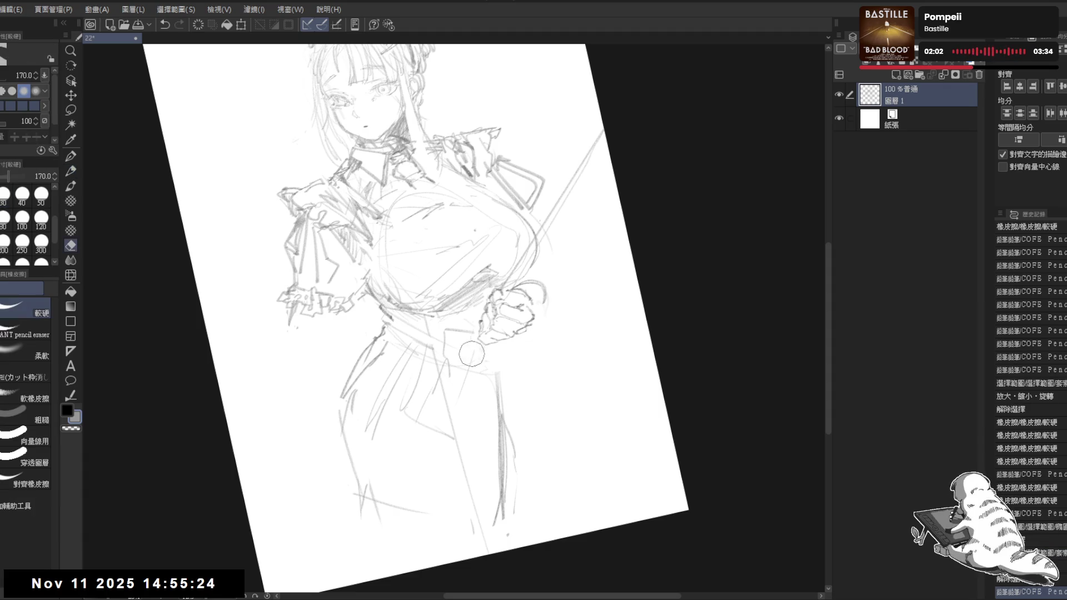
key("minus")
key("ctrl+z")
- Draw the long staff line above and below the fist, then mirror the view to check it
left_click_drag(536, 87, 516, 190)
left_click_drag(538, 87, 506, 268)
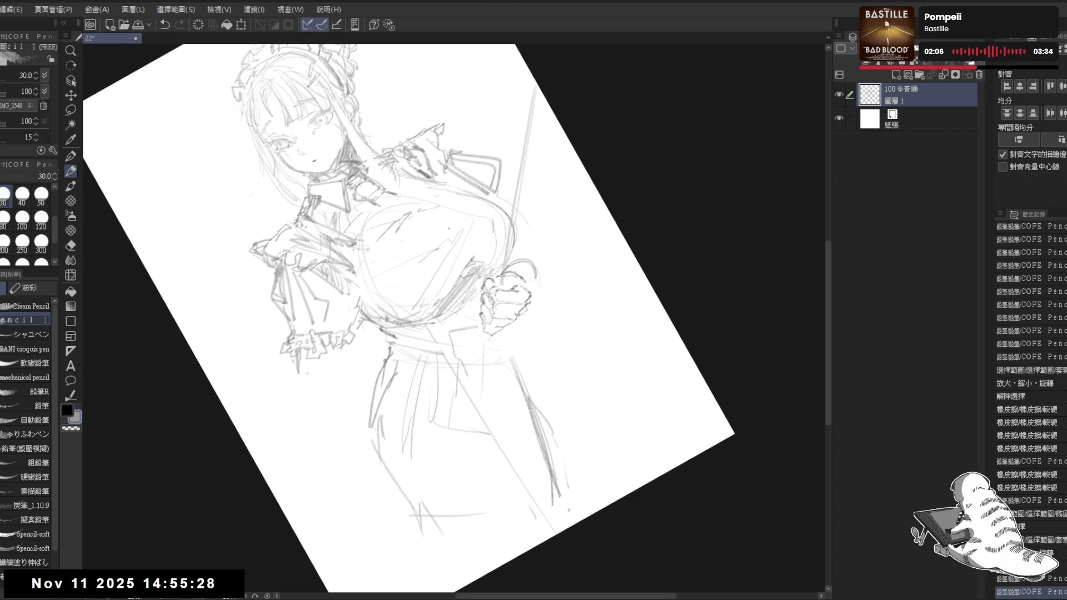
left_click_drag(485, 340, 441, 525)
key("ctrl+z")
left_click_drag(487, 342, 430, 576)
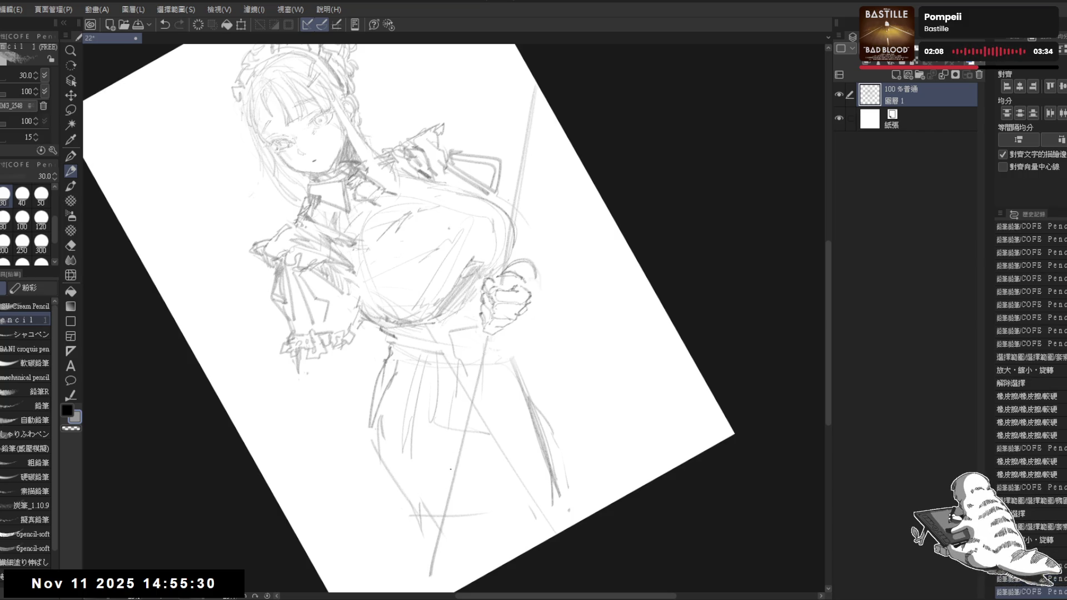
left_click_drag(487, 334, 432, 551)
key("asciicircum")
key("asciicircum")
left_click_drag(614, 182, 604, 206)
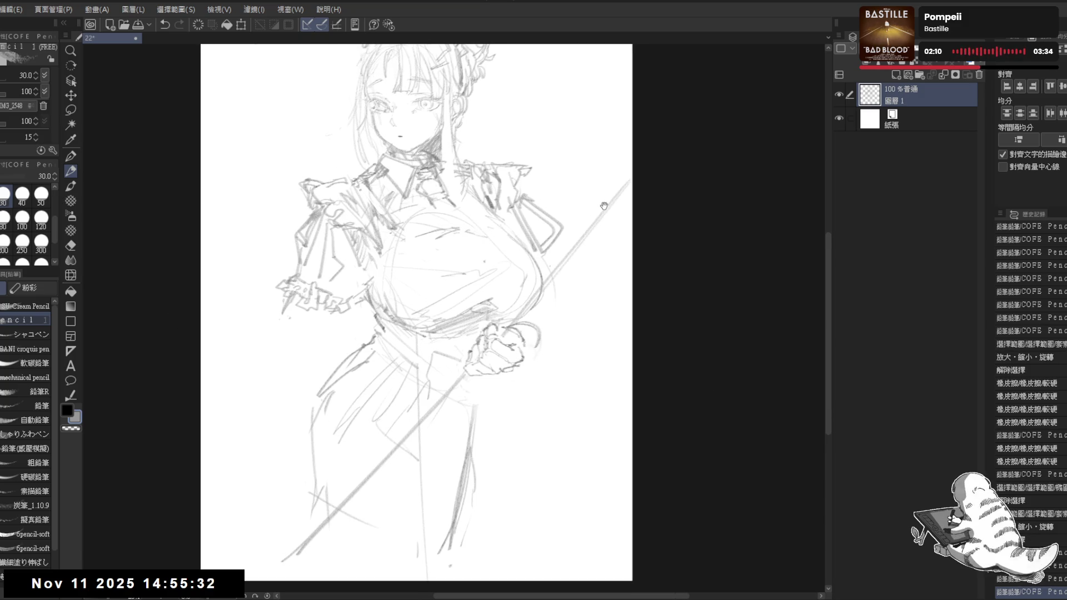
scroll(604, 206, "down", 2)
key("h")
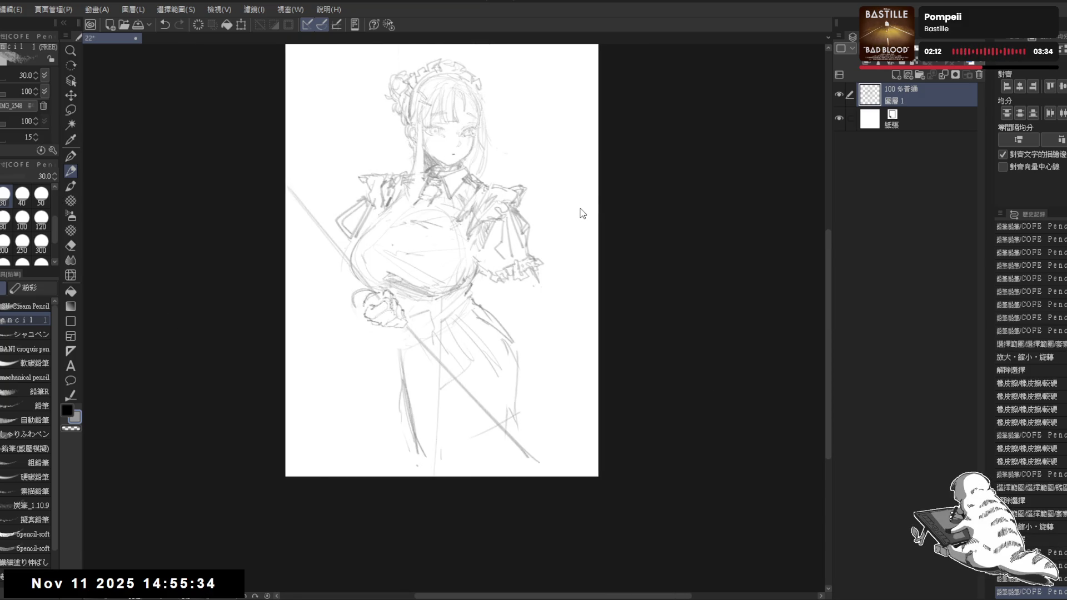
key("h")
scroll(542, 198, "up", 2)
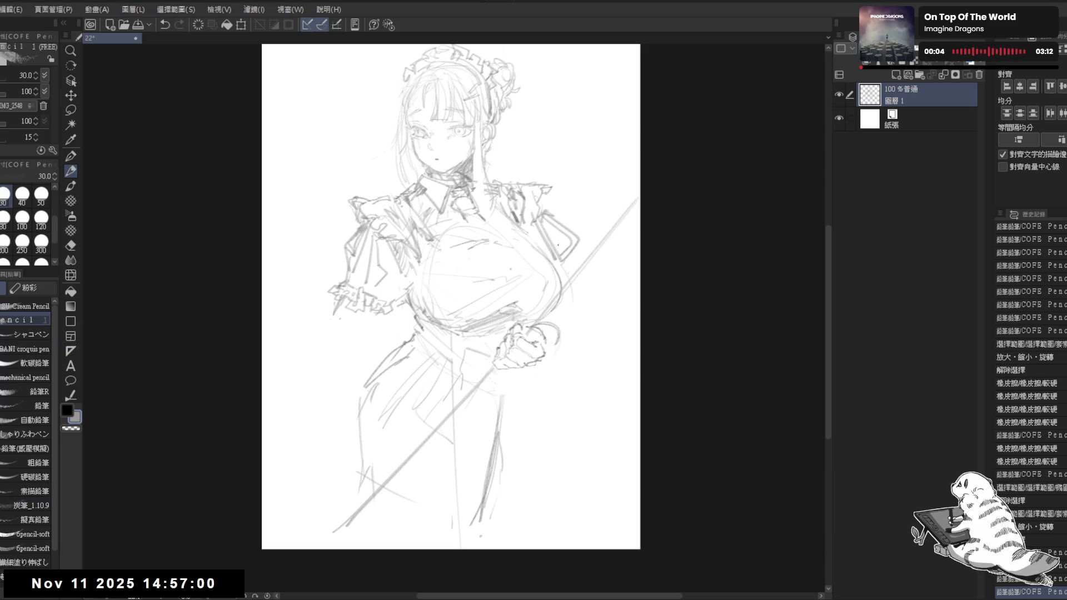
- Try small pencil and eraser touch-ups on the fist, undoing an unwanted mark
key("ctrl+minus")
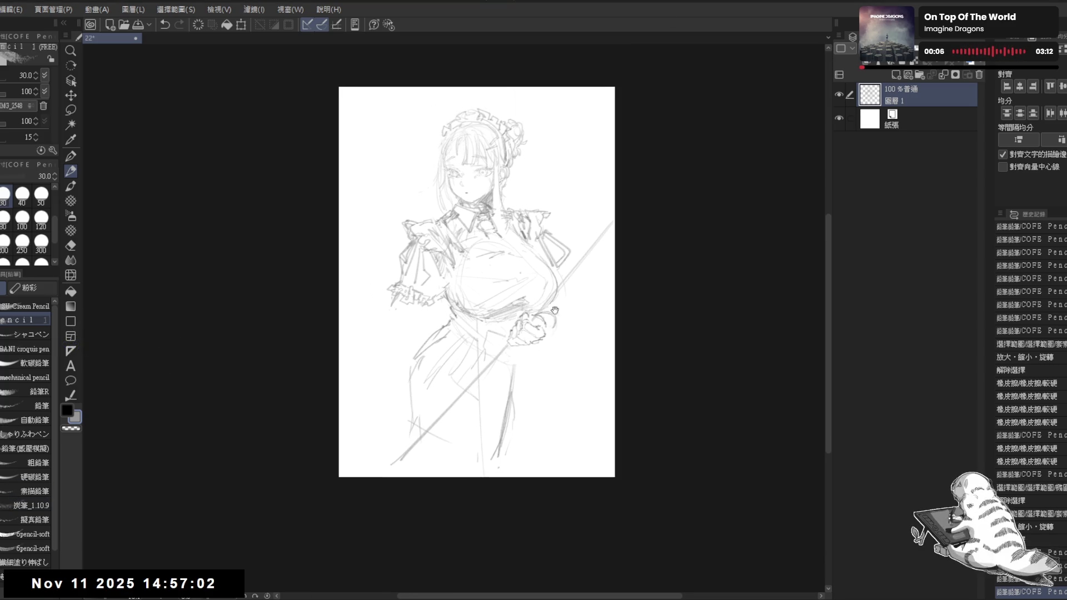
key("ctrl+plus")
left_click_drag(453, 521, 529, 493)
key("p")
mouse_move(500, 291)
left_mouse_down()
mouse_move(508, 303)
mouse_move(494, 298)
left_mouse_up()
key("ctrl+z")
key("e")
key("p")
key("e")
key("p")
key("e")
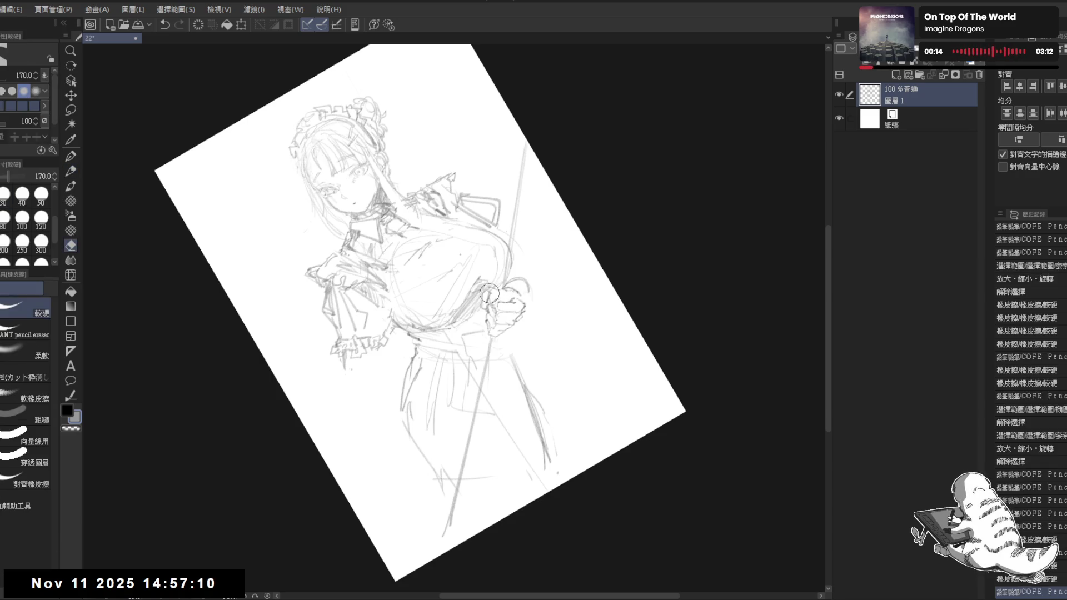
key("p")
key("ctrl+@")
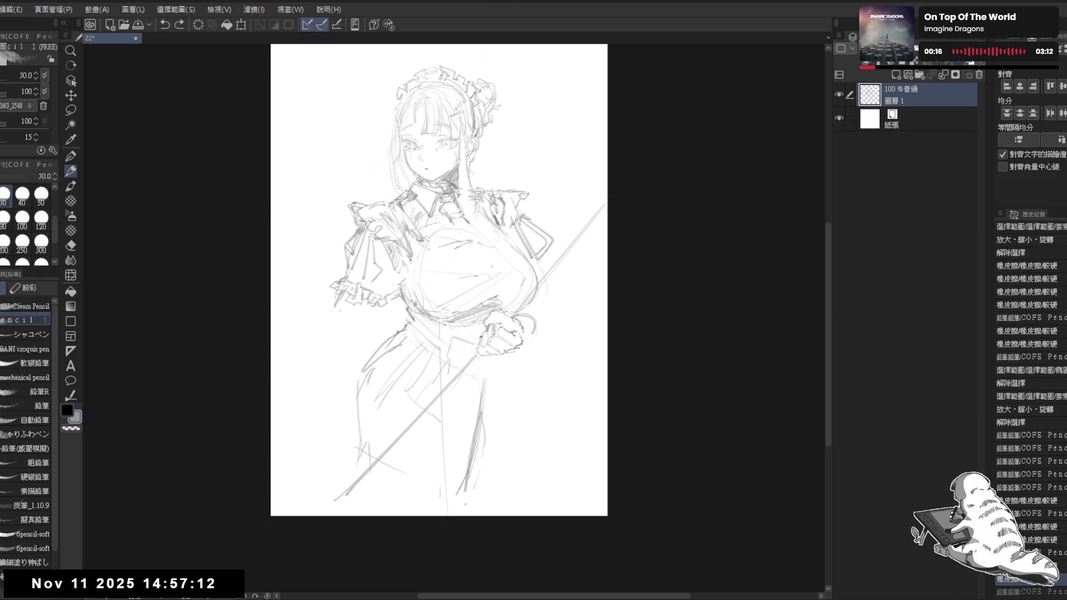
- Add a small stroke near the fist in mirrored view, then zoom out to the whole sheet
key("h")
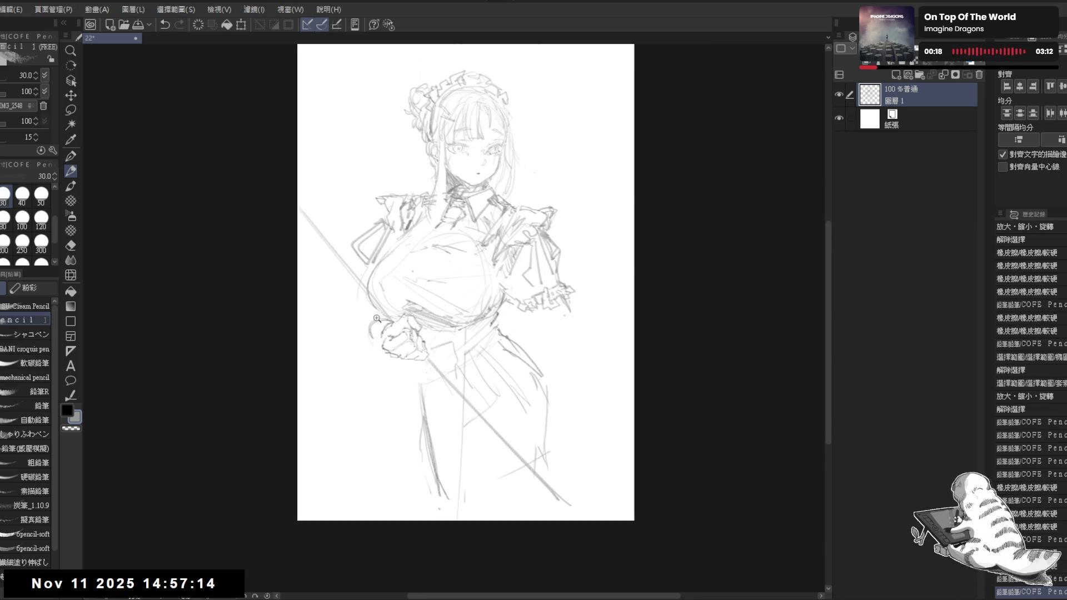
left_click(374, 318)
left_click_drag(427, 341, 433, 352)
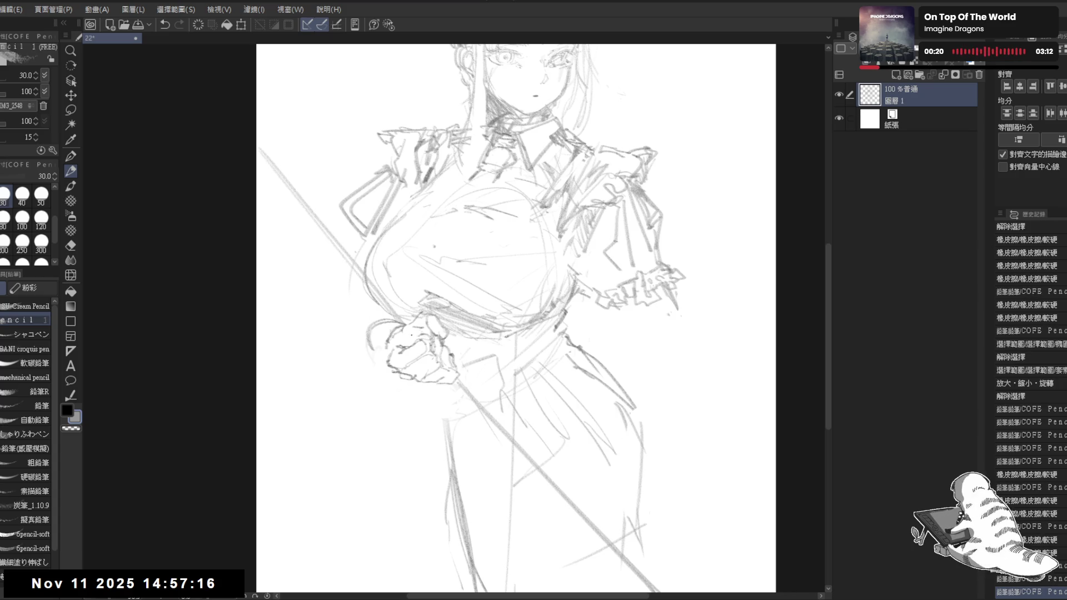
key("h")
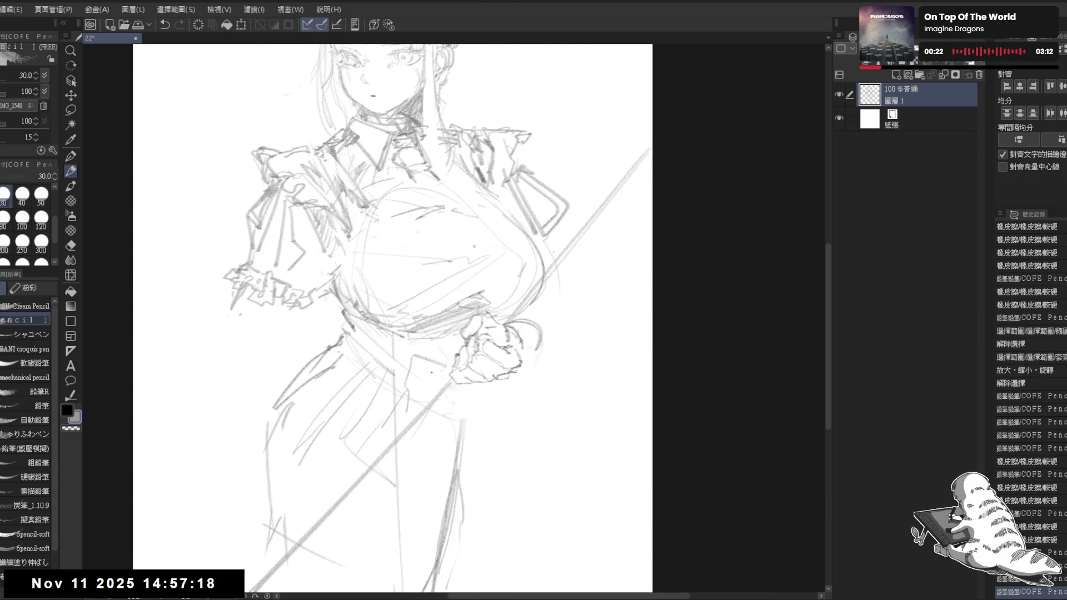
key("ctrl+minus")
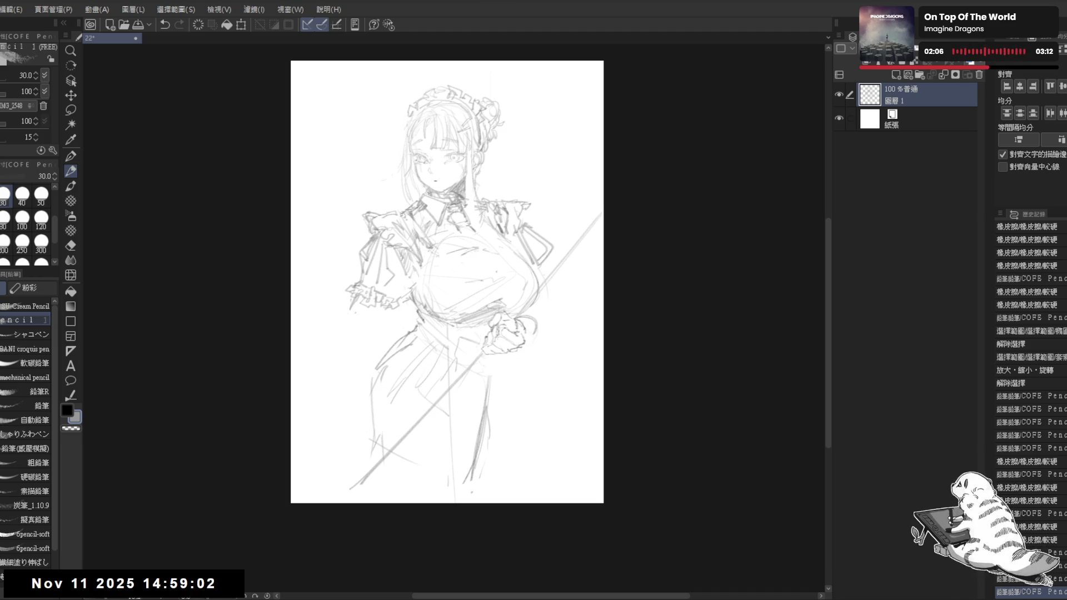
key("ctrl+plus")
key("ctrl+plus")
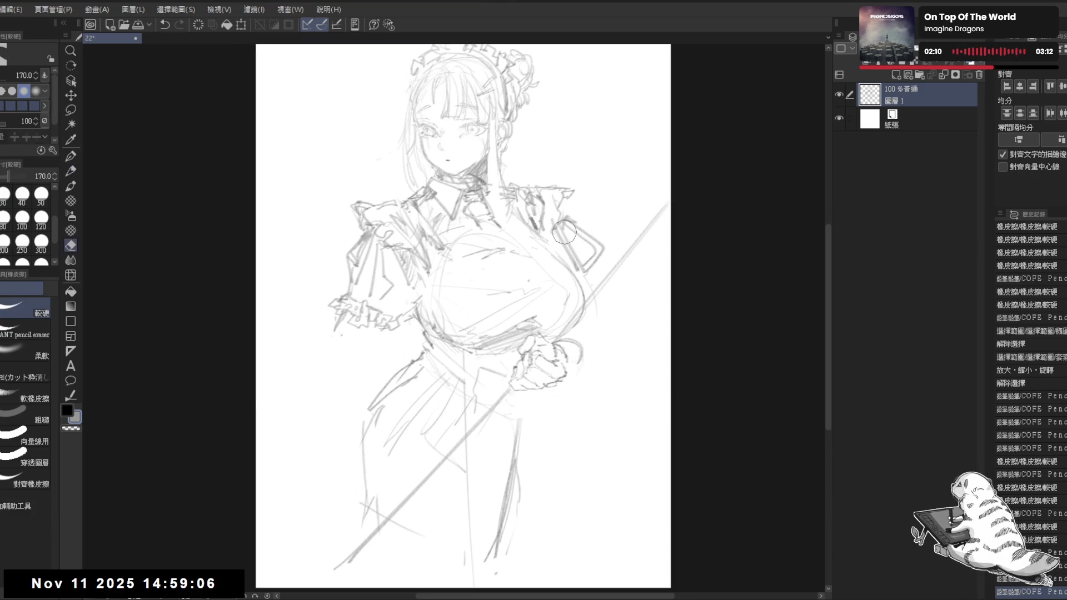
- Add short pencil strokes on the arm beside the staff, discarding a trial curve by the hand
mouse_move(562, 224)
left_mouse_down()
mouse_move(584, 260)
mouse_move(569, 276)
left_mouse_up()
key("e")
key("p")
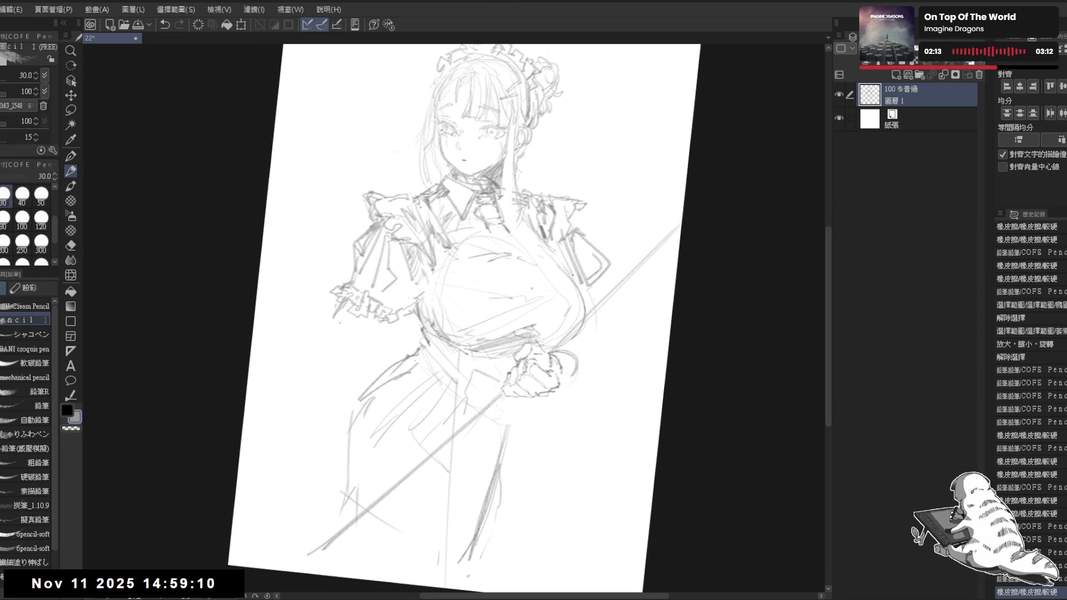
left_click_drag(560, 234, 563, 268)
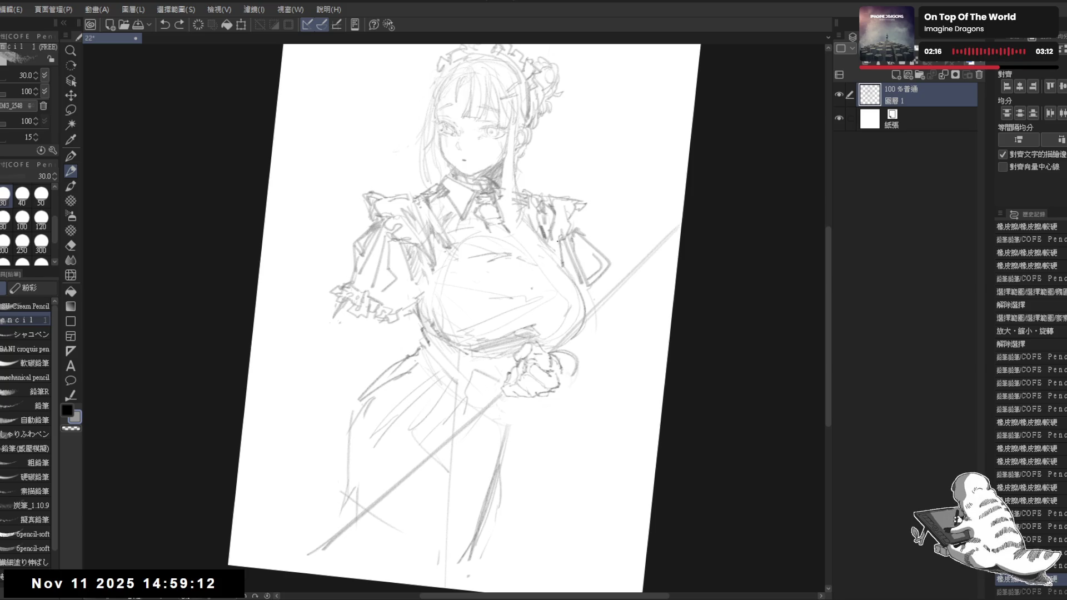
key("ctrl+y")
key("ctrl+0")
left_click_drag(572, 268, 567, 310)
key("ctrl+z")
key("ctrl+y")
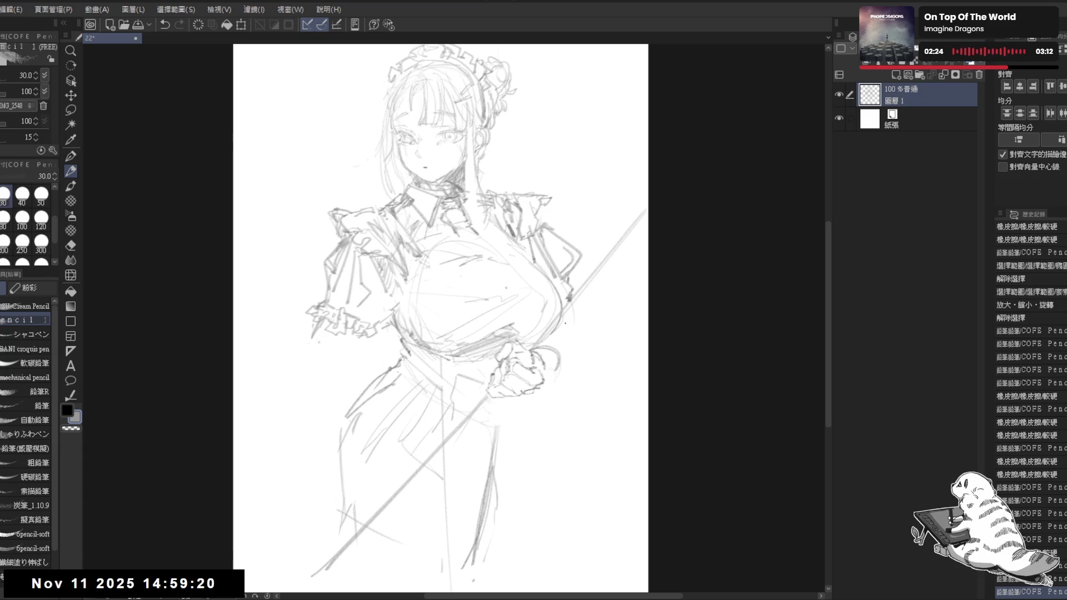
left_click_drag(568, 404, 519, 376)
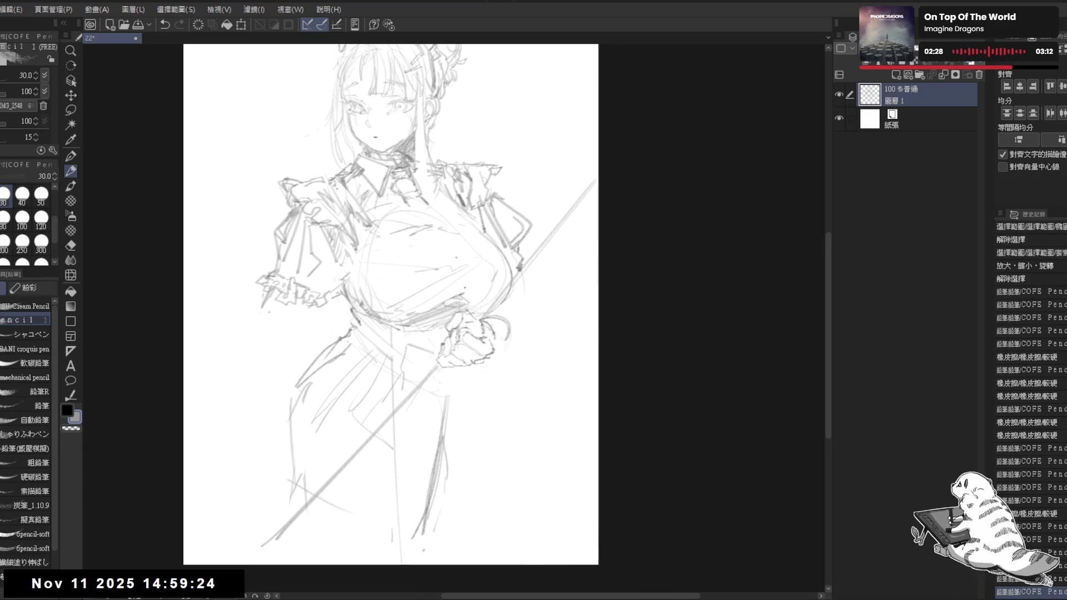
left_click_drag(493, 417, 498, 412)
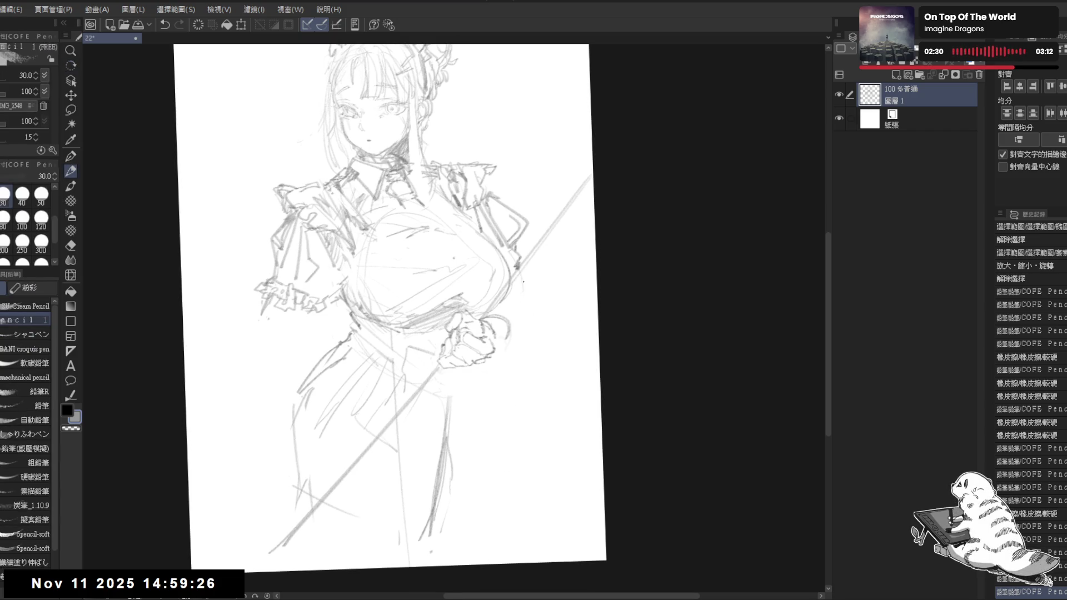
mouse_move(510, 303)
left_mouse_down()
mouse_move(535, 336)
mouse_move(499, 313)
mouse_move(535, 295)
mouse_move(549, 336)
left_mouse_up()
key("ctrl+z")
- Erase the stray hook beside the hand and the staff end next to the fist
key("r")
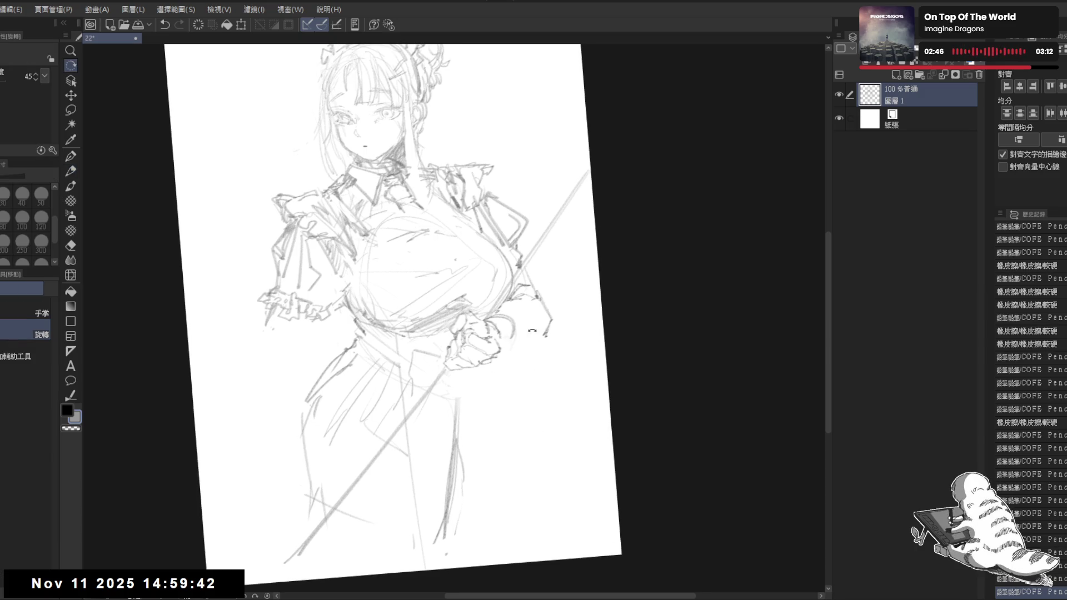
left_click(211, 583)
key("e")
left_click_drag(519, 403, 545, 306)
key("p")
key("ctrl+z")
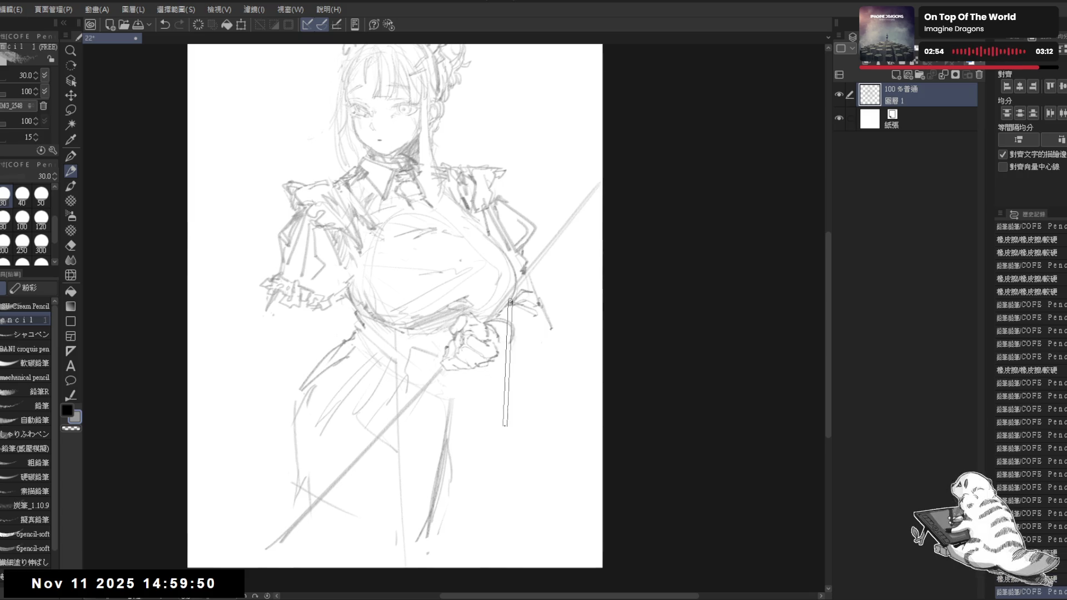
key("h")
key("h")
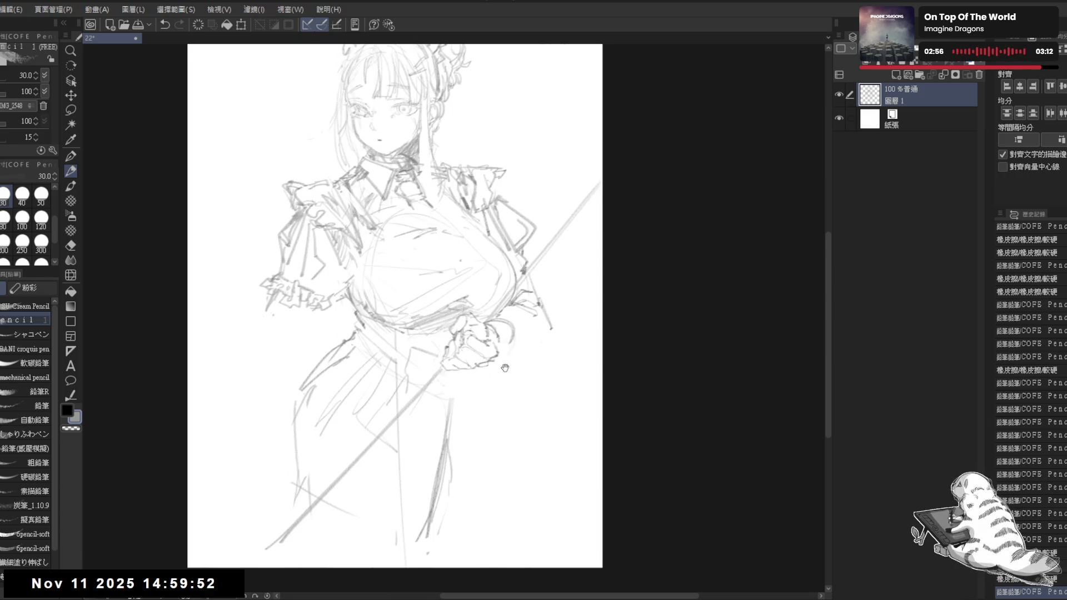
key("e")
mouse_move(559, 325)
left_mouse_down()
mouse_move(550, 314)
mouse_move(552, 348)
mouse_move(498, 357)
left_mouse_up()
key("p")
scroll(562, 336, "up", 1)
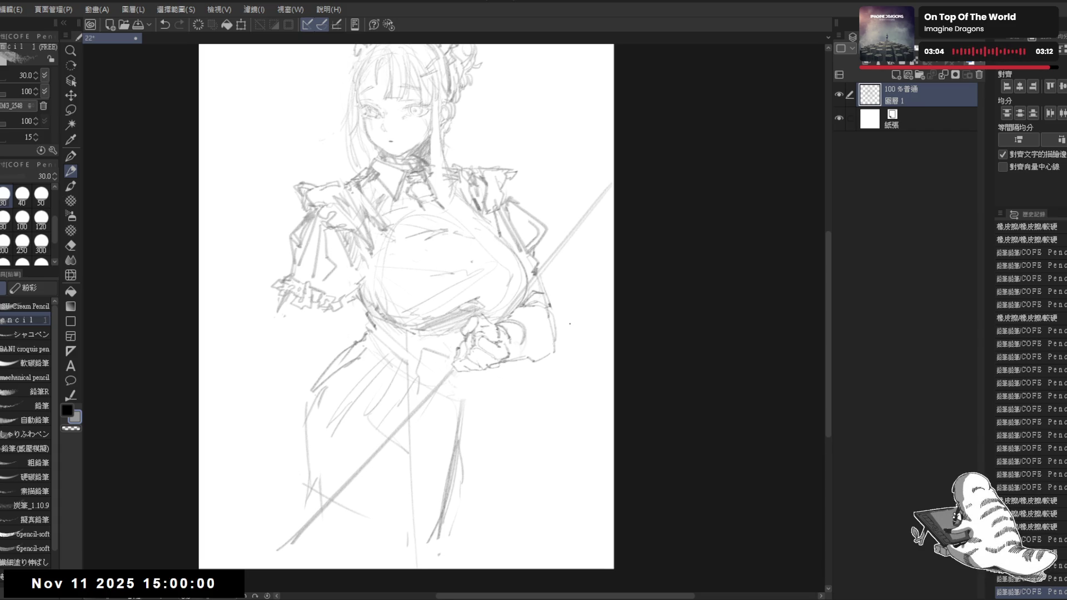
scroll(562, 328, "down", 1)
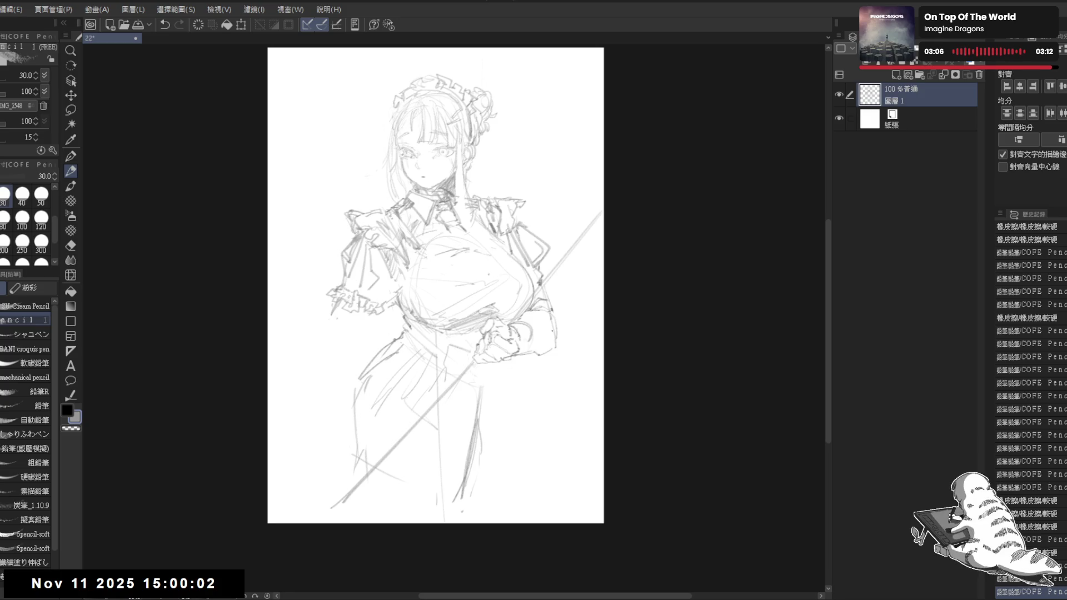
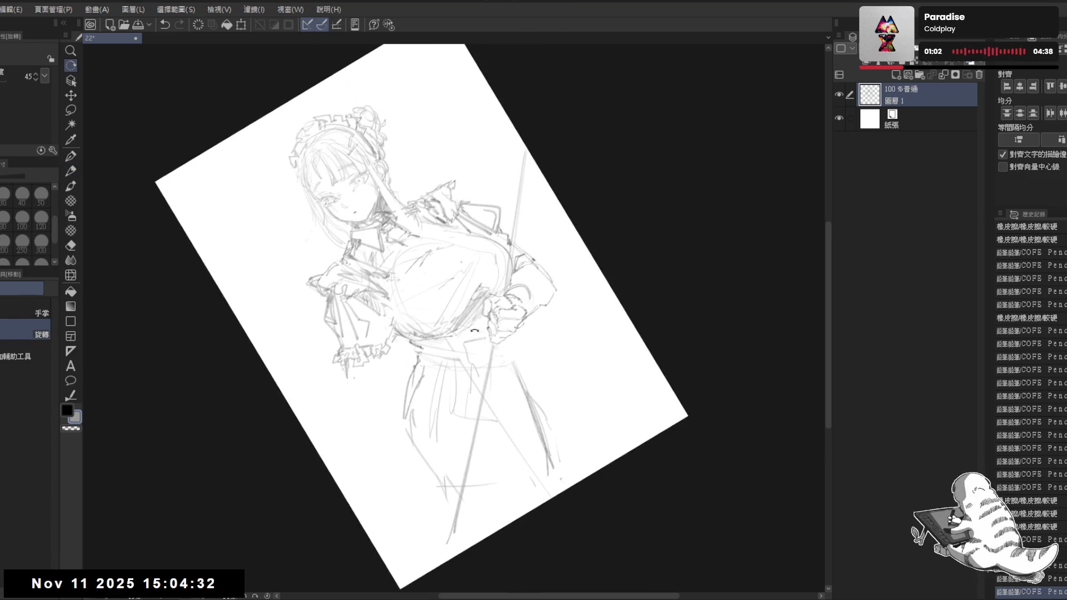
- Erase a stray mark near the hand and darken the long diagonal staff line
key("e")
left_click_drag(515, 244, 503, 306)
key("p")
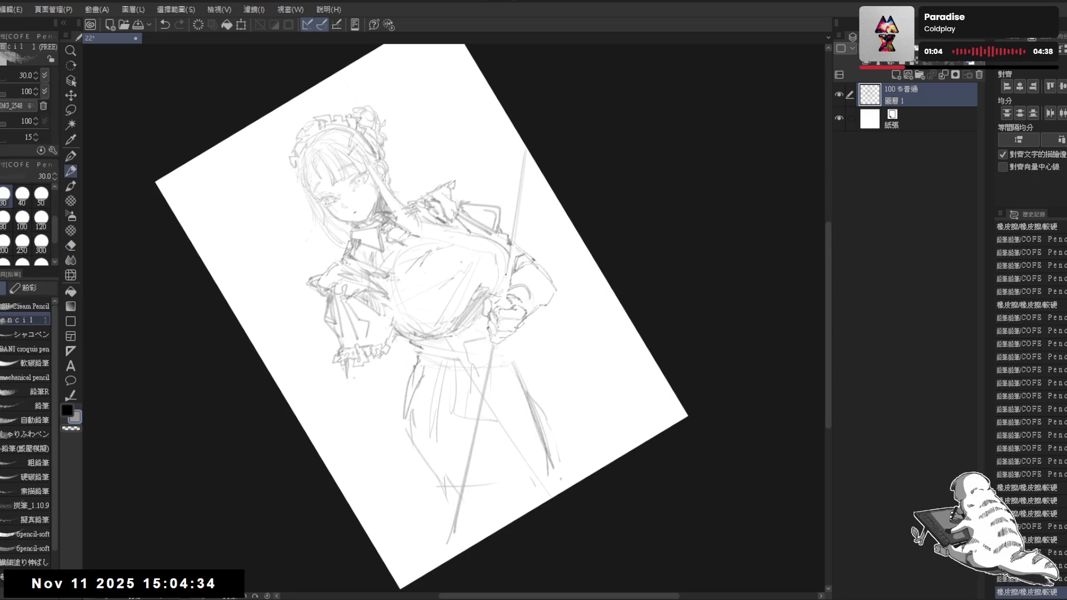
left_click_drag(475, 427, 469, 484)
left_click_drag(497, 346, 459, 534)
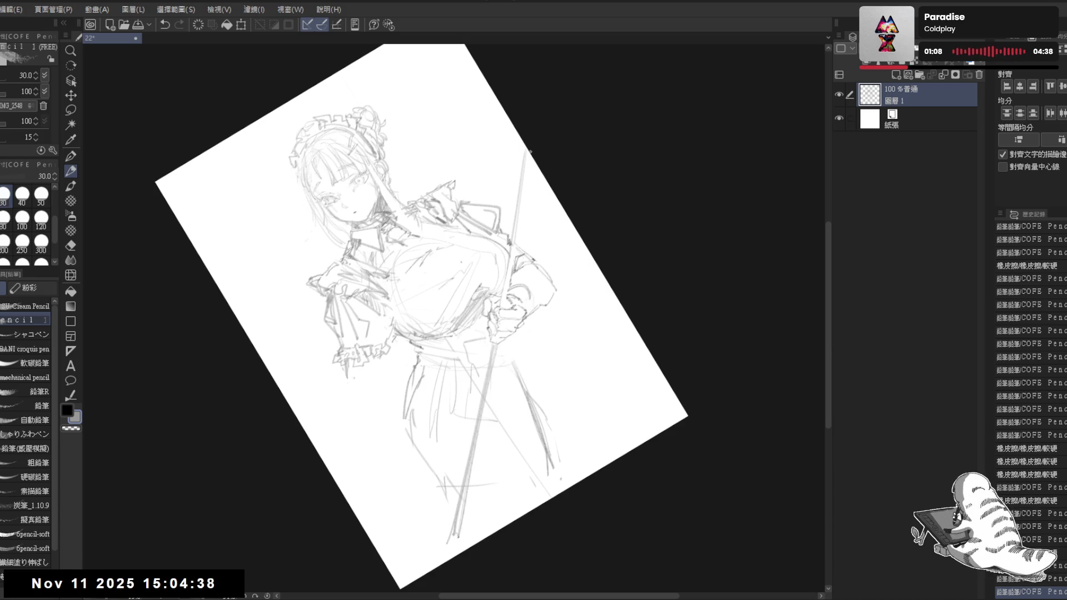
- Redraw the top of the staff down to the hand, undoing the misplaced strokes
left_click_drag(531, 151, 520, 216)
key("ctrl+z")
left_click_drag(528, 162, 503, 320)
key("ctrl+z")
key("ctrl+z")
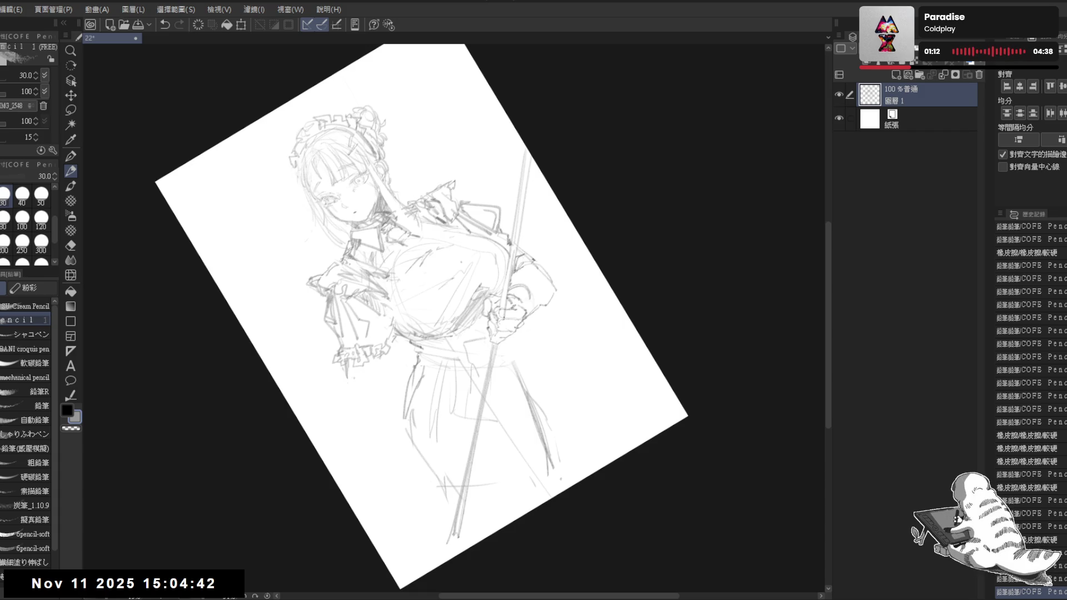
key("ctrl+z")
left_click_drag(507, 275, 513, 376)
- Reset the canvas view upright and erase marks near the staff's lower end
key("ctrl+@")
key("e")
left_click_drag(340, 492, 356, 484)
- Erase a small stray mark and add a few short pencil strokes to the sketch
key("p")
key("e")
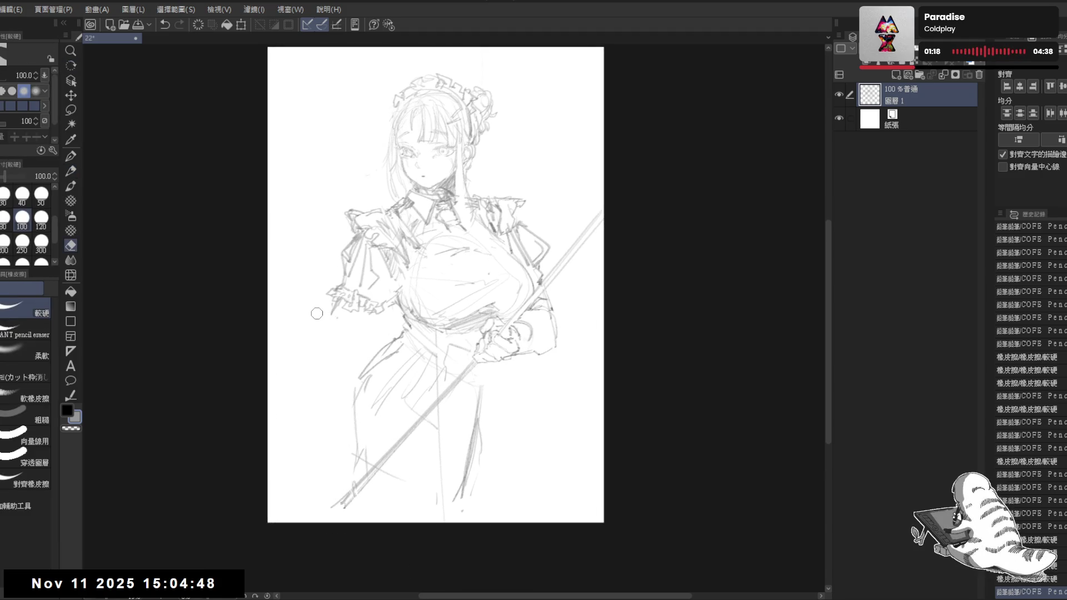
left_click_drag(317, 314, 333, 317)
key("r")
left_click_drag(439, 239, 436, 251)
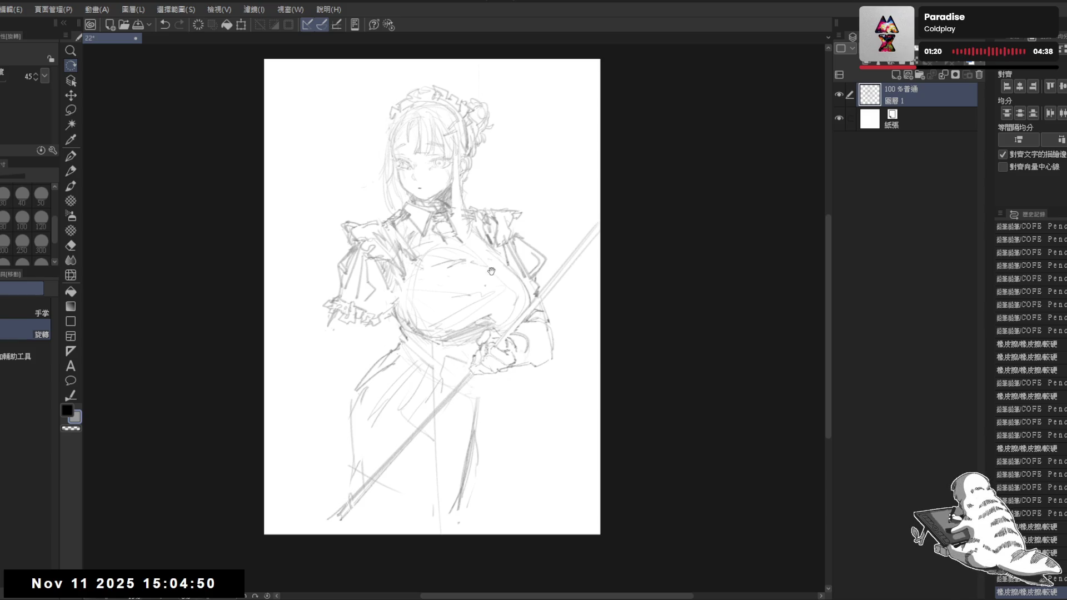
scroll(457, 390, "up", 3)
key("p")
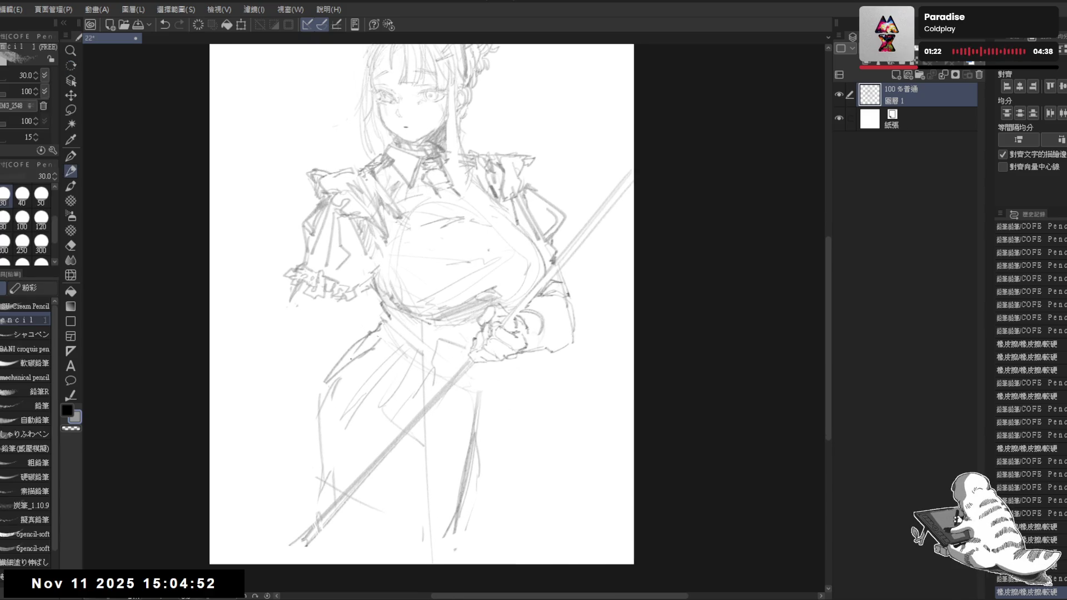
left_click(428, 506)
left_click_drag(401, 369, 384, 442)
left_click(390, 400)
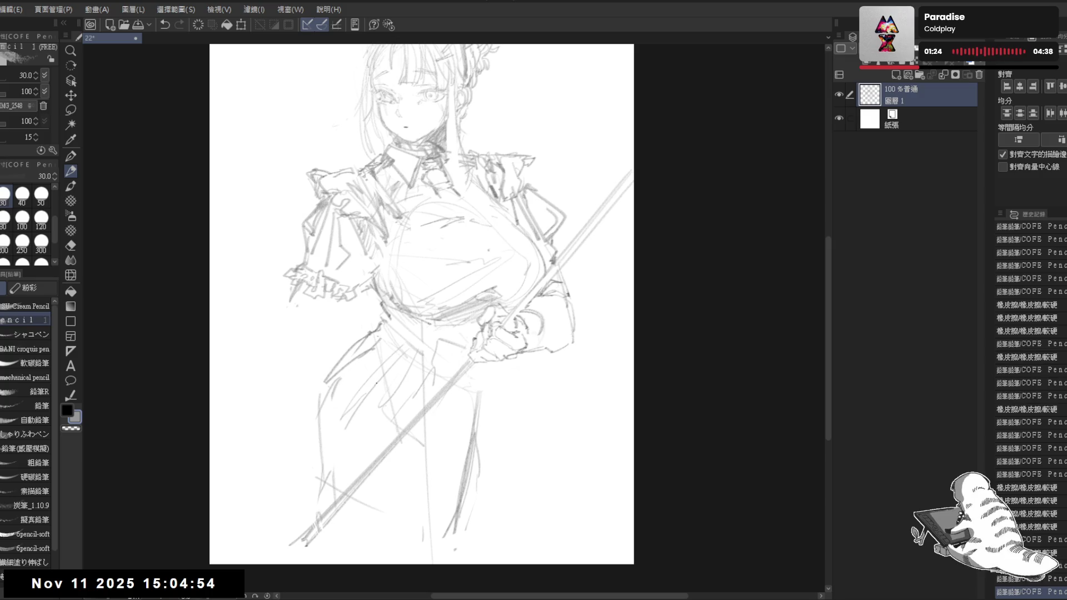
- With the canvas turned upright, sketch and redraw lines down the skirt's lower right side
key("r")
left_click_drag(397, 286, 390, 306)
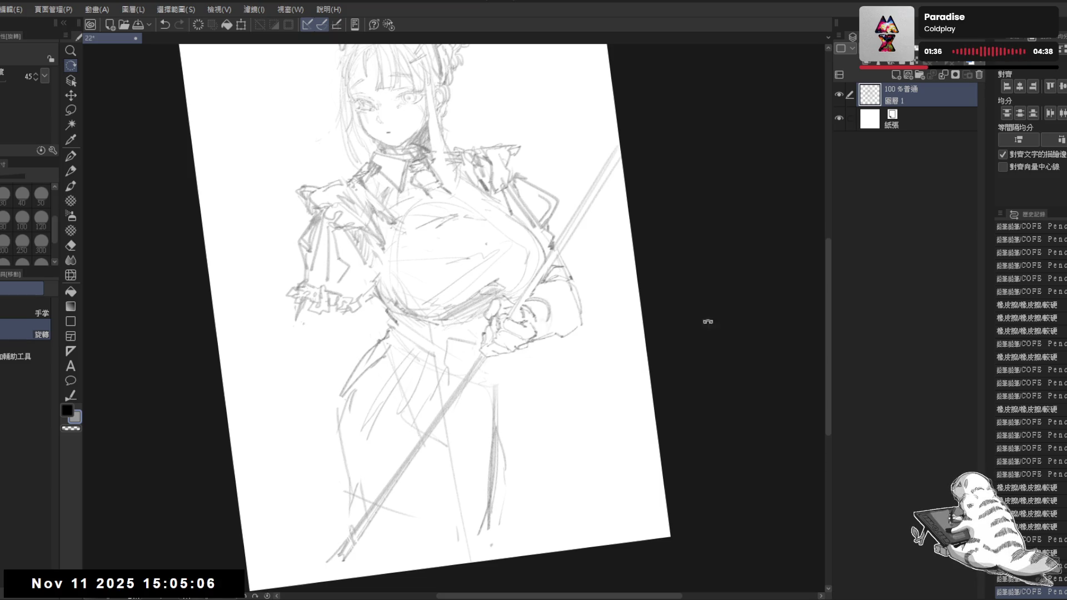
left_click_drag(446, 414, 435, 401)
key("p")
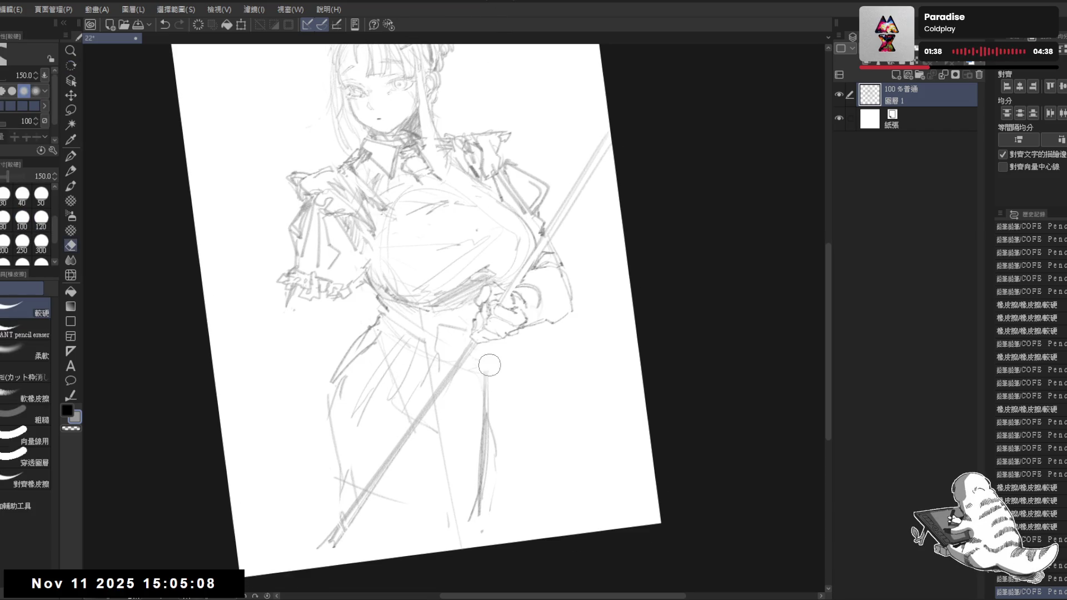
mouse_move(456, 472)
left_mouse_down()
mouse_move(483, 370)
mouse_move(522, 570)
left_mouse_up()
left_click_drag(477, 407, 536, 570)
key("ctrl+z")
left_click_drag(470, 405, 510, 576)
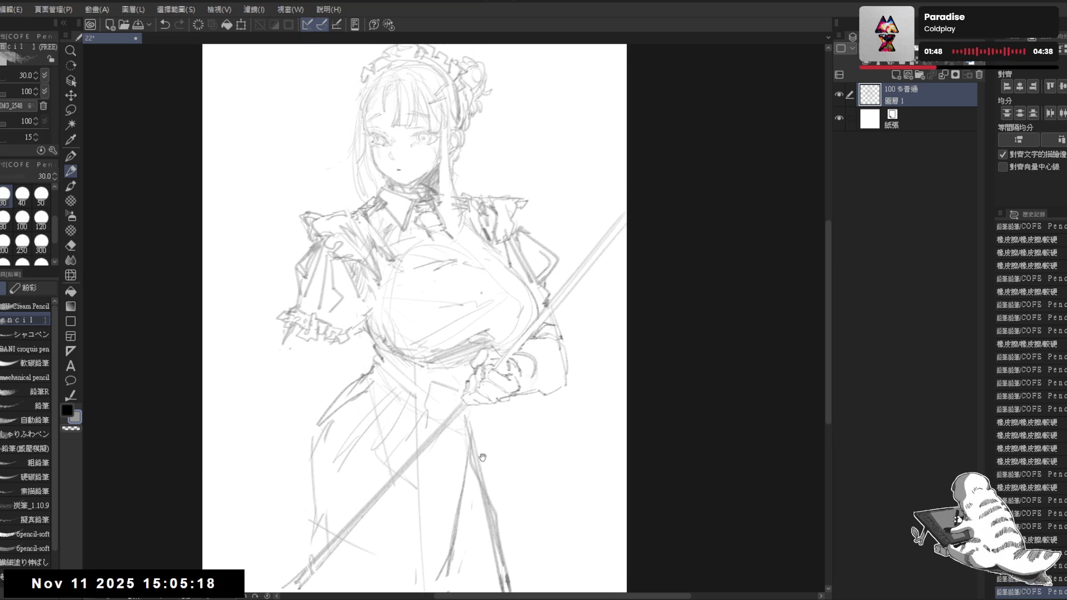
scroll(428, 333, "down", 1)
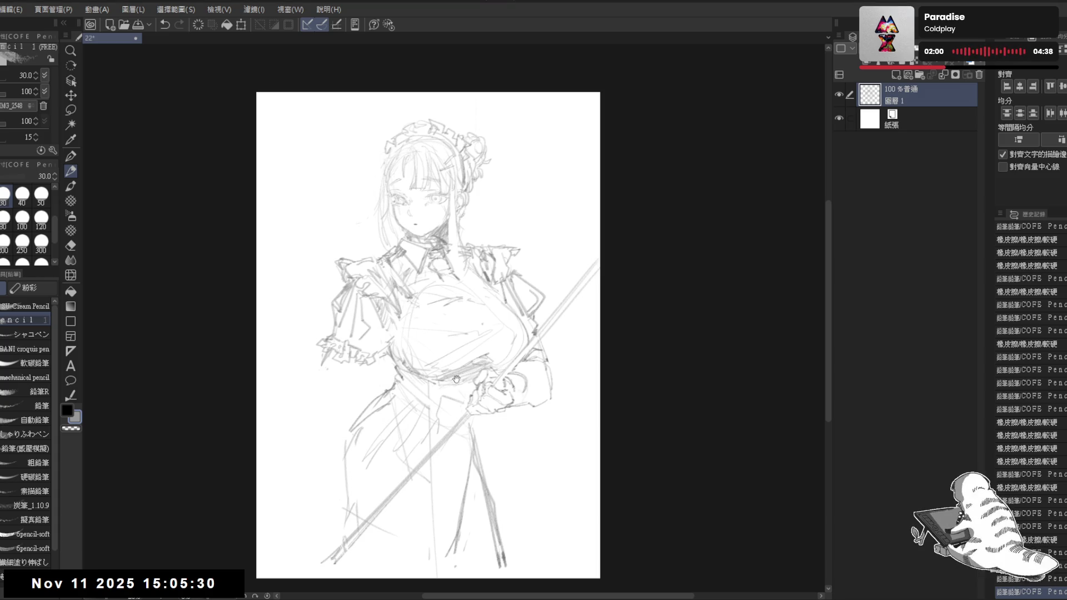
- Erase the skirt's left-edge lines with the eraser enlarged to 250
left_click_drag(455, 384, 468, 379)
key("e")
key("bracketright")
mouse_move(364, 418)
left_mouse_down()
mouse_move(356, 517)
mouse_move(398, 525)
left_mouse_up()
key("p")
mouse_move(406, 345)
left_mouse_down()
mouse_move(414, 367)
mouse_move(350, 437)
left_mouse_up()
key("ctrl+z")
- Lighten the lower-left skirt lines with a 300 eraser and add faint pencil strokes there
key("e")
key("bracketright")
mouse_move(396, 391)
left_mouse_down()
mouse_move(311, 450)
mouse_move(392, 417)
mouse_move(356, 444)
left_mouse_up()
key("p")
mouse_move(382, 405)
left_mouse_down()
mouse_move(365, 422)
mouse_move(375, 432)
left_mouse_up()
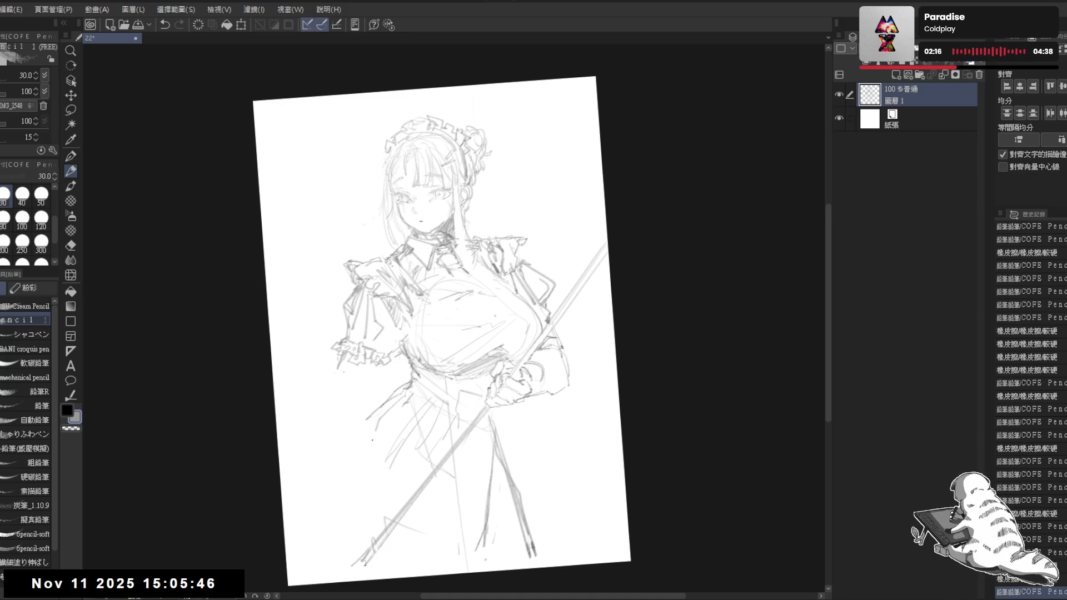
key("e")
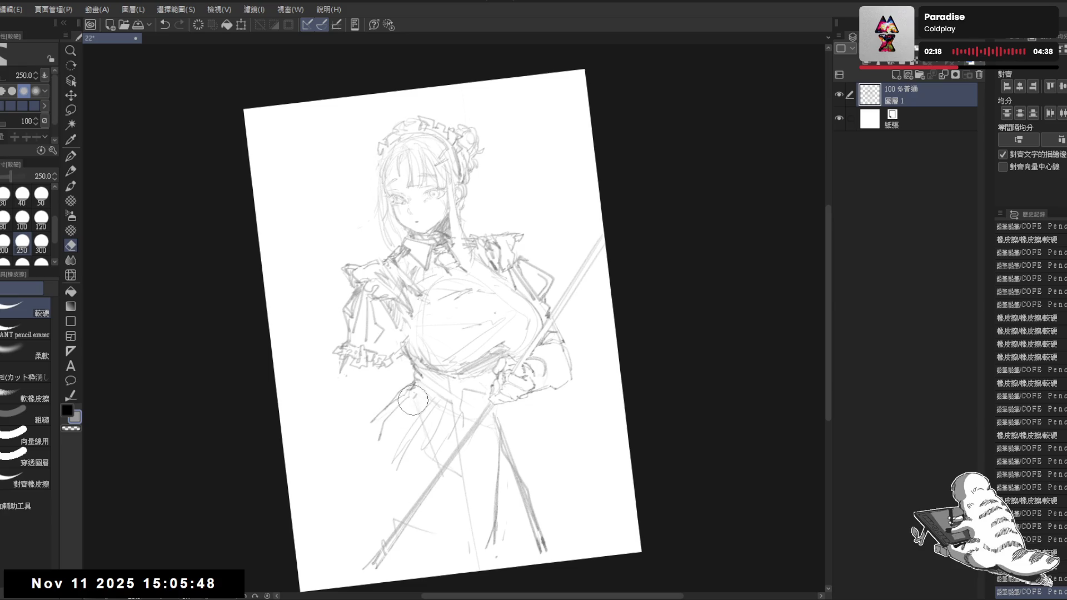
key("p")
left_click_drag(397, 409, 374, 463)
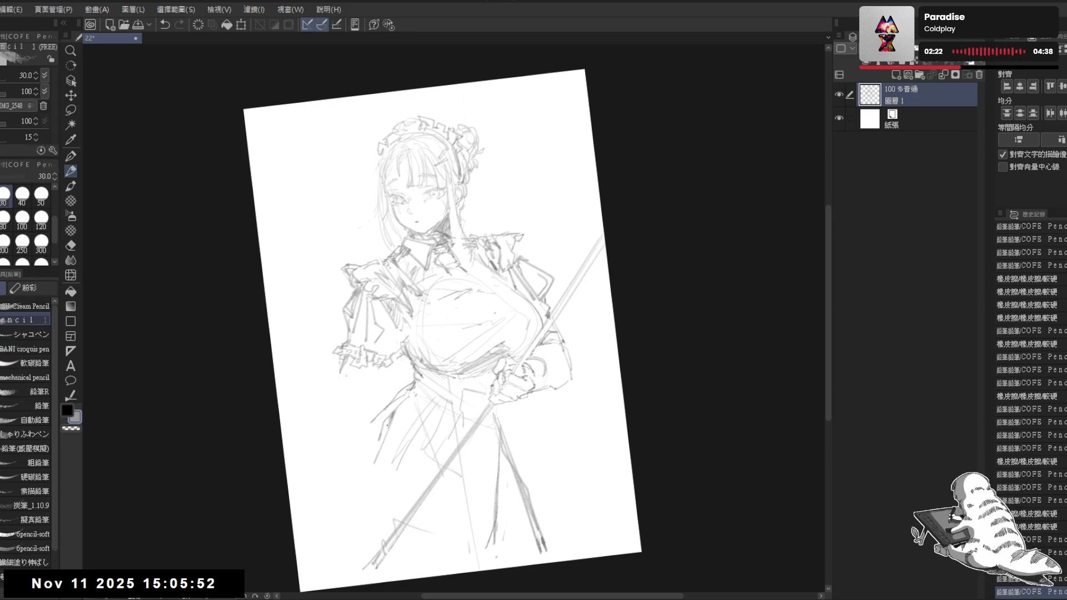
left_click_drag(389, 333, 391, 328)
- Erase the stray mark on the left skirt and redraw the skirt's left edge
key("e")
left_click_drag(370, 416, 354, 545)
key("p")
left_click_drag(357, 483, 348, 563)
mouse_move(363, 458)
left_mouse_down()
mouse_move(346, 566)
mouse_move(358, 469)
left_mouse_up()
left_click_drag(354, 489, 346, 556)
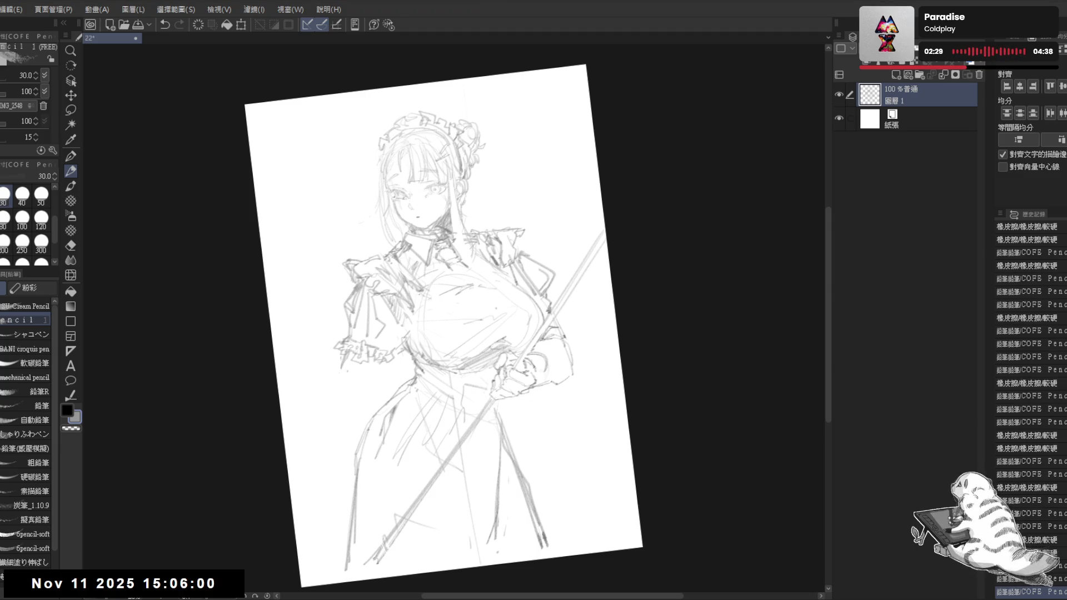
key("r")
mouse_move(424, 460)
left_mouse_down()
mouse_move(413, 555)
mouse_move(439, 547)
left_mouse_up()
- Erase a stray mark and add pencil lines to the left side of the skirt
key("e")
left_click_drag(447, 389, 500, 545)
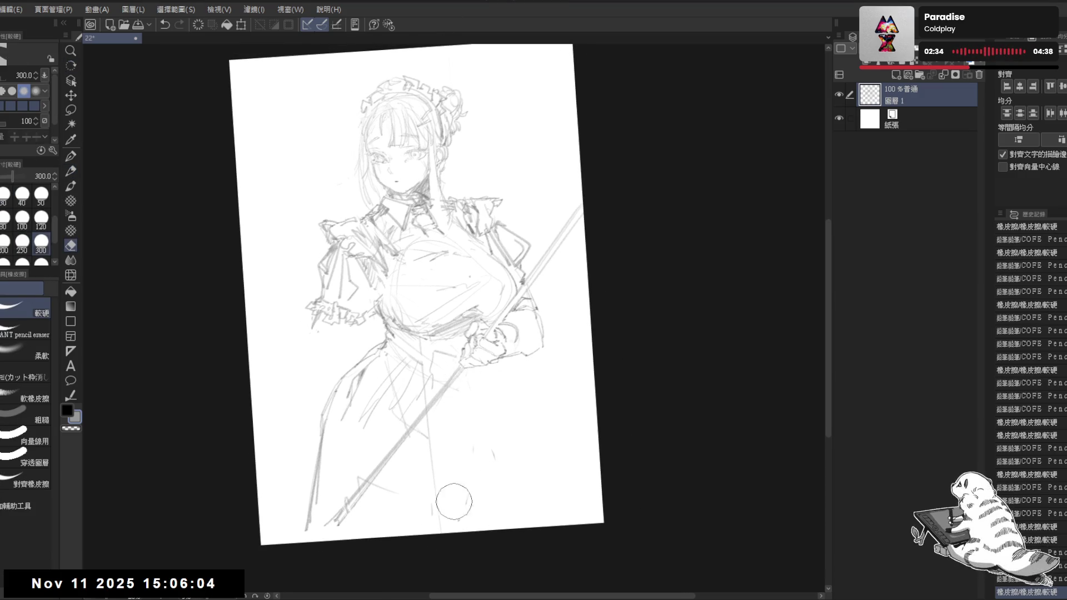
left_click_drag(448, 498, 462, 505)
key("p")
left_click_drag(387, 262, 407, 257)
left_click_drag(379, 349, 353, 472)
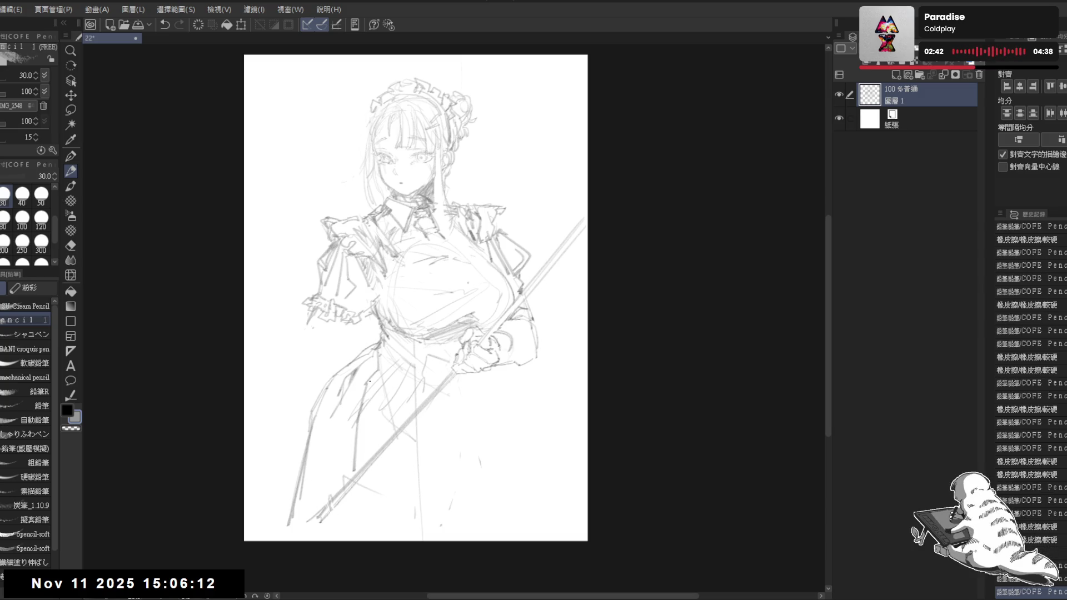
left_click_drag(351, 403, 337, 494)
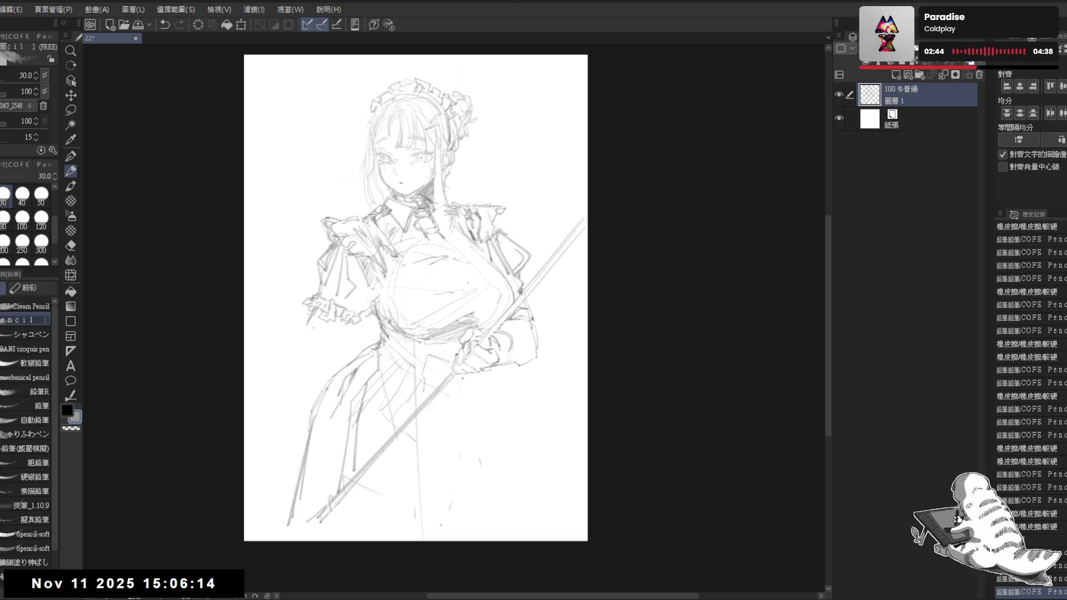
- Add short strokes at the skirt front and draw lines along the skirt's right side
left_click_drag(451, 379, 441, 428)
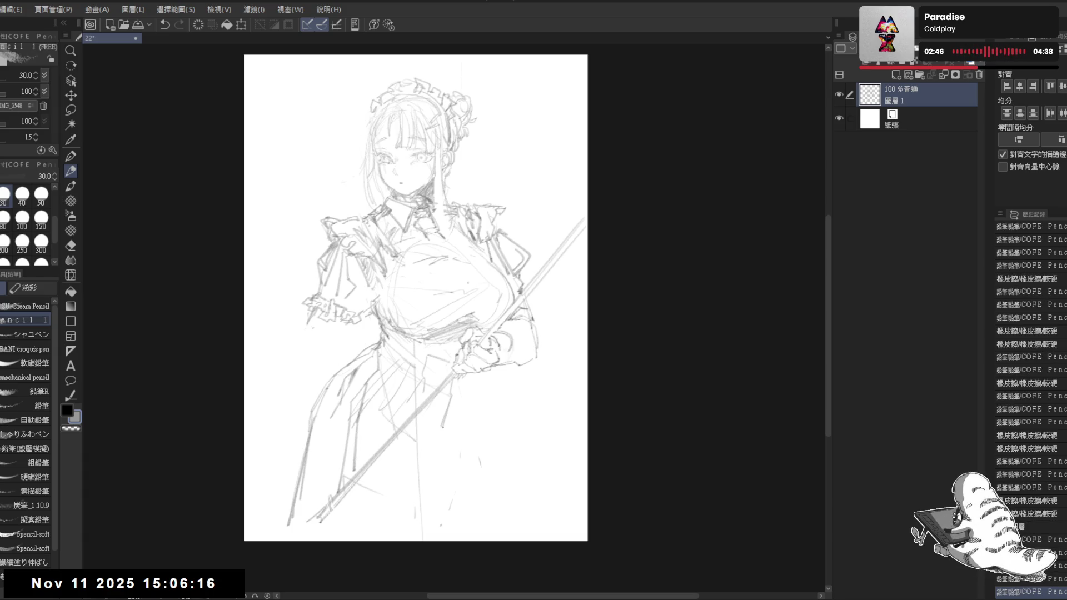
left_click_drag(458, 381, 480, 467)
left_click_drag(468, 416, 487, 532)
left_click_drag(476, 453, 489, 537)
left_click_drag(466, 406, 488, 528)
left_click_drag(416, 294, 431, 303)
left_click_drag(478, 408, 492, 472)
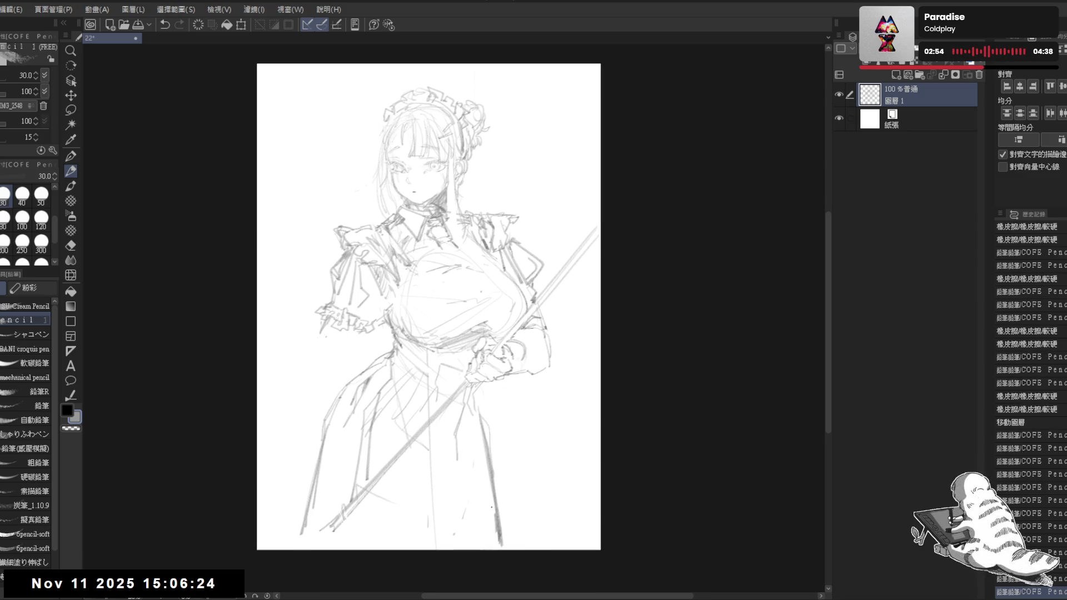
left_click_drag(352, 342, 397, 396)
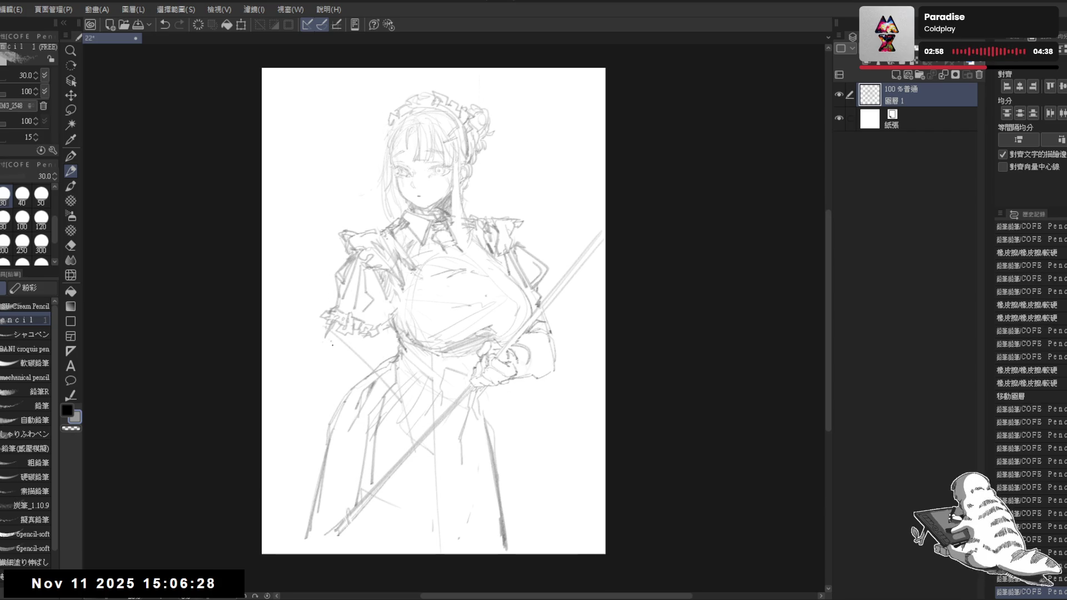
- Tilt the canvas and try new staff strokes, undoing the misplaced ones
key("ctrl+z")
key("r")
left_click_drag(556, 300, 549, 274)
key("p")
left_click_drag(584, 214, 505, 354)
key("ctrl+z")
left_click_drag(581, 212, 488, 364)
key("ctrl+z")
- Redraw the lower staff stroke, then reset the view upright and zoom in
key("ctrl+z")
key("r")
mouse_move(556, 289)
left_mouse_down()
mouse_move(533, 239)
mouse_move(500, 211)
left_mouse_up()
key("ctrl+z")
left_click_drag(513, 348, 470, 557)
key("ctrl+0")
key("ctrl+plus")
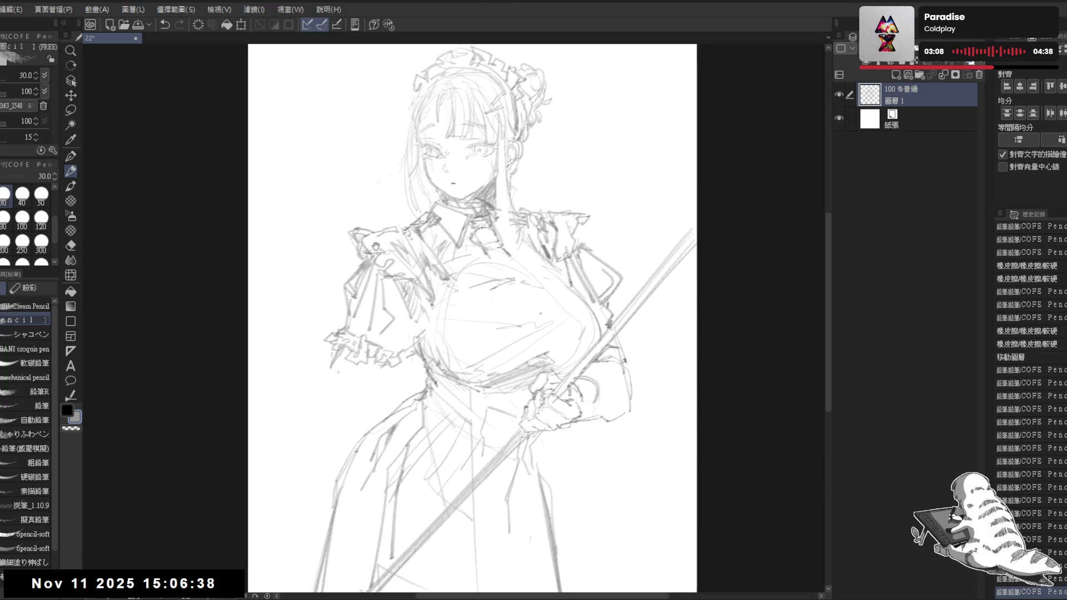
key("ctrl+z")
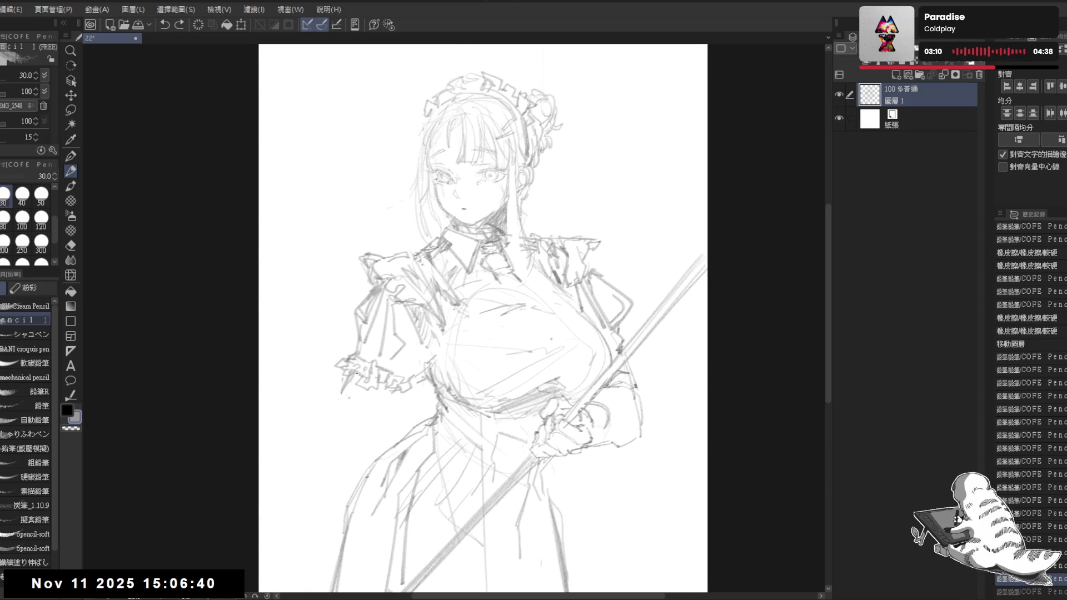
- Erase stray marks on the left sleeve and sketch new sleeve lines
scroll(482, 319, "down", 2)
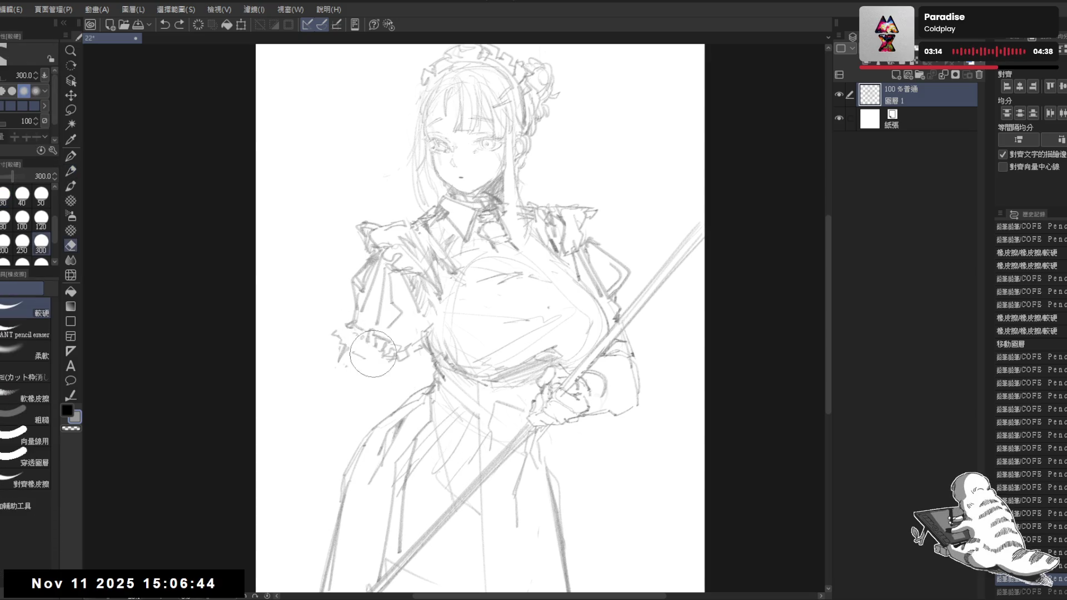
mouse_move(361, 347)
left_mouse_down()
mouse_move(345, 340)
mouse_move(342, 367)
left_mouse_up()
mouse_move(331, 369)
left_mouse_down()
mouse_move(373, 376)
mouse_move(382, 396)
left_mouse_up()
left_click_drag(399, 351, 381, 402)
left_click_drag(401, 487, 387, 458)
left_click_drag(325, 336, 333, 384)
mouse_move(346, 290)
left_mouse_down()
mouse_move(322, 352)
mouse_move(360, 355)
left_mouse_up()
- Hatch shading lines on the skirt, erasing part of the hatching and a stray mark
mouse_move(426, 459)
left_mouse_down()
mouse_move(427, 477)
mouse_move(456, 473)
left_mouse_up()
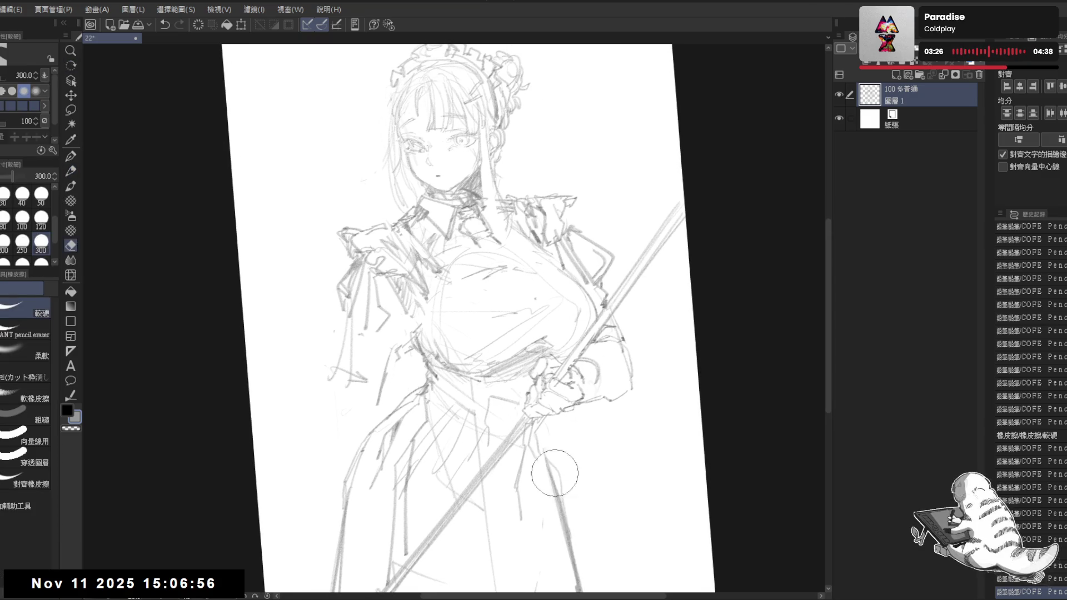
left_click_drag(555, 472, 558, 477)
mouse_move(428, 434)
left_mouse_down()
mouse_move(500, 445)
mouse_move(489, 459)
mouse_move(461, 445)
left_mouse_up()
key("e")
mouse_move(428, 405)
left_mouse_down()
mouse_move(484, 467)
mouse_move(506, 445)
mouse_move(434, 464)
left_mouse_up()
key("p")
key("r")
mouse_move(473, 498)
left_mouse_down()
mouse_move(483, 510)
mouse_move(456, 508)
left_mouse_up()
key("e")
mouse_move(384, 400)
left_mouse_down()
mouse_move(439, 456)
mouse_move(422, 439)
left_mouse_up()
key("p")
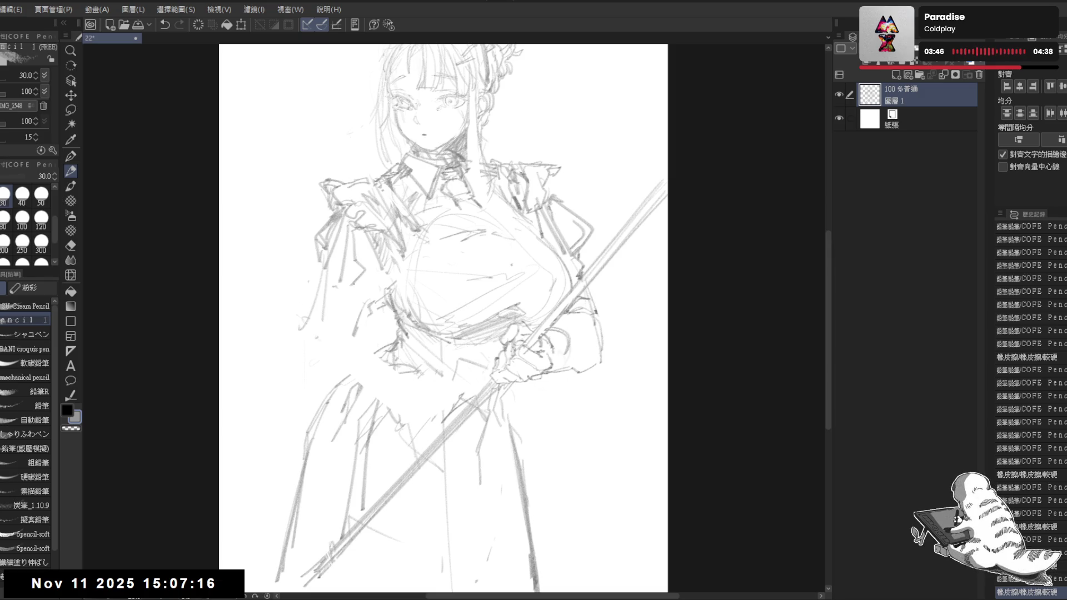
- Clean stray marks on the left sleeve and sketch new lines there
mouse_move(339, 356)
left_mouse_down()
mouse_move(323, 289)
mouse_move(288, 255)
mouse_move(355, 316)
mouse_move(346, 331)
mouse_move(305, 334)
mouse_move(362, 339)
mouse_move(338, 369)
left_mouse_up()
mouse_move(311, 308)
left_mouse_down()
mouse_move(292, 356)
mouse_move(304, 348)
left_mouse_up()
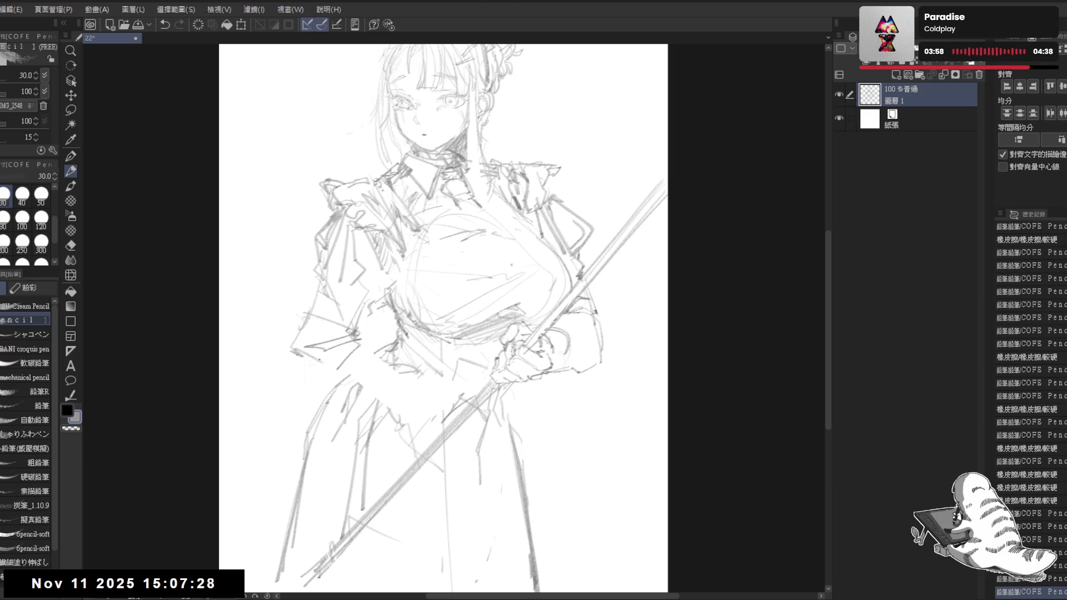
scroll(419, 252, "down", 2)
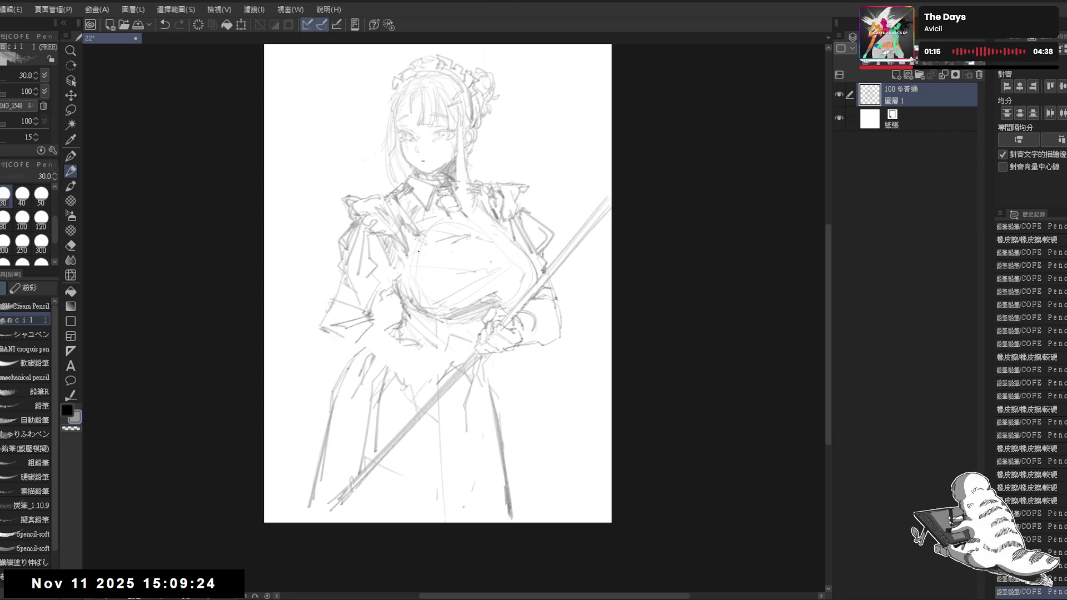
scroll(496, 331, "up", 4)
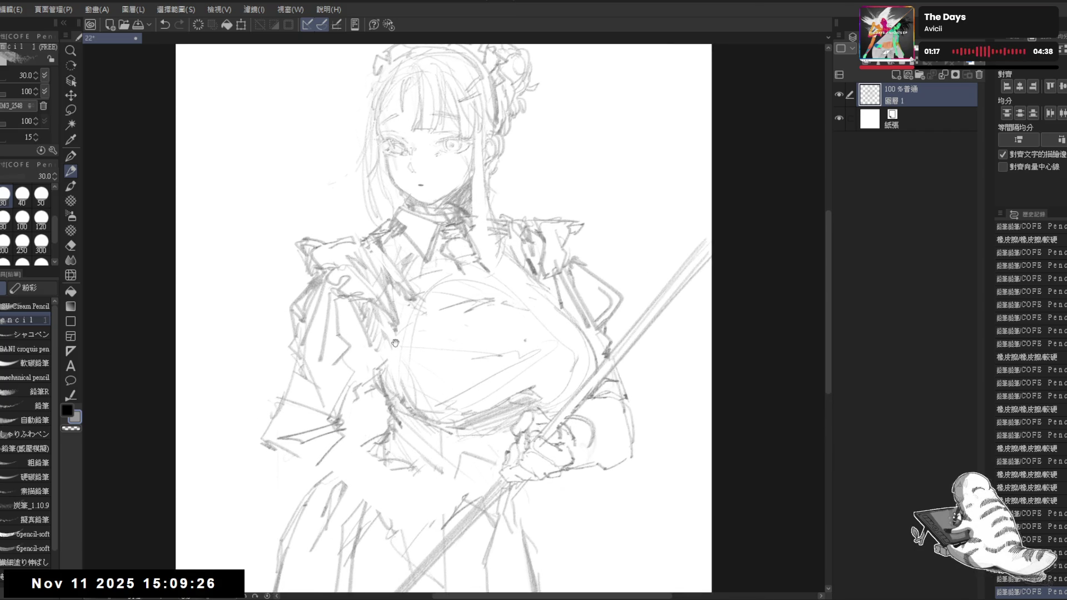
- Erase stray lines on the left sleeve and add pencil strokes along its edge
scroll(496, 331, "up", 2)
key("e")
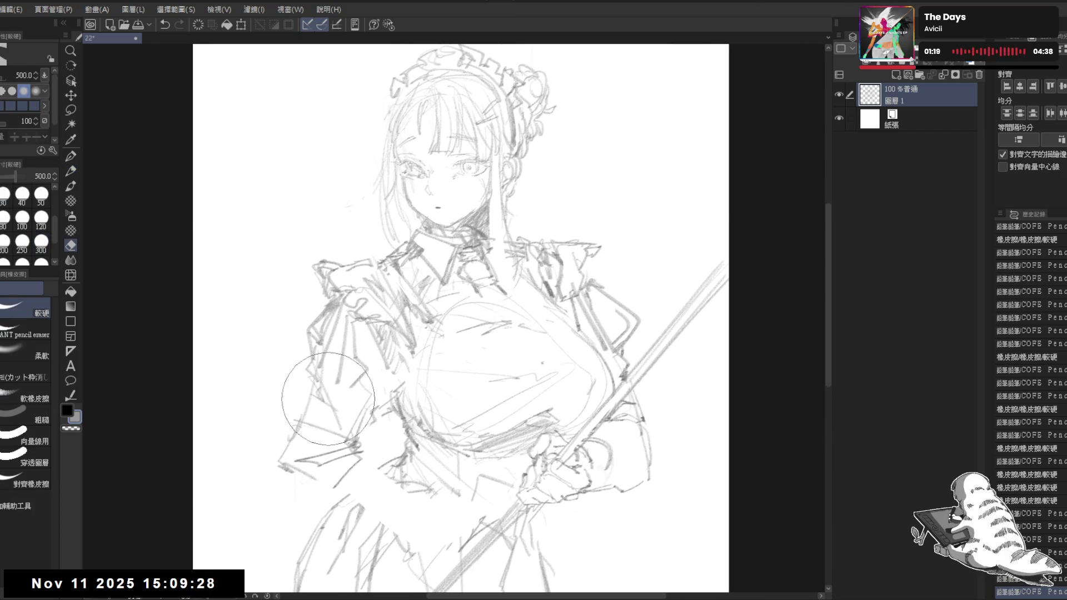
left_click_drag(360, 433, 345, 441)
key("p")
mouse_move(314, 383)
left_mouse_down()
mouse_move(305, 476)
mouse_move(328, 419)
mouse_move(278, 358)
left_mouse_up()
key("e")
key("p")
left_click_drag(283, 313, 285, 348)
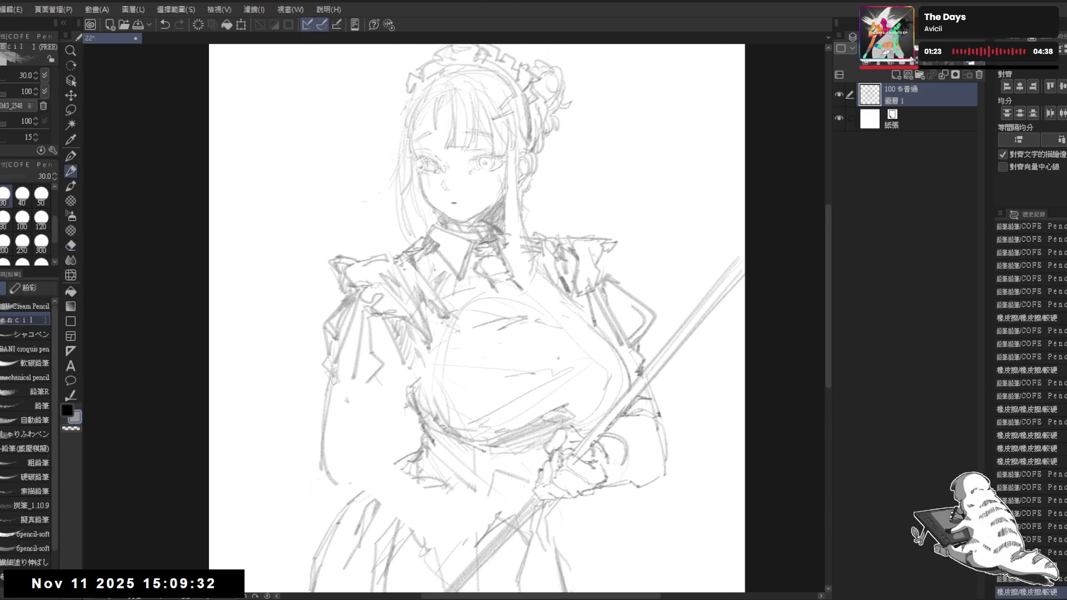
- Sketch the left sleeve outline, the hand, and strokes at the left shoulder
left_click(623, 259)
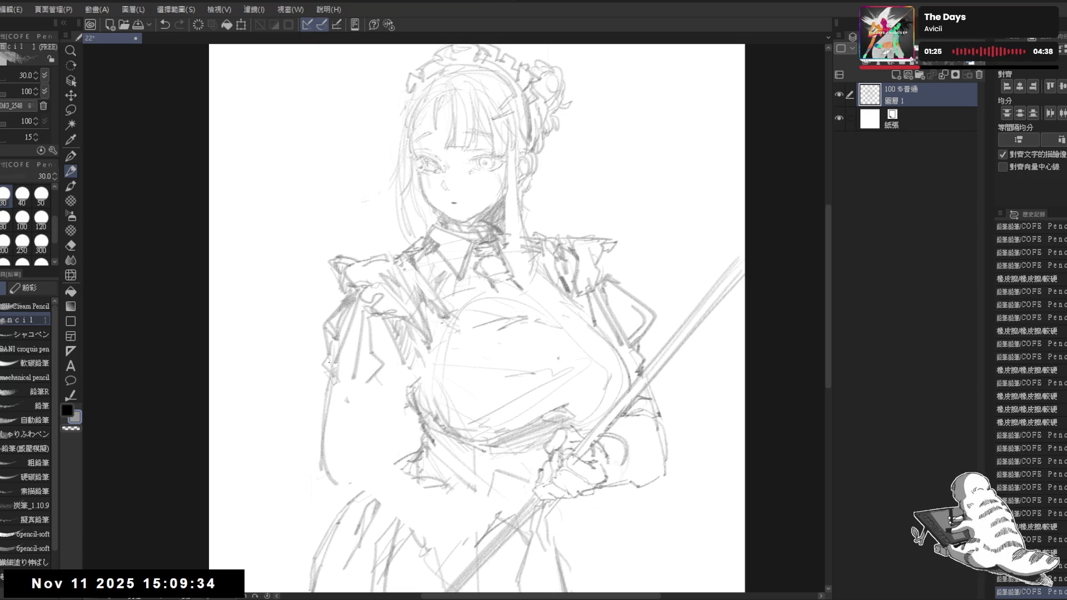
mouse_move(356, 425)
left_mouse_down()
mouse_move(373, 470)
mouse_move(407, 494)
left_mouse_up()
mouse_move(334, 444)
left_mouse_down()
mouse_move(356, 478)
mouse_move(366, 472)
left_mouse_up()
mouse_move(547, 441)
left_mouse_down()
mouse_move(559, 464)
mouse_move(592, 444)
left_mouse_up()
left_click_drag(409, 300, 410, 342)
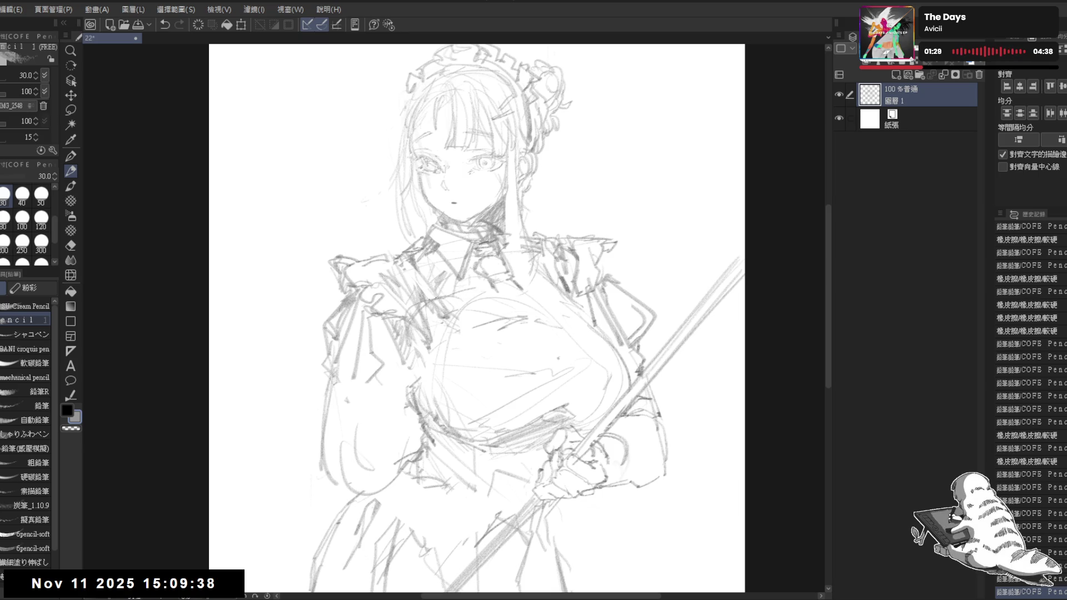
- Erase and lighten the messy lines on the left shoulder
key("e")
left_click_drag(461, 300, 434, 323)
mouse_move(390, 362)
left_mouse_down()
mouse_move(417, 327)
mouse_move(406, 356)
mouse_move(455, 333)
left_mouse_up()
key("p")
scroll(454, 333, "down", 2)
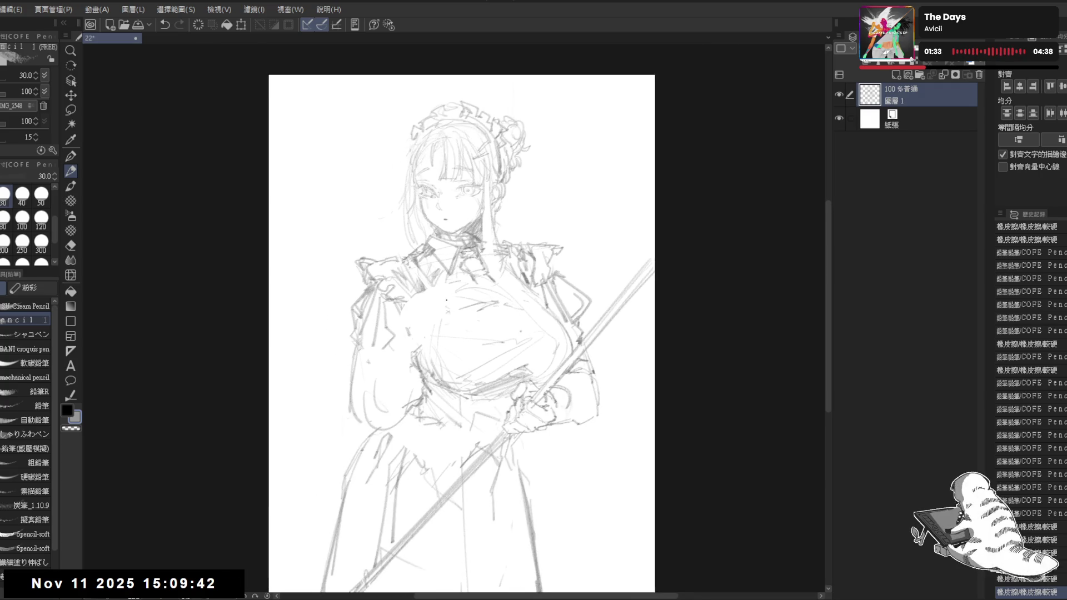
- Erase the old left sleeve lines and redraw the sleeve stroke
key("e")
mouse_move(346, 383)
left_mouse_down()
mouse_move(341, 363)
mouse_move(351, 417)
left_mouse_up()
key("p")
left_click_drag(359, 347, 361, 402)
key("ctrl+z")
left_click_drag(361, 346, 375, 432)
mouse_move(557, 249)
left_mouse_down()
mouse_move(561, 218)
mouse_move(674, 179)
mouse_move(699, 274)
mouse_move(416, 411)
mouse_move(389, 460)
mouse_move(391, 405)
mouse_move(500, 424)
left_mouse_up()
key("e")
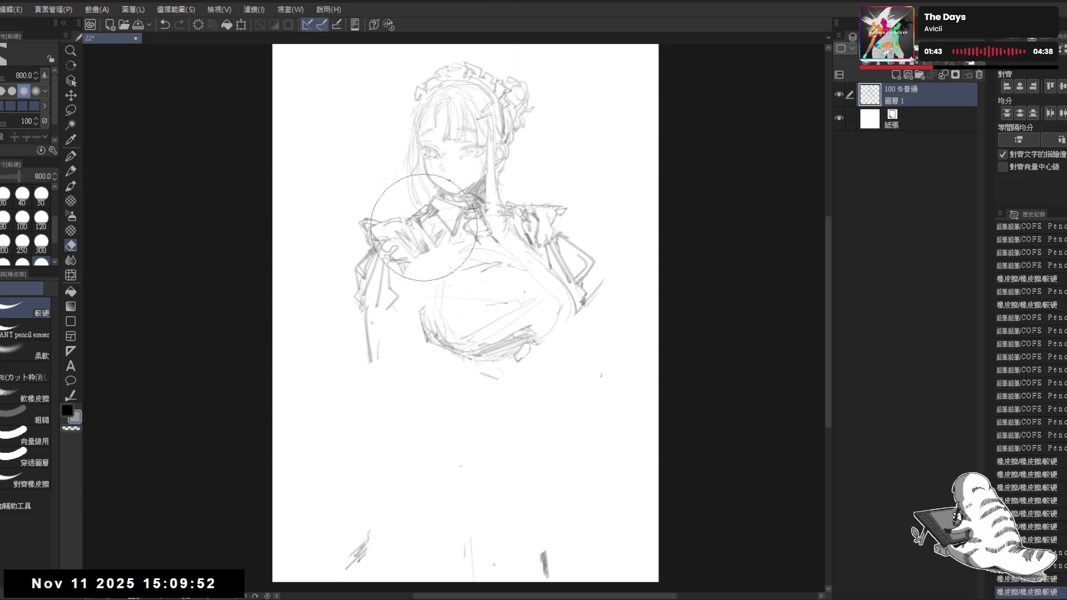
- Select the large soft eraser and nudge the sketch layer slightly upward on the paper
left_click(24, 331)
left_click(25, 350)
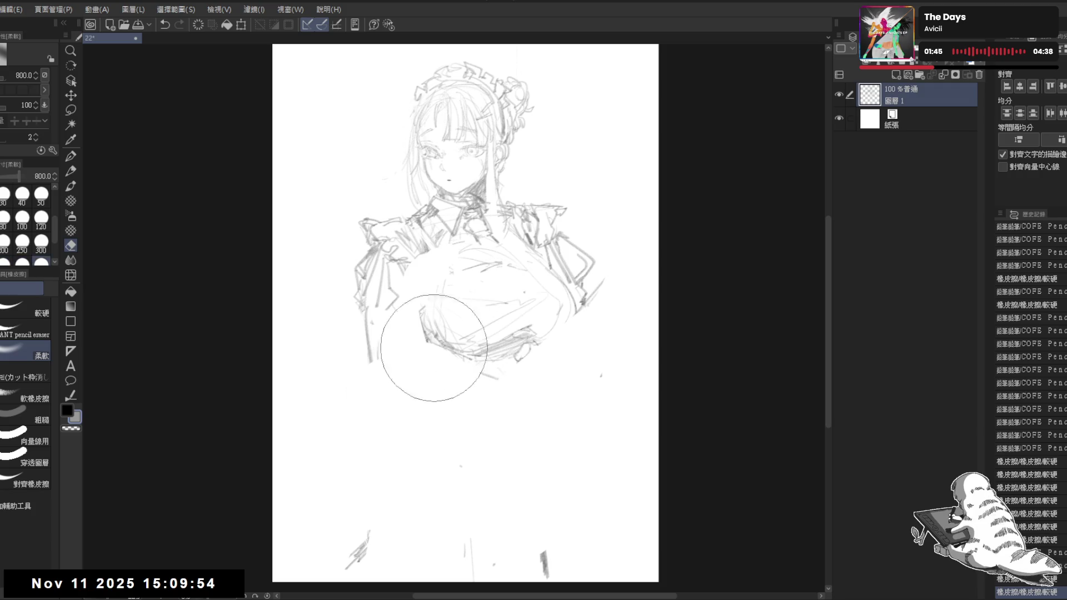
left_click_drag(478, 167, 476, 155)
- Pencil a long diagonal staff line across the torso and start the left arm
key("p")
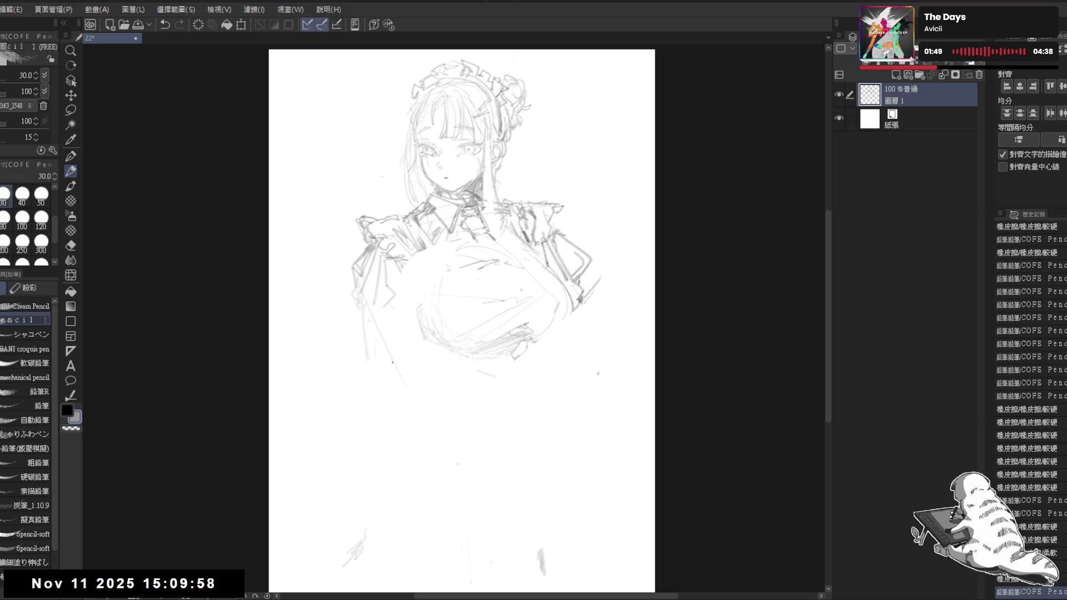
left_click_drag(364, 295, 450, 422)
key("ctrl+z")
key("ctrl+y")
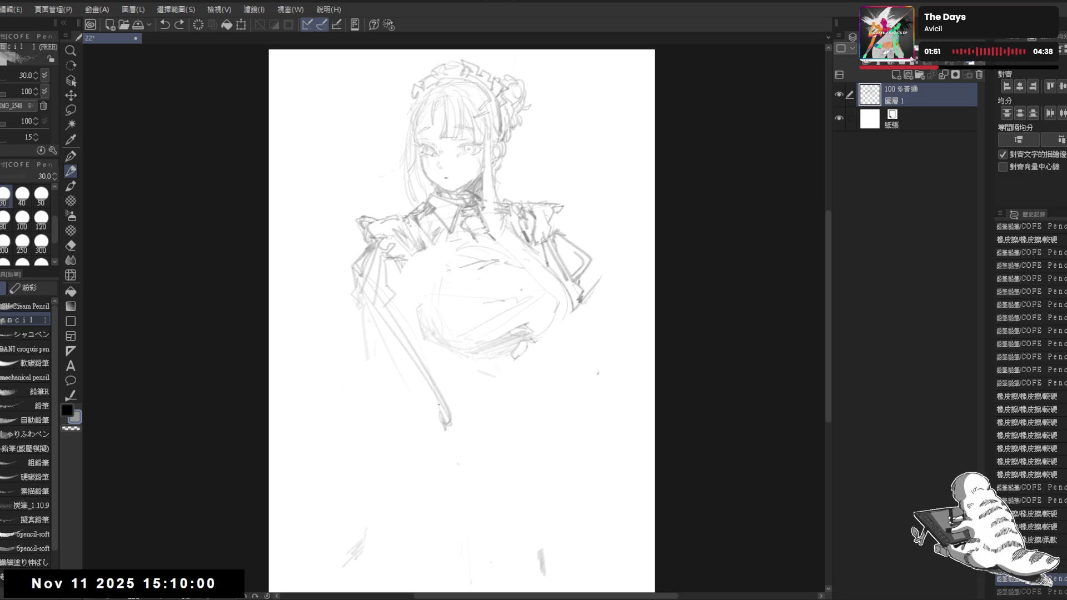
key("e")
key("p")
left_click_drag(384, 284, 450, 411)
left_click_drag(473, 353, 427, 376)
- Sketch the lower bust line, left shoulder strokes and the left arm hanging down the side
left_click_drag(431, 330, 474, 396)
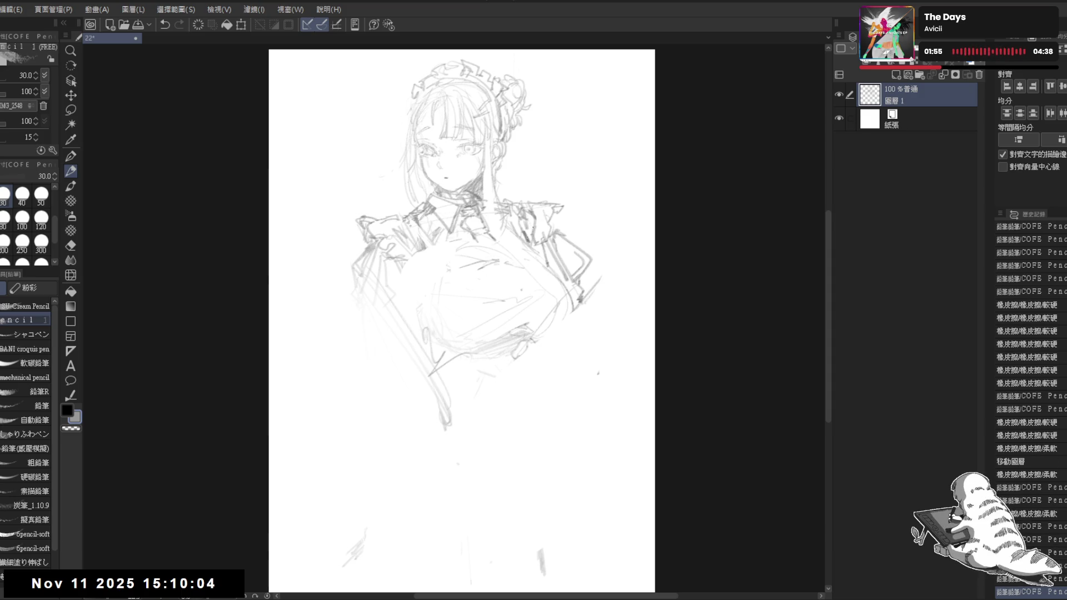
mouse_move(392, 257)
left_mouse_down()
mouse_move(406, 261)
mouse_move(405, 280)
mouse_move(350, 300)
left_mouse_up()
mouse_move(369, 256)
left_mouse_down()
mouse_move(368, 313)
mouse_move(395, 265)
mouse_move(360, 326)
mouse_move(371, 323)
left_mouse_up()
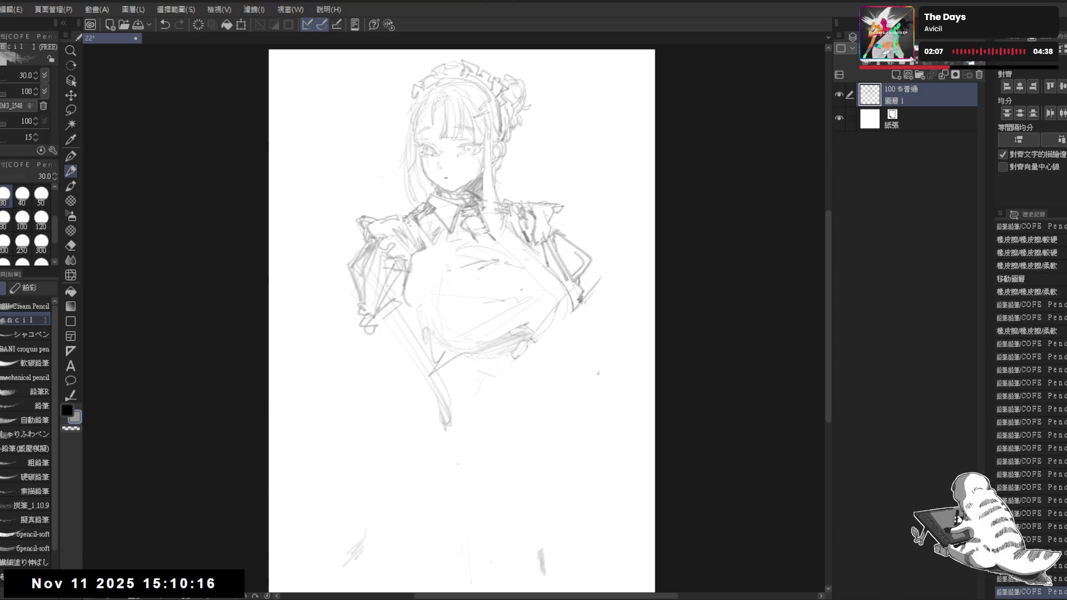
- Erase the old right-arm lines with the standard eraser and redraw the right arm and side contour
key("e")
left_click(41, 314)
mouse_move(478, 281)
left_mouse_down()
mouse_move(537, 257)
mouse_move(564, 231)
mouse_move(589, 283)
left_mouse_up()
key("p")
left_click_drag(559, 229, 590, 308)
left_click_drag(534, 384, 522, 406)
mouse_move(577, 299)
left_mouse_down()
mouse_move(552, 326)
mouse_move(537, 396)
mouse_move(561, 356)
left_mouse_up()
left_click(411, 410)
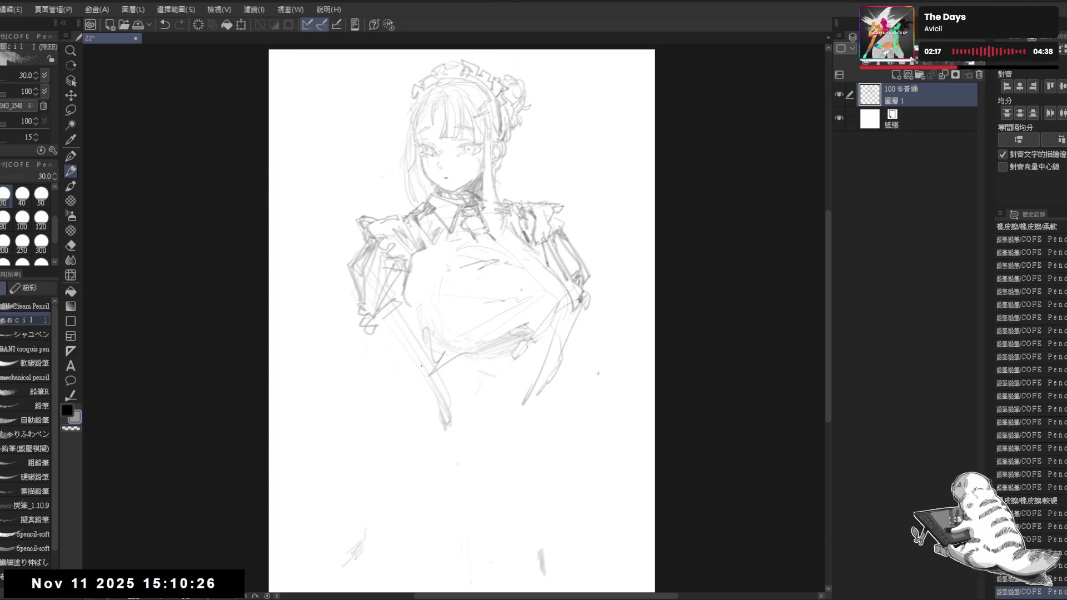
- Erase and redraw the chest lines, then refine the collar with short strokes
key("e")
left_click_drag(441, 321, 525, 282)
key("p")
mouse_move(416, 289)
left_mouse_down()
mouse_move(417, 309)
mouse_move(503, 364)
mouse_move(440, 375)
mouse_move(527, 362)
left_mouse_up()
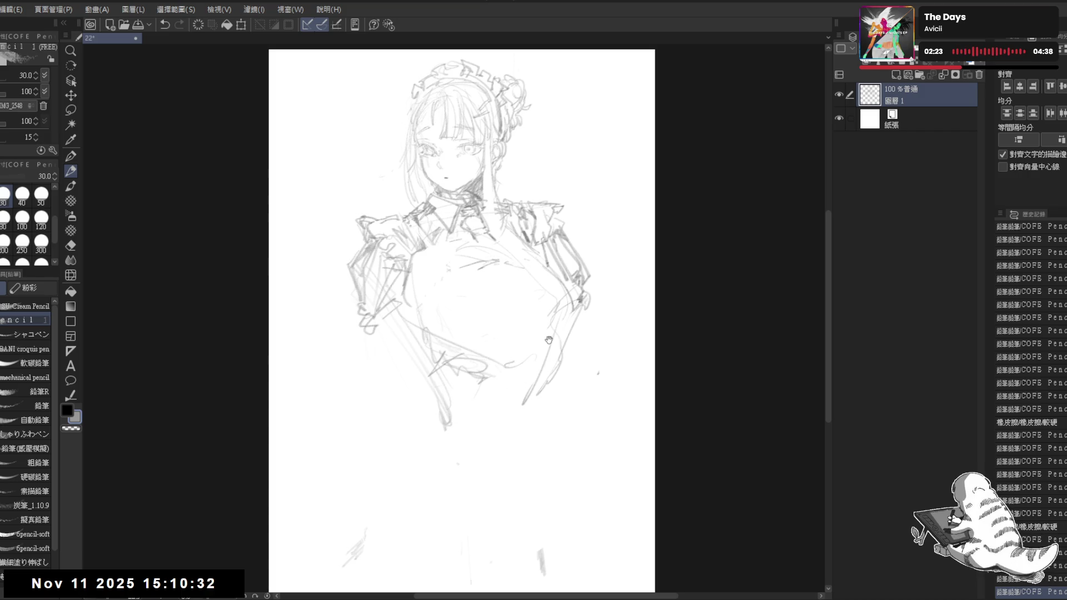
left_click_drag(498, 227, 498, 239)
mouse_move(492, 203)
left_mouse_down()
mouse_move(486, 239)
mouse_move(470, 253)
left_mouse_up()
left_click_drag(472, 228, 483, 245)
left_click_drag(503, 108, 504, 115)
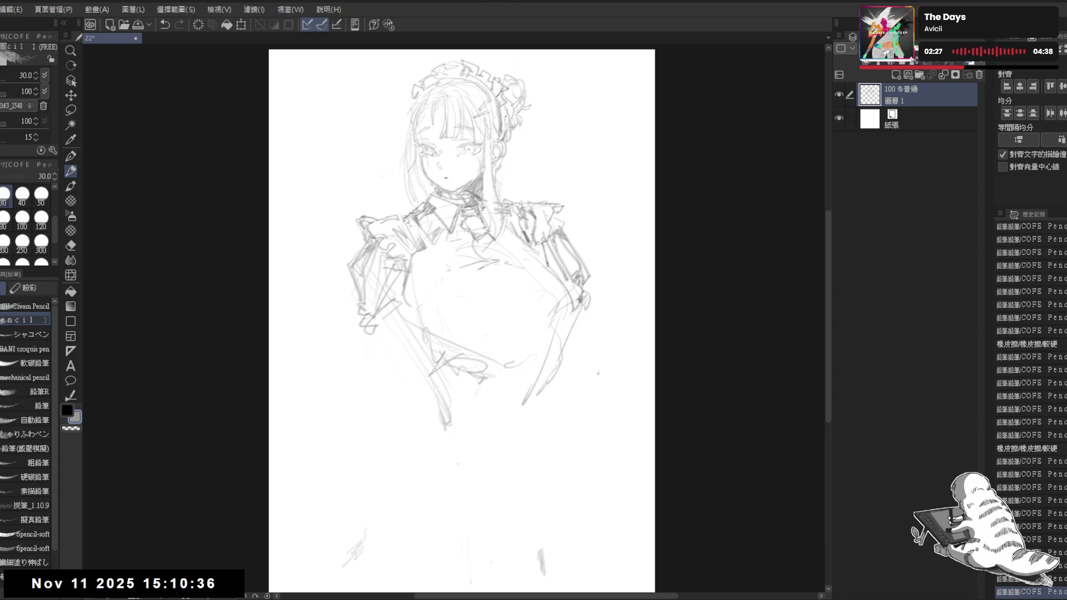
- Draw a long curve below the chest, a line down the body and short chest dashes
left_click_drag(453, 387, 533, 424)
left_click_drag(444, 409, 418, 456)
left_click_drag(464, 249, 481, 247)
mouse_move(473, 253)
left_mouse_down()
mouse_move(489, 243)
mouse_move(459, 207)
mouse_move(465, 232)
mouse_move(497, 245)
mouse_move(472, 234)
mouse_move(420, 240)
mouse_move(515, 241)
mouse_move(502, 244)
mouse_move(518, 326)
left_mouse_up()
key("e")
key("p")
- Sketch the left edge of the skirt falling toward the bottom of the page
left_click_drag(437, 316, 454, 324)
left_click_drag(474, 325, 497, 330)
left_click_drag(452, 487, 448, 562)
left_click_drag(419, 473, 410, 514)
mouse_move(424, 360)
left_mouse_down()
mouse_move(381, 452)
mouse_move(382, 556)
left_mouse_up()
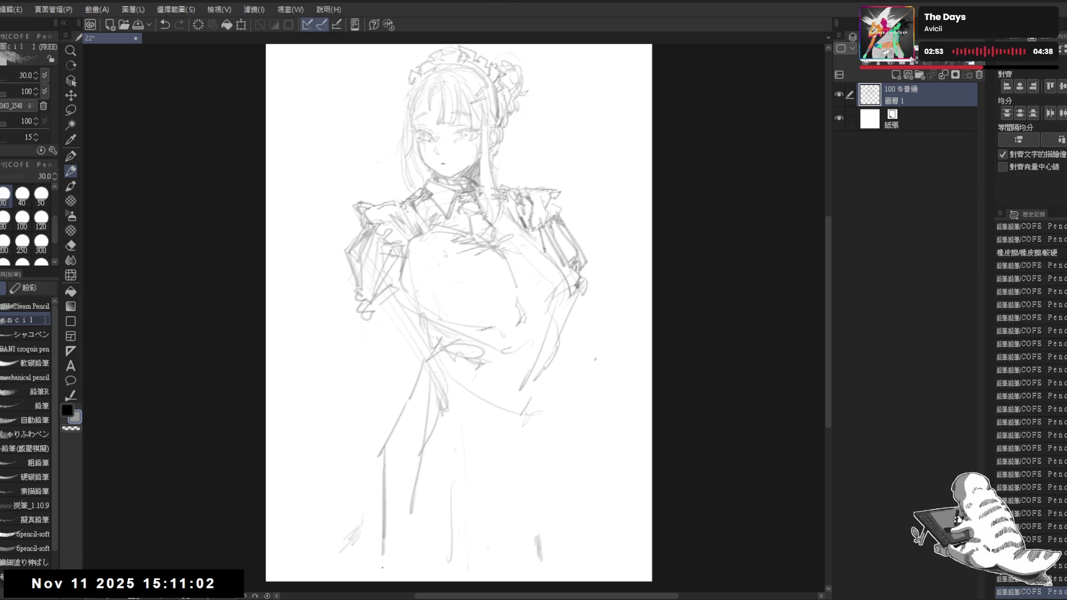
- Erase stray lower marks, then redraw the diagonal skirt line and extend the left edge downward
key("e")
left_click_drag(545, 524, 538, 549)
mouse_move(413, 553)
left_mouse_down()
mouse_move(357, 579)
mouse_move(357, 472)
left_mouse_up()
key("p")
mouse_move(425, 370)
left_mouse_down()
mouse_move(370, 447)
mouse_move(370, 565)
left_mouse_up()
left_click_drag(507, 427, 530, 563)
- Draw the right skirt edge, fold lines, waistline and right hip down to the page bottom
mouse_move(541, 435)
left_mouse_down()
mouse_move(533, 458)
mouse_move(547, 524)
left_mouse_up()
left_click_drag(507, 436, 504, 427)
left_click_drag(550, 373, 550, 566)
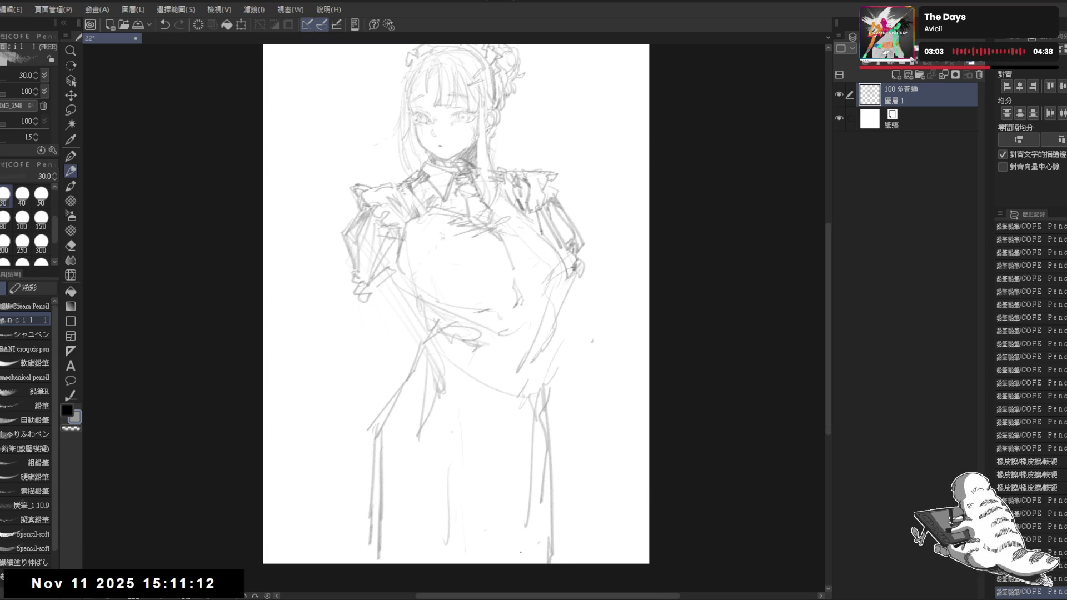
left_click_drag(414, 360, 424, 471)
mouse_move(408, 380)
left_mouse_down()
mouse_move(426, 497)
mouse_move(497, 437)
mouse_move(493, 456)
left_mouse_up()
left_click_drag(442, 397, 532, 395)
left_click_drag(555, 342, 543, 375)
left_click_drag(555, 376, 562, 472)
left_click_drag(560, 420, 570, 564)
- Zoom in on the head and lighten the hair lines around it
scroll(456, 317, "up", 2)
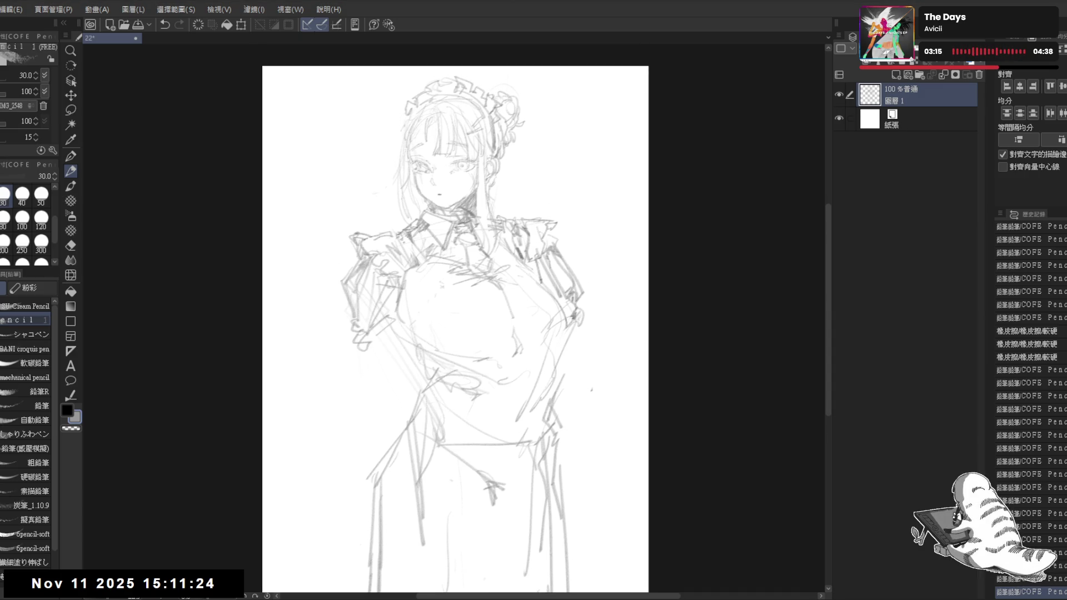
left_click_drag(507, 342, 519, 330)
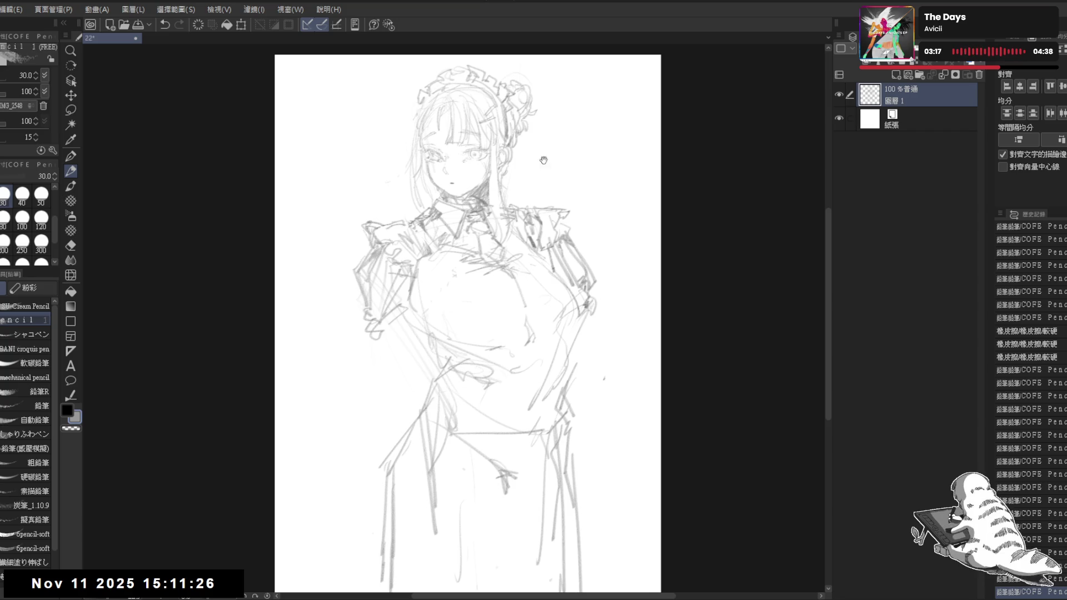
left_click_drag(437, 226, 442, 241)
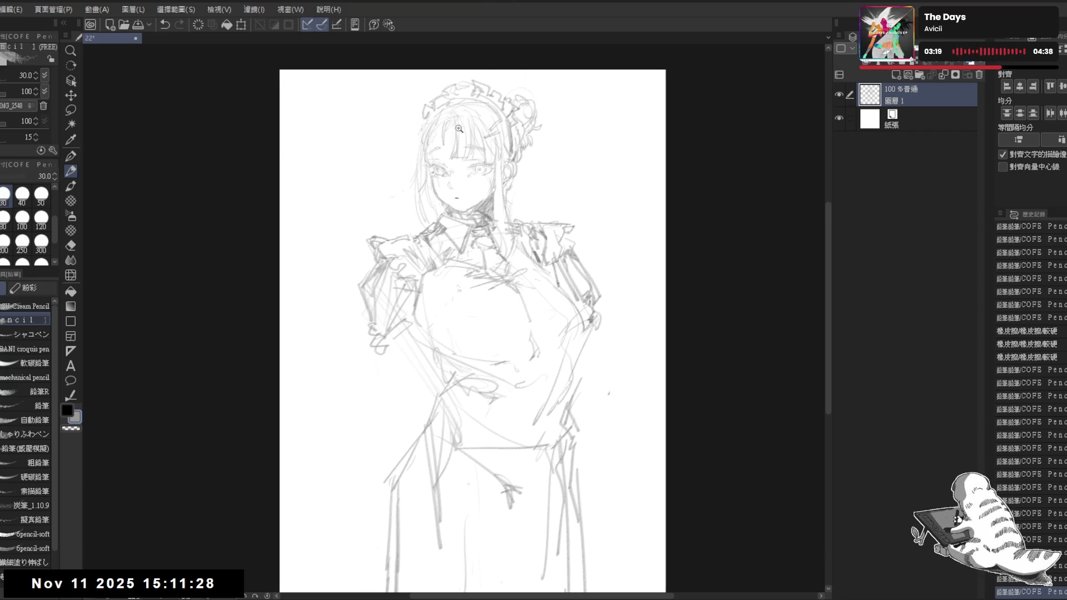
left_click(459, 129)
key("e")
left_click_drag(430, 121, 423, 167)
- Redraw the left hair strands, undoing attempts until they look right
key("p")
left_click_drag(428, 108, 416, 173)
key("ctrl+z")
mouse_move(422, 117)
left_mouse_down()
mouse_move(400, 164)
mouse_move(384, 171)
left_mouse_up()
key("ctrl+z")
mouse_move(418, 129)
left_mouse_down()
mouse_move(391, 165)
mouse_move(408, 181)
mouse_move(403, 171)
left_mouse_up()
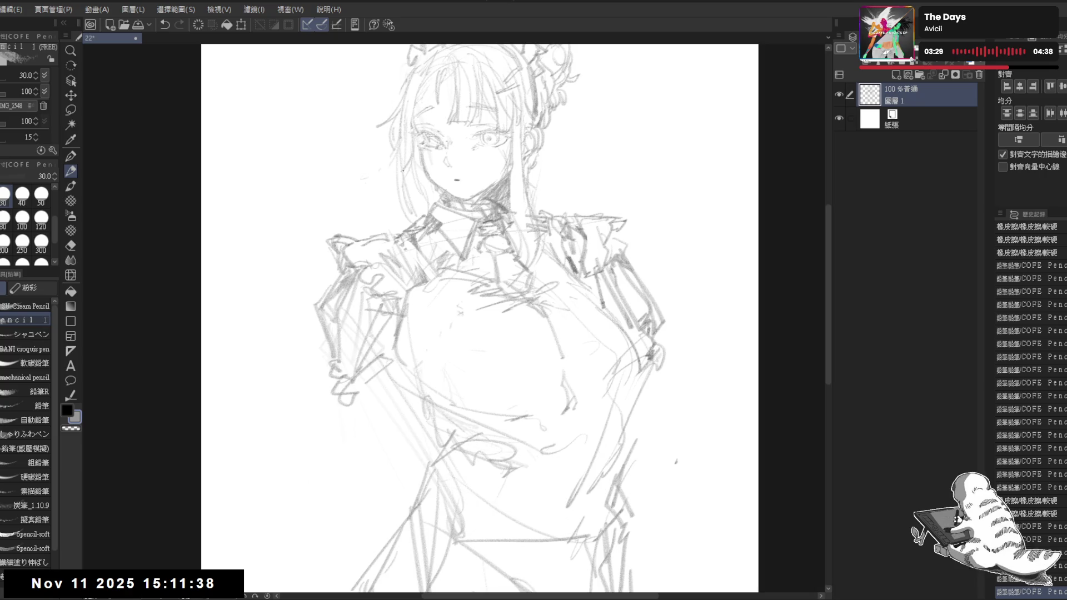
scroll(403, 170, "down", 2)
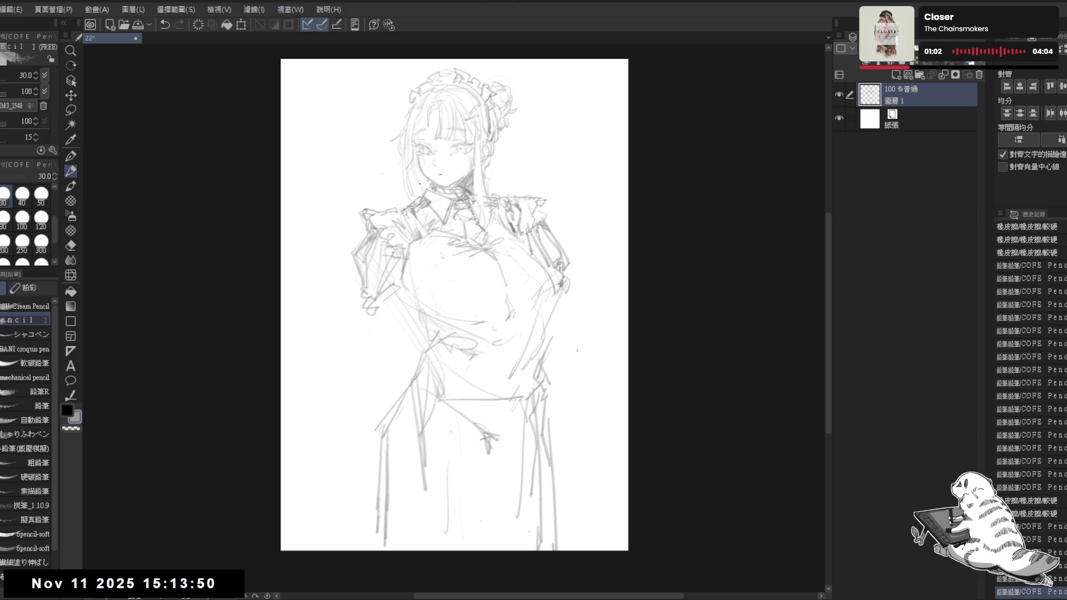
- Undo a long pencil stroke and resketch around the left hand and sleeve
left_click_drag(493, 244, 472, 222)
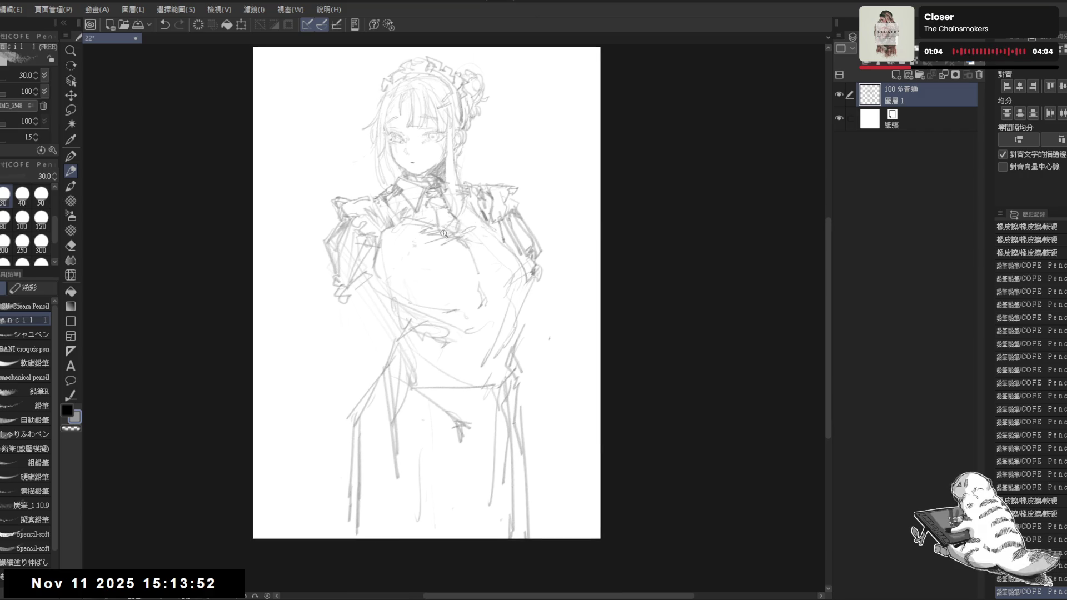
scroll(444, 233, "up", 2)
mouse_move(360, 281)
left_mouse_down()
mouse_move(380, 289)
mouse_move(367, 328)
mouse_move(373, 314)
mouse_move(380, 330)
mouse_move(353, 399)
left_mouse_up()
key("ctrl+z")
left_click_drag(338, 299, 345, 330)
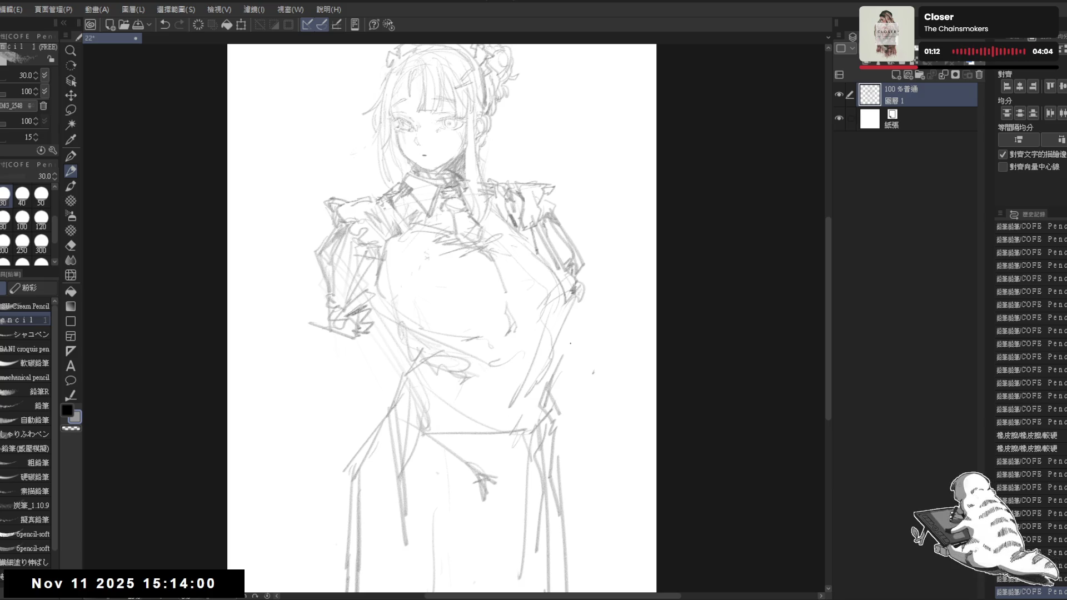
- Erase part of the right arm lines and add a mark beside the right arm
key("e")
mouse_move(605, 275)
left_mouse_down()
mouse_move(573, 303)
mouse_move(567, 295)
left_mouse_up()
key("p")
left_click(549, 301)
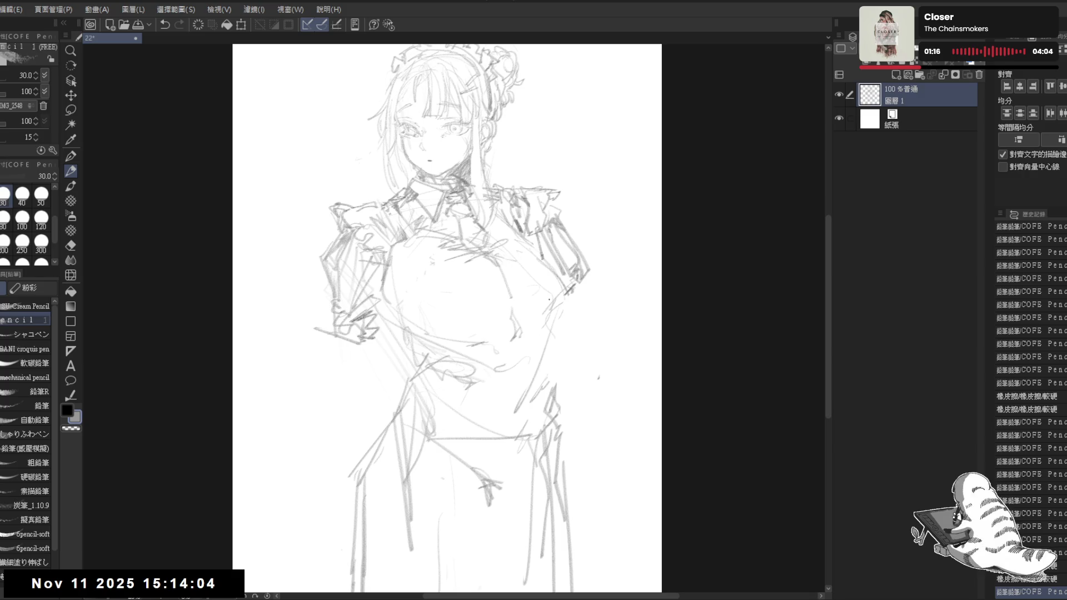
- Sketch the figure's left side, the left hand curve and the hand and waist lines
left_click_drag(340, 359, 344, 424)
mouse_move(333, 349)
left_mouse_down()
mouse_move(358, 364)
mouse_move(347, 405)
mouse_move(346, 346)
mouse_move(406, 369)
mouse_move(394, 530)
left_mouse_up()
key("e")
key("p")
mouse_move(569, 411)
left_mouse_down()
mouse_move(545, 425)
mouse_move(557, 383)
left_mouse_up()
key("e")
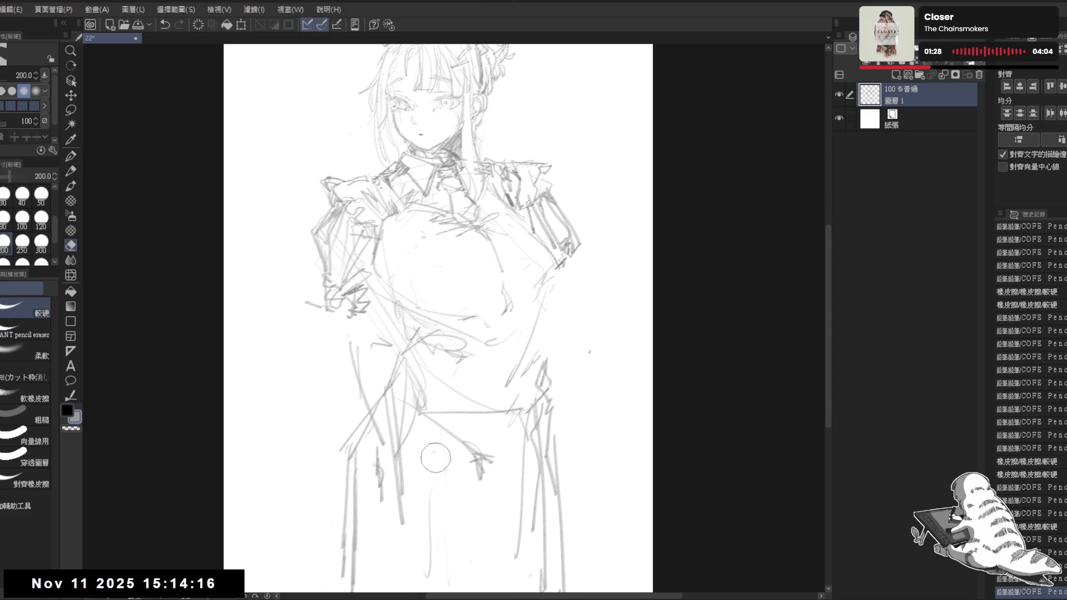
key("p")
left_click_drag(336, 332, 393, 364)
mouse_move(353, 344)
left_mouse_down()
mouse_move(392, 365)
mouse_move(410, 402)
left_mouse_up()
left_click_drag(434, 378, 418, 402)
- Erase a stray stroke, draw a diagonal line and arc at the waist, and lighten nearby strokes
left_click_drag(557, 244, 542, 285)
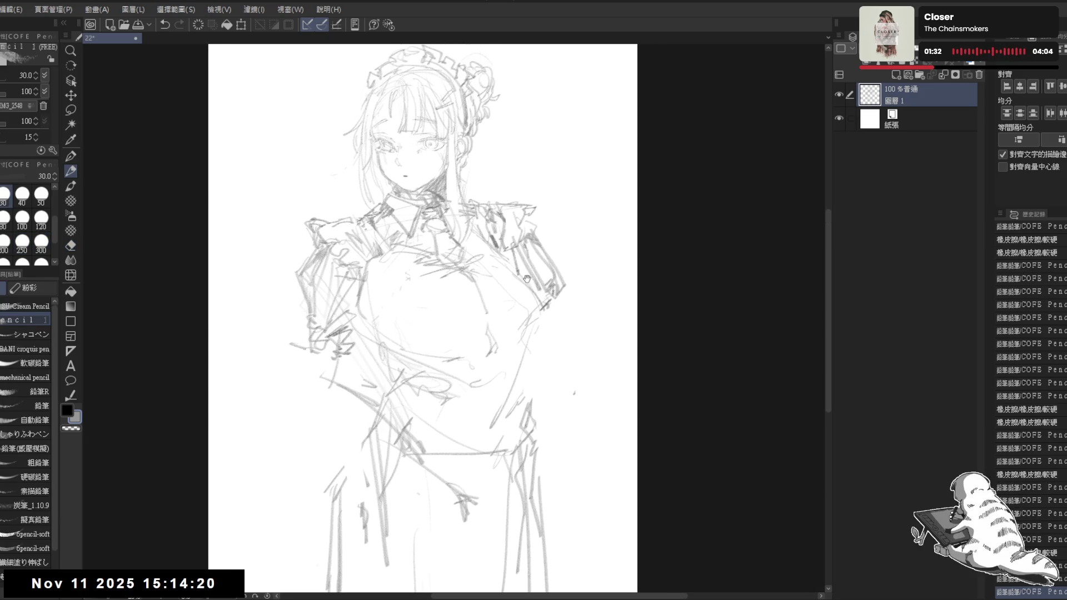
left_click_drag(558, 365, 549, 343)
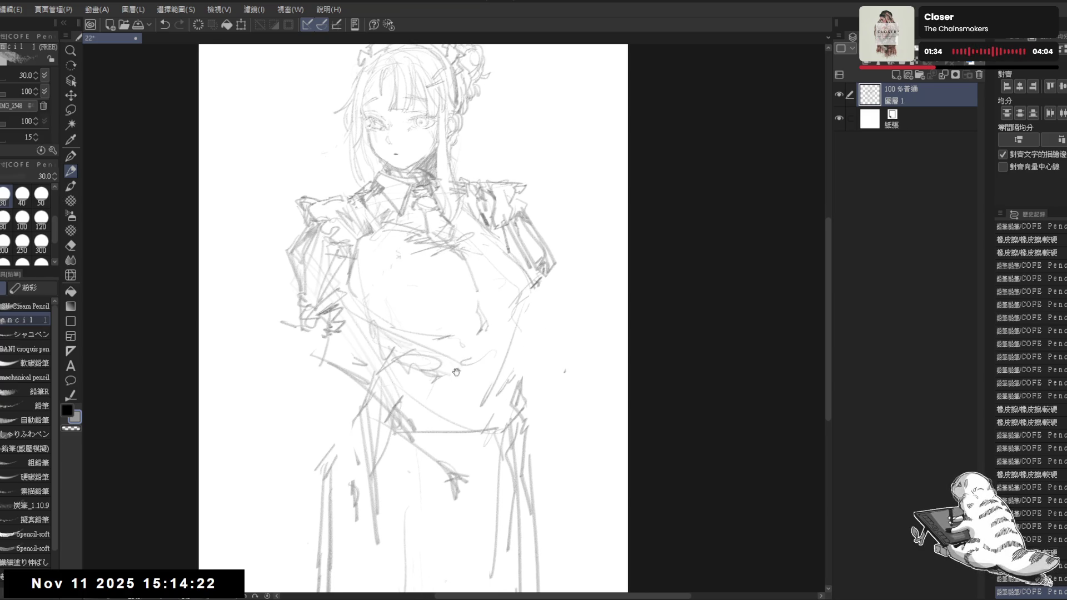
key("e")
mouse_move(436, 373)
left_mouse_down()
mouse_move(478, 402)
mouse_move(451, 413)
mouse_move(537, 383)
mouse_move(486, 393)
left_mouse_up()
key("p")
left_click_drag(524, 373, 515, 378)
mouse_move(378, 461)
left_mouse_down()
mouse_move(404, 478)
mouse_move(408, 518)
left_mouse_up()
key("e")
mouse_move(402, 423)
left_mouse_down()
mouse_move(416, 378)
mouse_move(400, 439)
left_mouse_up()
key("p")
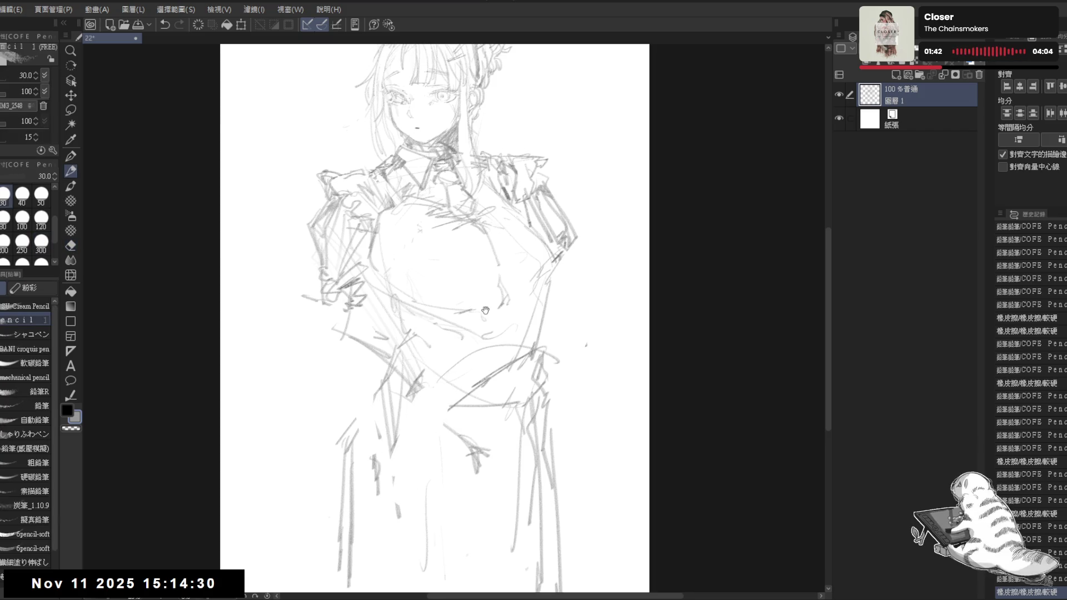
- Erase stray strokes along the left arm, adding a single cleaner pencil line
scroll(489, 313, "down", 2)
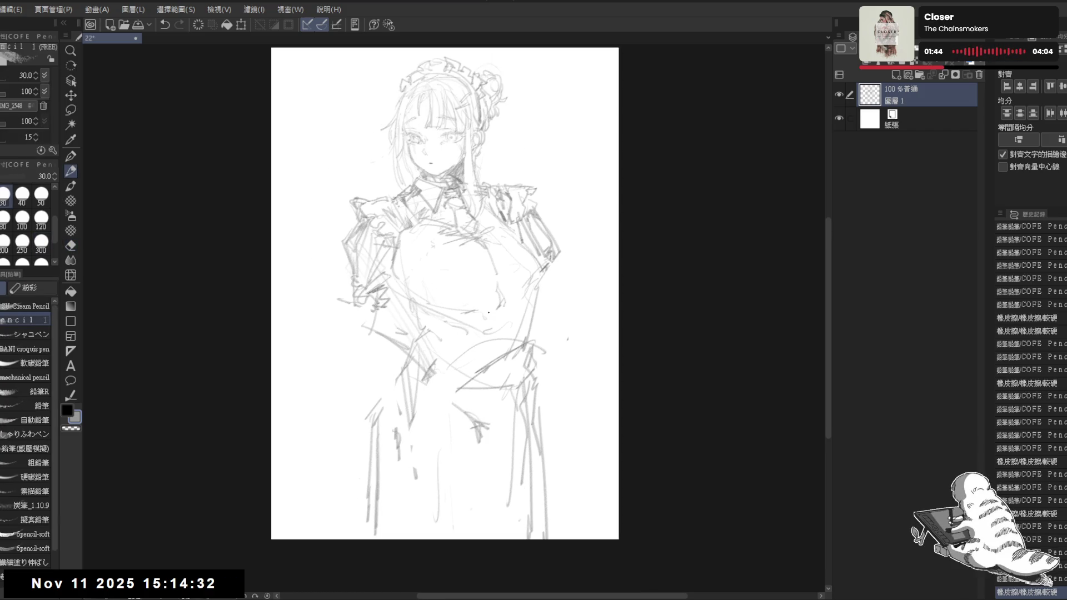
scroll(488, 313, "up", 2)
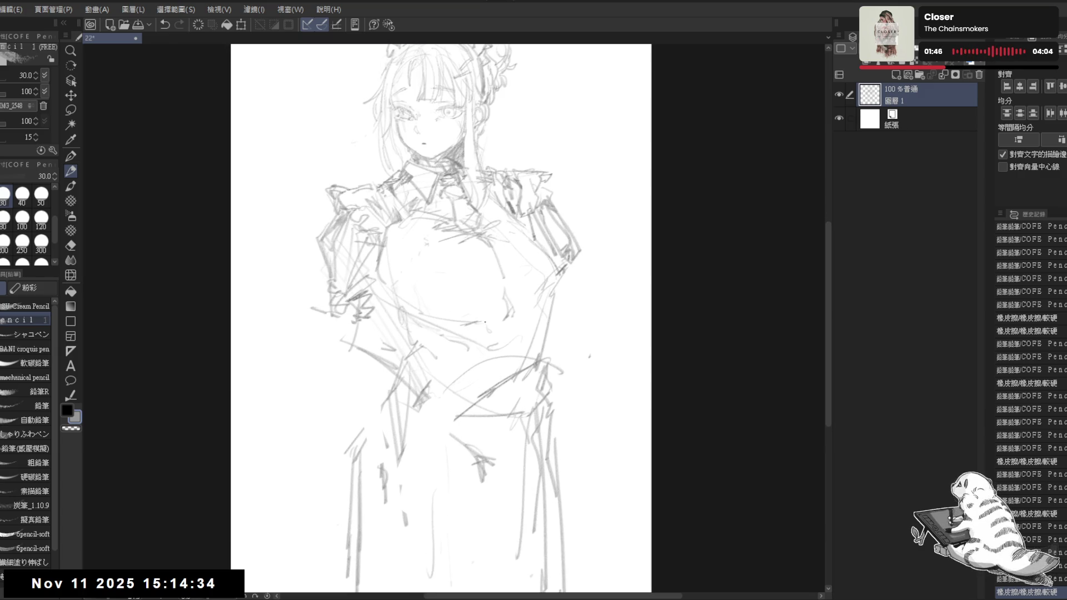
key("e")
left_click_drag(390, 250, 367, 328)
left_click_drag(400, 222, 370, 324)
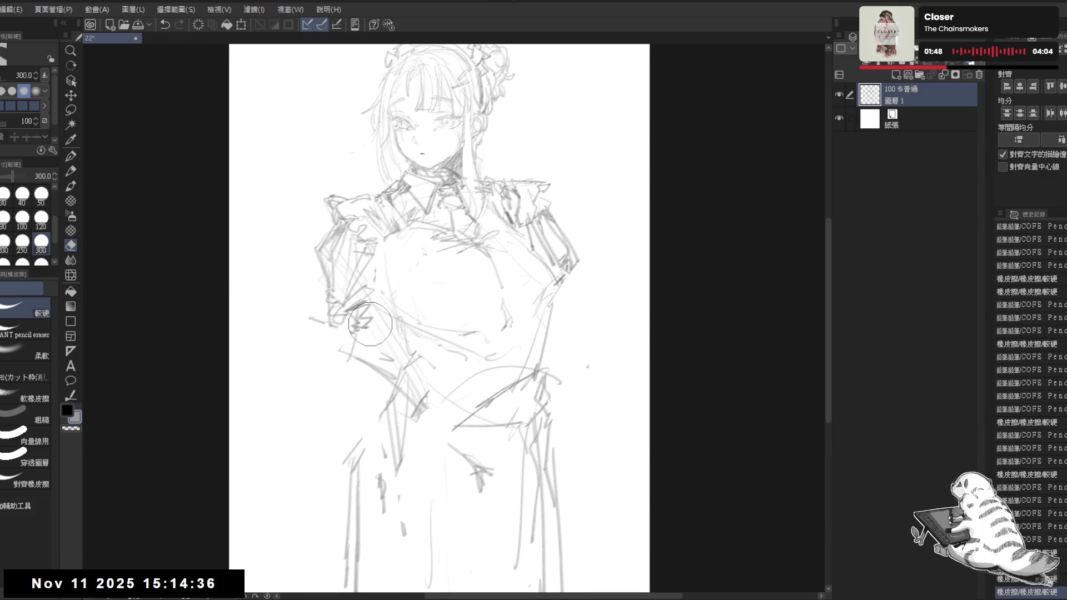
key("p")
left_click_drag(395, 246, 400, 311)
key("e")
key("p")
left_click_drag(403, 248, 404, 265)
- Lasso-select the right arm, shift it slightly into place and deselect
key("m")
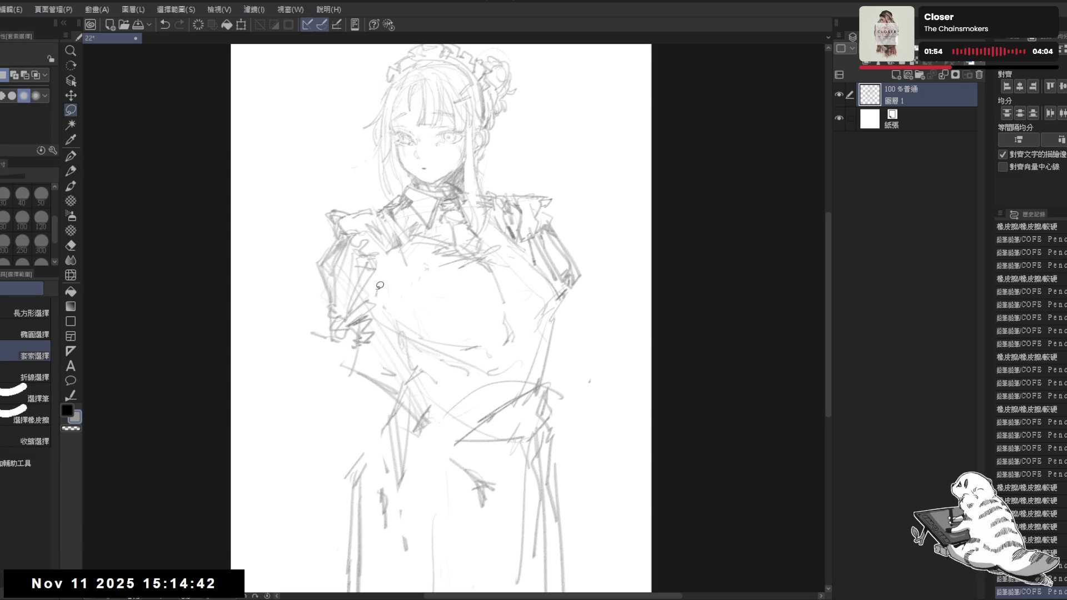
mouse_move(383, 199)
left_mouse_down()
mouse_move(309, 251)
mouse_move(383, 352)
mouse_move(386, 195)
left_mouse_up()
key("ctrl+d")
mouse_move(481, 174)
left_mouse_down()
mouse_move(519, 245)
mouse_move(542, 149)
mouse_move(479, 177)
left_mouse_up()
left_click_drag(531, 209, 528, 206)
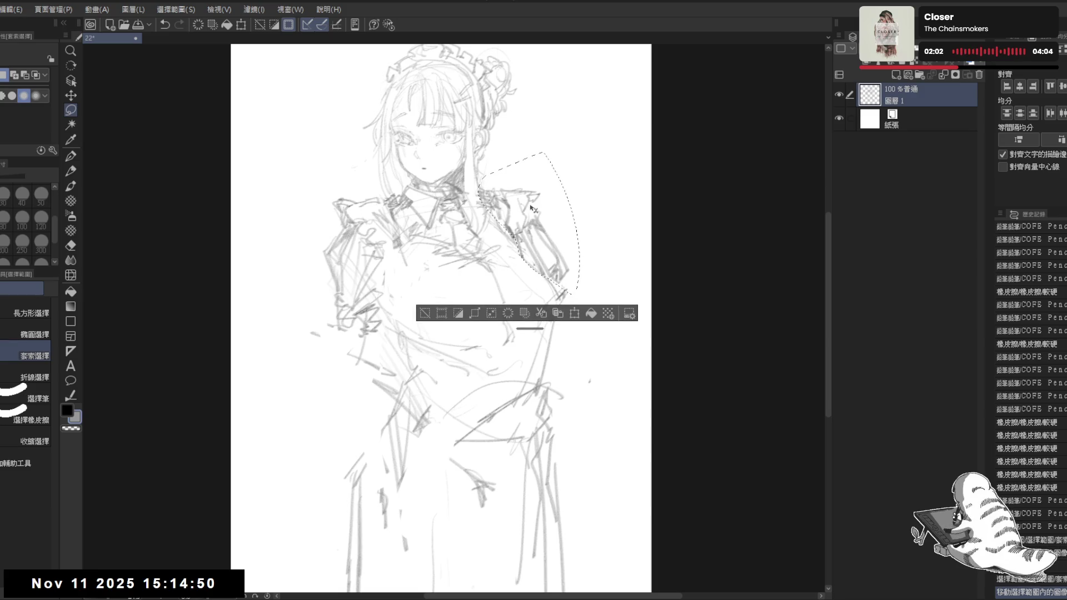
key("ctrl+d")
- Hatch shading onto the left shoulder and erase stray lines on the right shoulder
key("p")
mouse_move(381, 192)
left_mouse_down()
mouse_move(343, 195)
mouse_move(371, 225)
mouse_move(340, 209)
left_mouse_up()
key("e")
mouse_move(527, 202)
left_mouse_down()
mouse_move(500, 184)
mouse_move(527, 218)
mouse_move(517, 172)
mouse_move(528, 224)
left_mouse_up()
key("p")
key("e")
key("p")
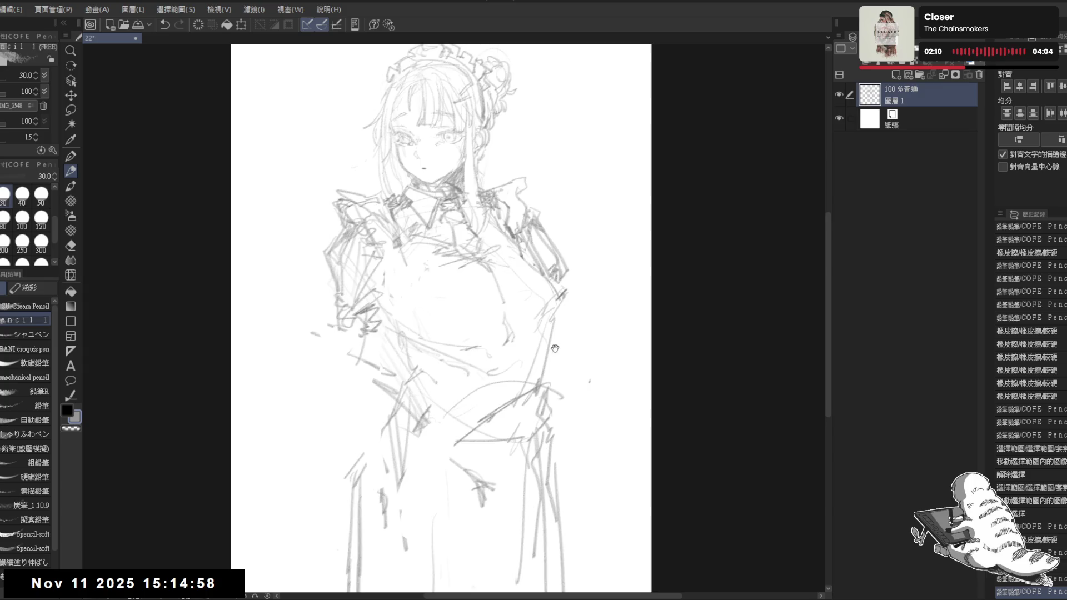
scroll(521, 257, "down", 2)
scroll(521, 257, "down", 1)
scroll(521, 256, "down", 1)
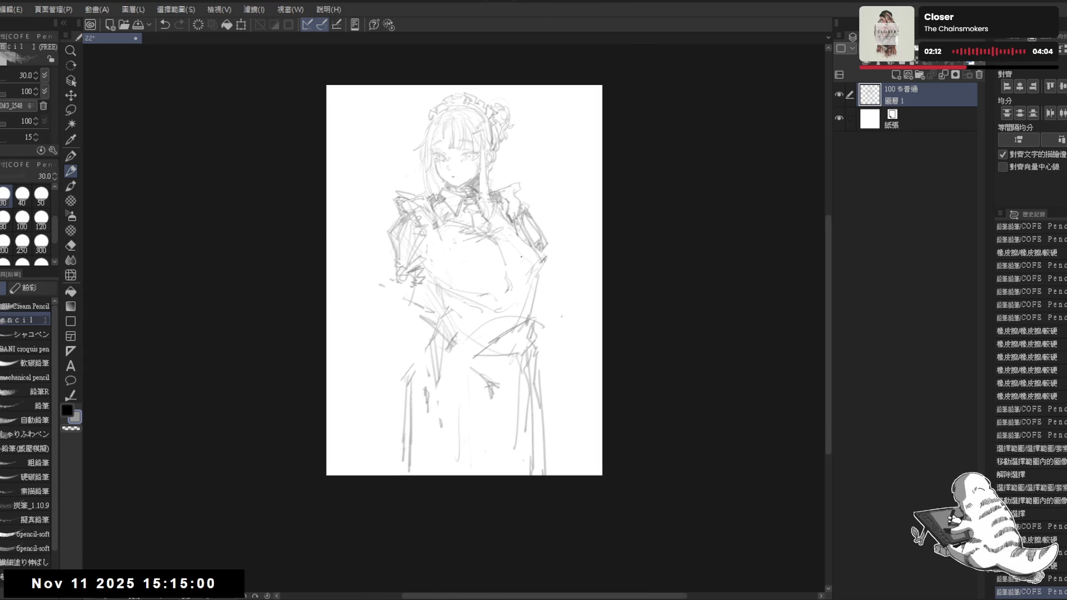
scroll(521, 257, "up", 2)
- Lasso the left shoulder strokes and shift them into place
key("m")
mouse_move(381, 206)
left_mouse_down()
mouse_move(358, 195)
mouse_move(395, 278)
mouse_move(380, 252)
mouse_move(440, 276)
left_mouse_up()
key("ctrl+d")
key("p")
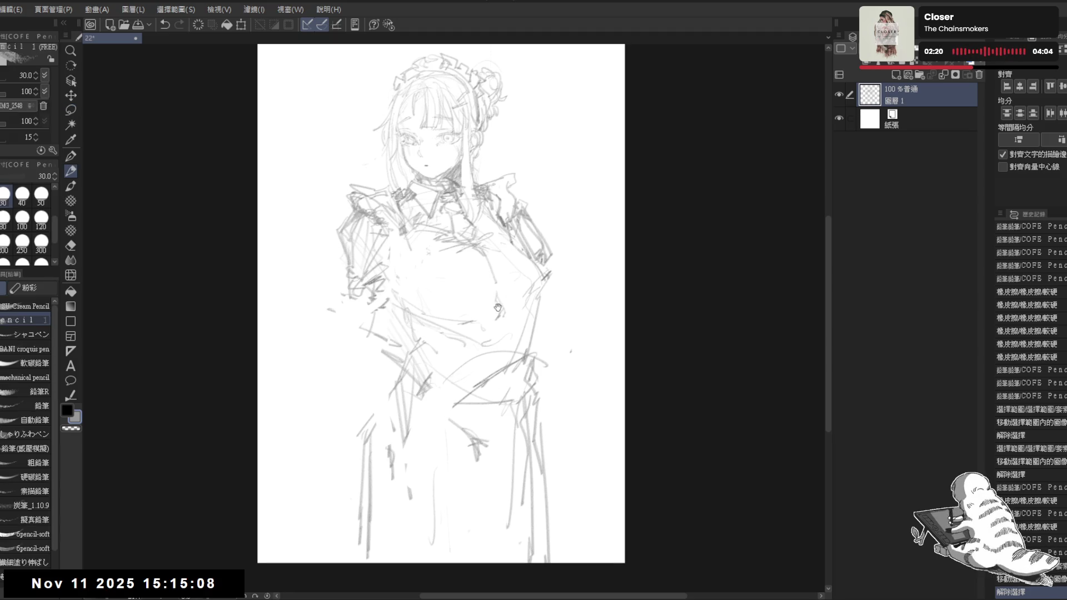
left_click_drag(497, 308, 511, 285)
- Erase the rough lines around the left arm, lower torso and skirt with the 600 px eraser
key("e")
mouse_move(365, 350)
left_mouse_down()
mouse_move(443, 468)
mouse_move(435, 523)
mouse_move(411, 534)
mouse_move(500, 495)
left_mouse_up()
mouse_move(598, 354)
left_mouse_down()
mouse_move(376, 472)
mouse_move(559, 571)
mouse_move(553, 552)
mouse_move(428, 558)
left_mouse_up()
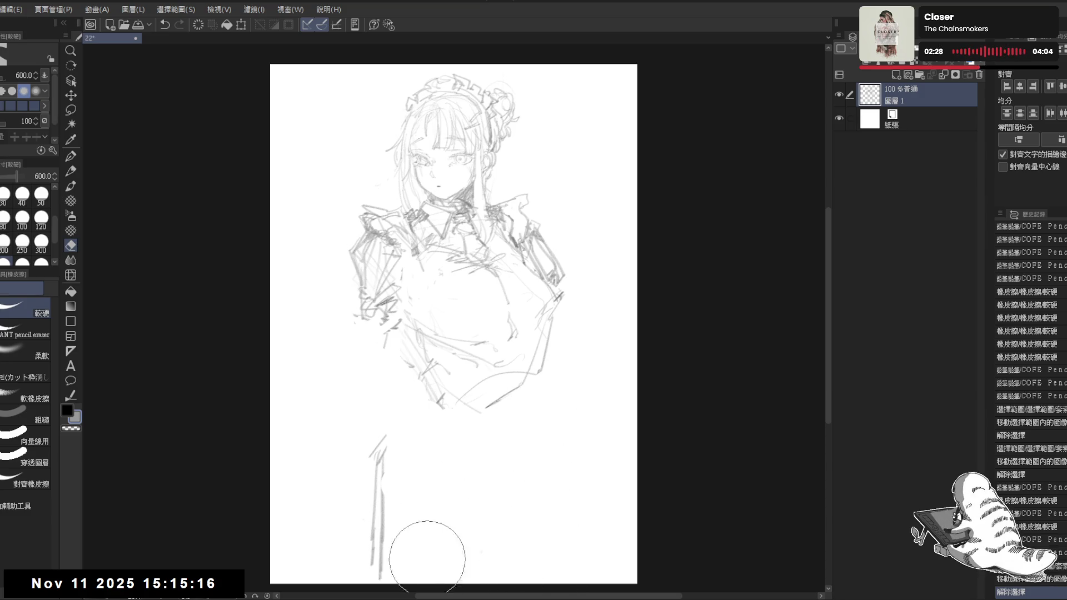
mouse_move(572, 405)
left_mouse_down()
mouse_move(441, 405)
mouse_move(519, 453)
mouse_move(448, 394)
left_mouse_up()
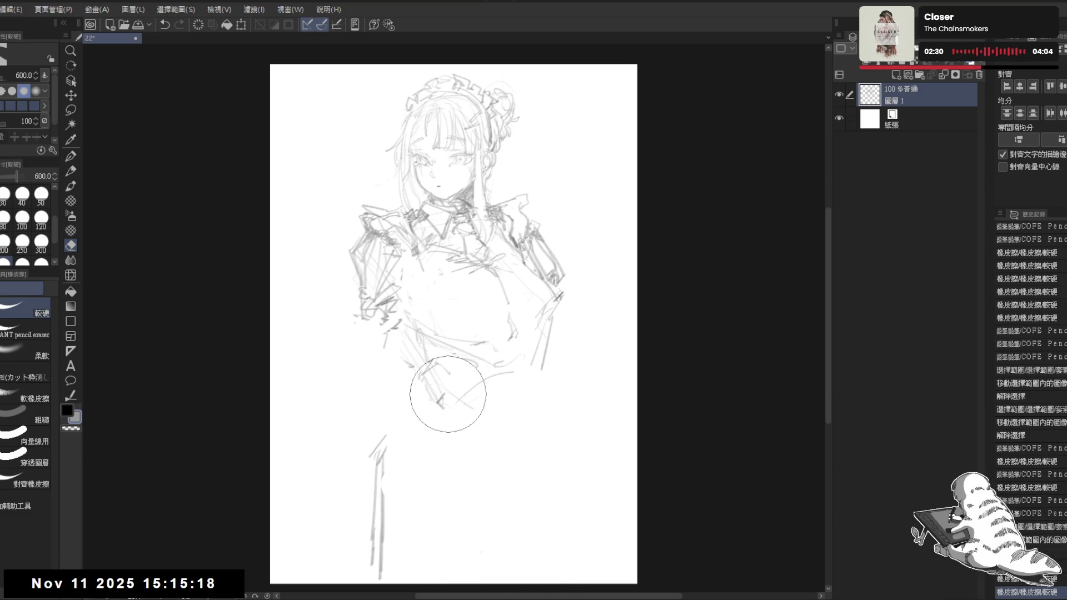
left_click_drag(545, 213, 537, 215)
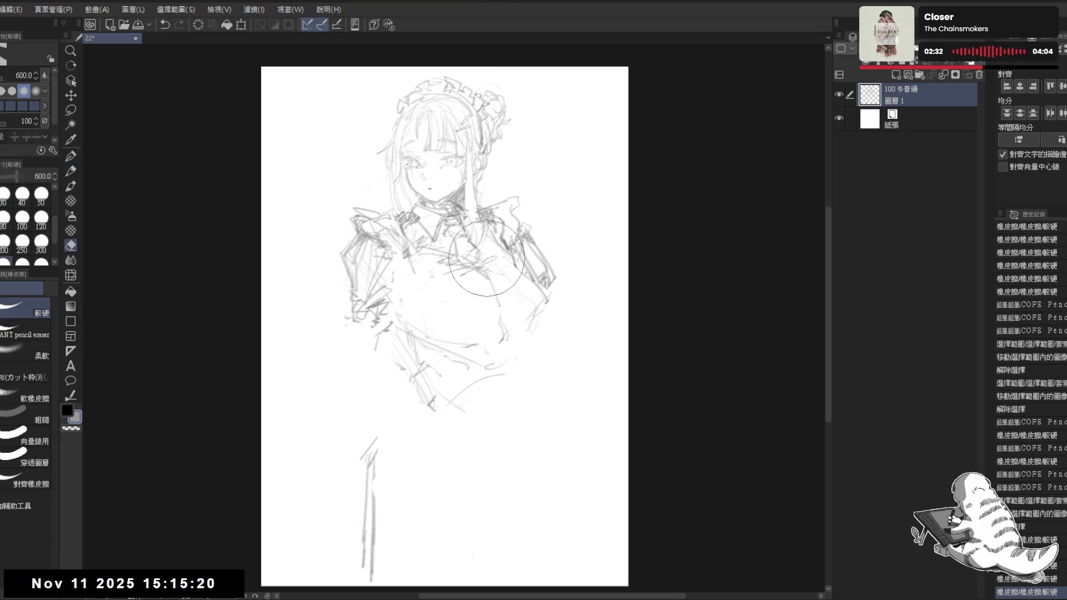
- Add a few short pencil strokes on the torso
key("p")
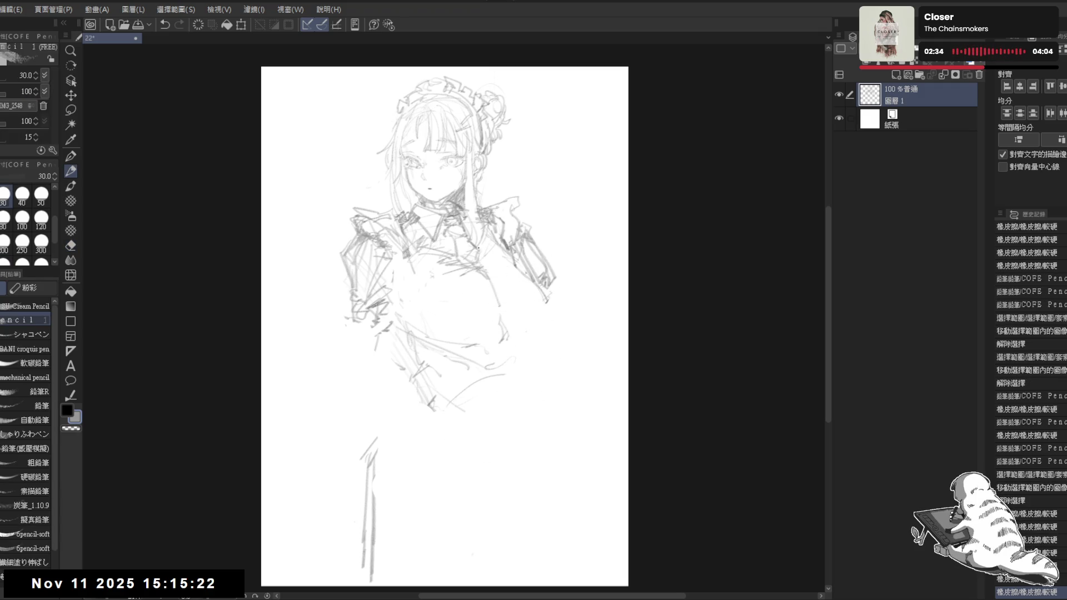
mouse_move(485, 263)
left_mouse_down()
mouse_move(505, 260)
mouse_move(528, 320)
left_mouse_up()
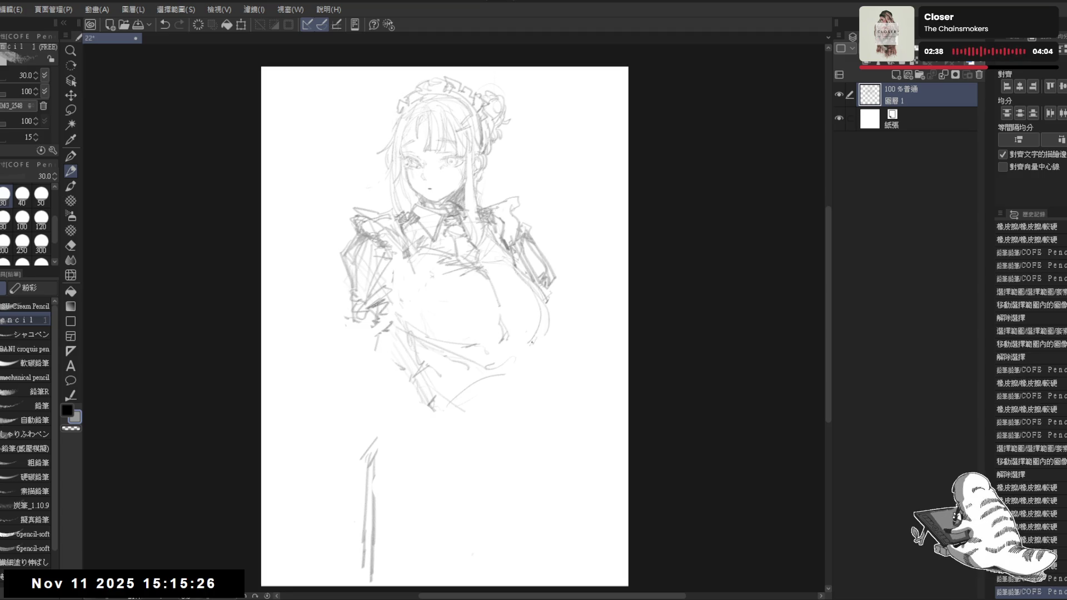
left_click(529, 299)
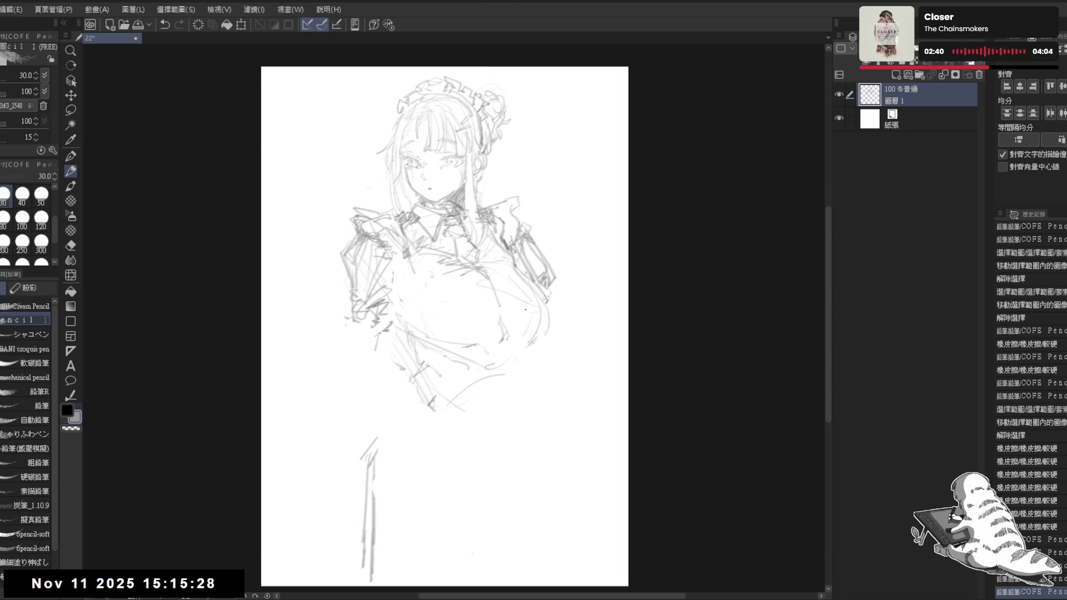
mouse_move(421, 425)
left_mouse_down()
mouse_move(442, 421)
mouse_move(357, 439)
mouse_move(453, 435)
left_mouse_up()
- Redraw the skirt's left and right edge lines and nudge the sketch layer right
key("e")
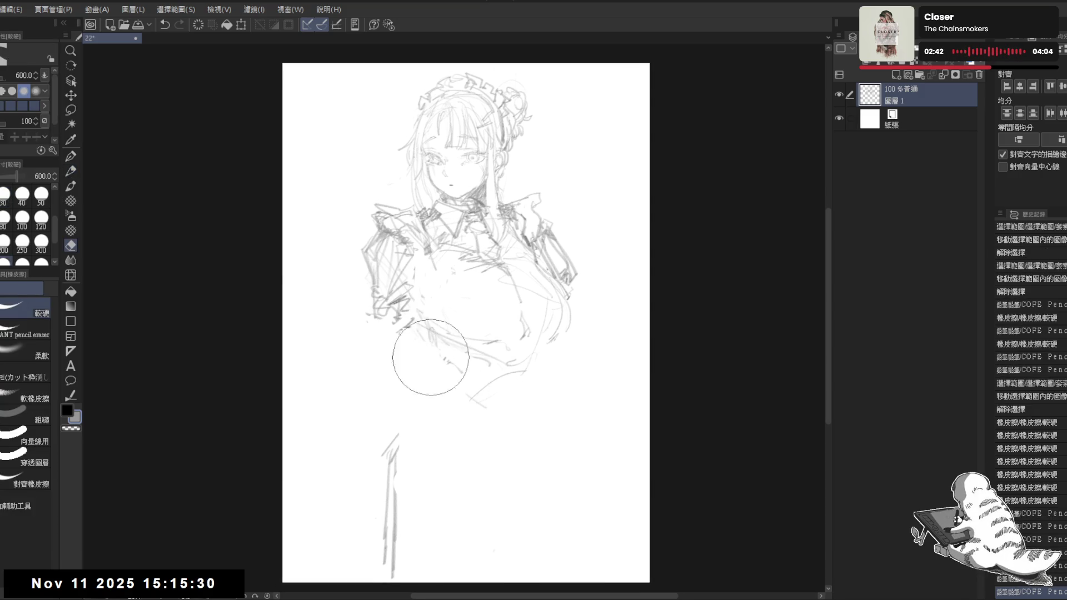
key("p")
left_click(409, 321)
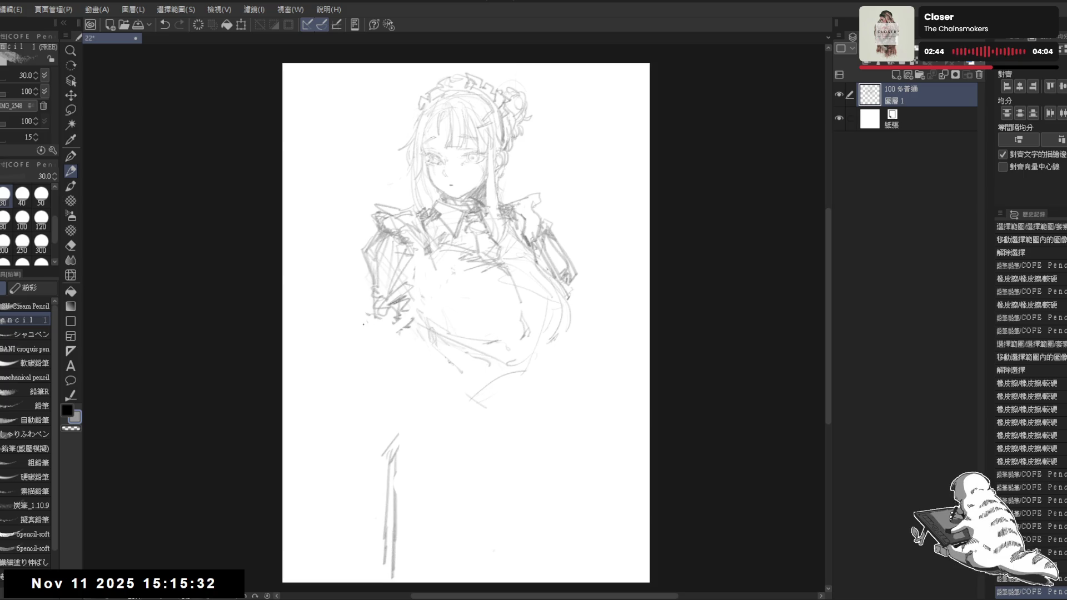
left_click_drag(382, 306, 332, 445)
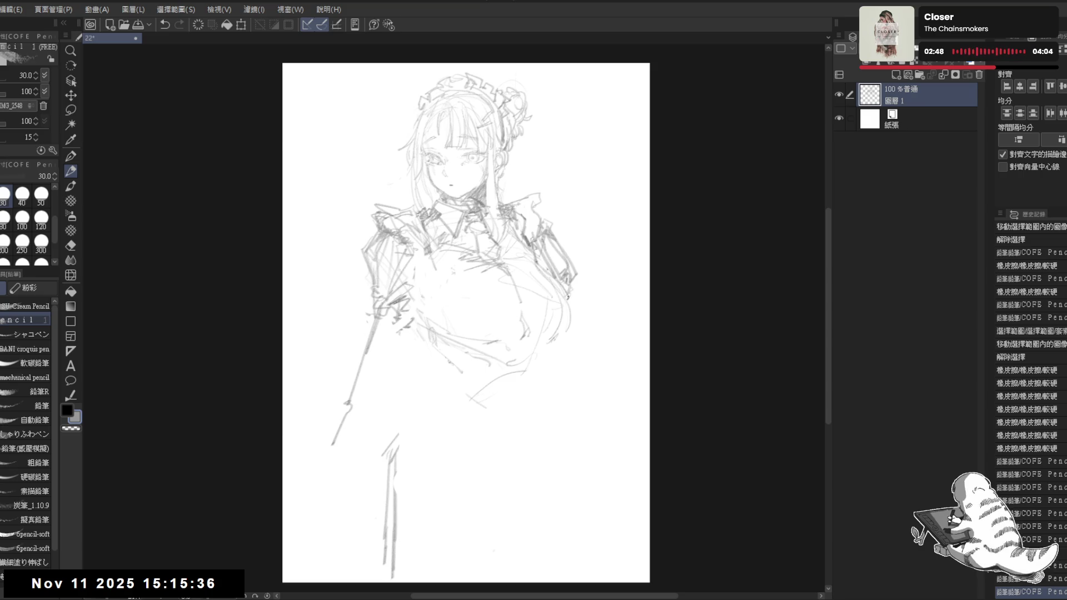
left_click_drag(565, 331, 556, 403)
mouse_move(568, 287)
left_mouse_down()
mouse_move(514, 290)
mouse_move(539, 293)
mouse_move(533, 276)
left_mouse_up()
- Scale the whole sketch down and move it up-left with Ctrl+T, then confirm
key("ctrl+t")
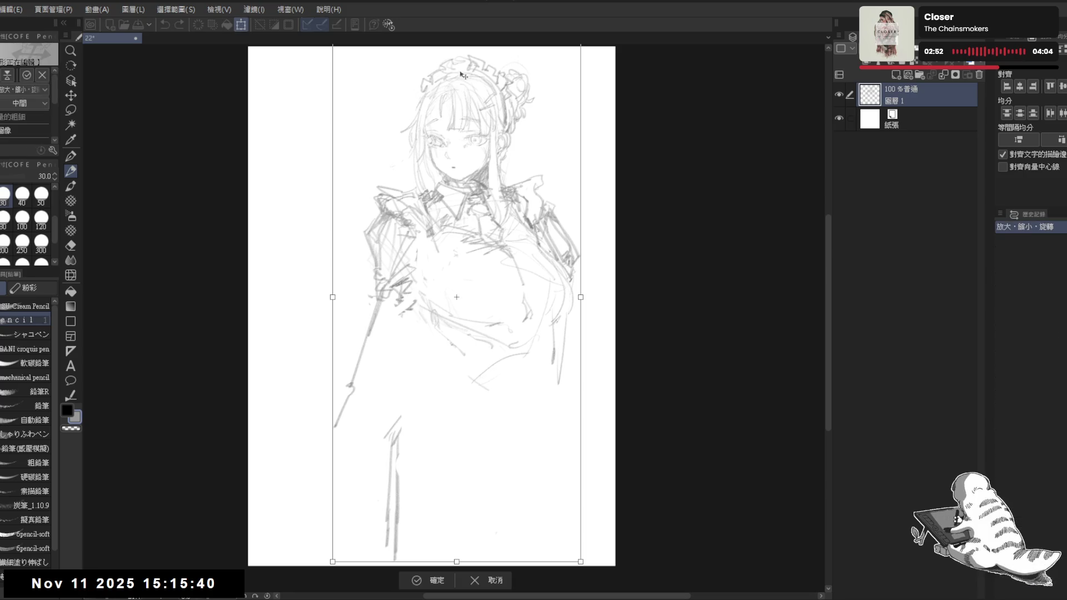
left_click_drag(333, 297, 374, 309)
mouse_move(473, 216)
left_mouse_down()
mouse_move(435, 194)
mouse_move(448, 174)
left_mouse_up()
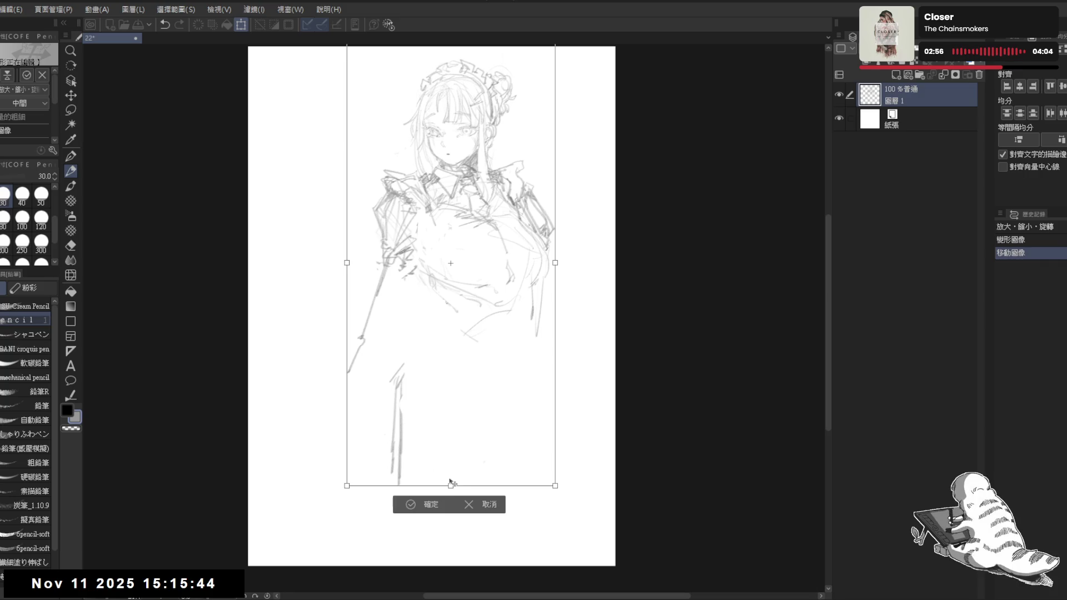
left_click(431, 506)
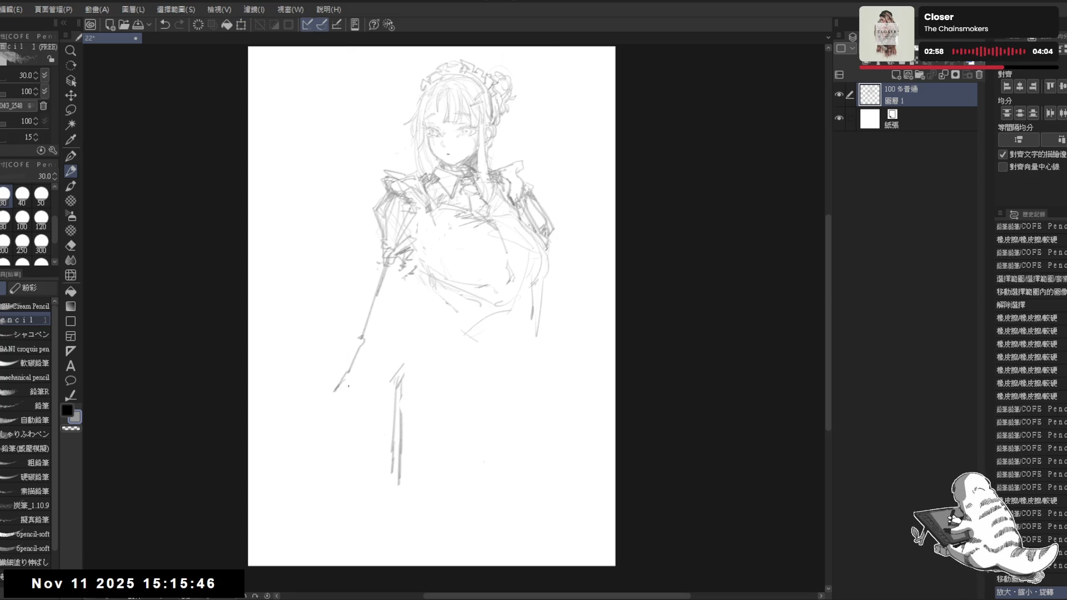
- Draw and retrace a long diagonal sword line at her side
left_click_drag(369, 308, 250, 553)
left_click_drag(355, 360, 249, 550)
scroll(541, 350, "right", 1)
- Redraw the lower right torso curve and extend the right skirt line downward
left_click_drag(508, 264, 512, 300)
mouse_move(535, 259)
left_mouse_down()
mouse_move(514, 299)
mouse_move(525, 378)
left_mouse_up()
left_click_drag(520, 345, 554, 554)
- Reinforce the lower right skirt line and tidy strokes near the left bust, arm and skirt
left_click_drag(526, 400, 537, 468)
left_click_drag(356, 400, 336, 427)
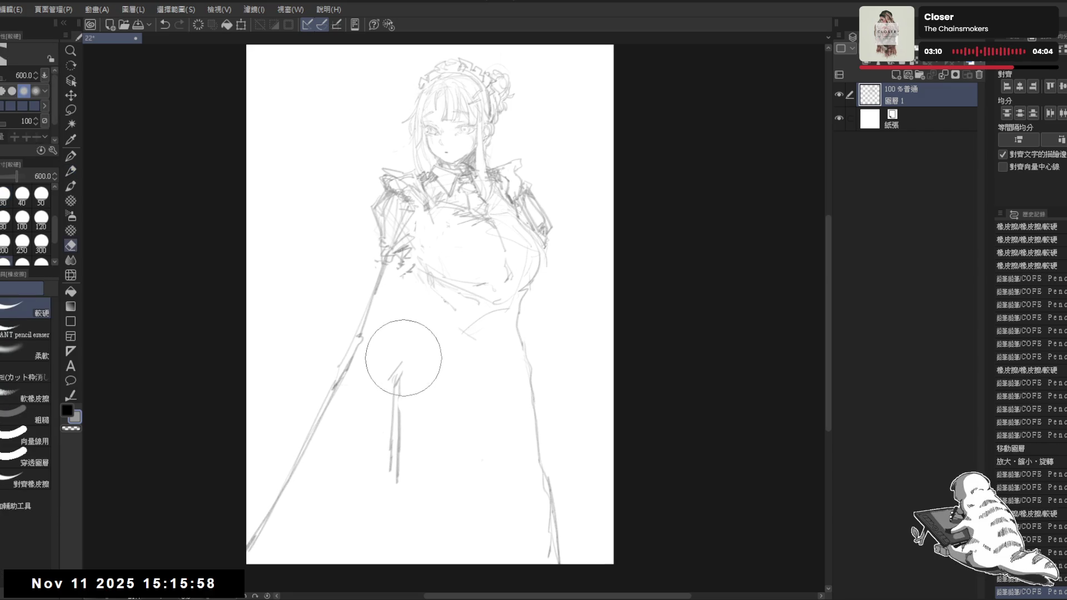
mouse_move(402, 240)
left_mouse_down()
mouse_move(401, 286)
mouse_move(410, 279)
mouse_move(387, 292)
mouse_move(404, 311)
mouse_move(374, 363)
left_mouse_up()
key("e")
mouse_move(345, 278)
left_mouse_down()
mouse_move(375, 355)
mouse_move(358, 392)
left_mouse_up()
key("p")
left_click(378, 293)
- Rework the sleeve cuff strokes and add a short stroke along the sword
key("e")
key("p")
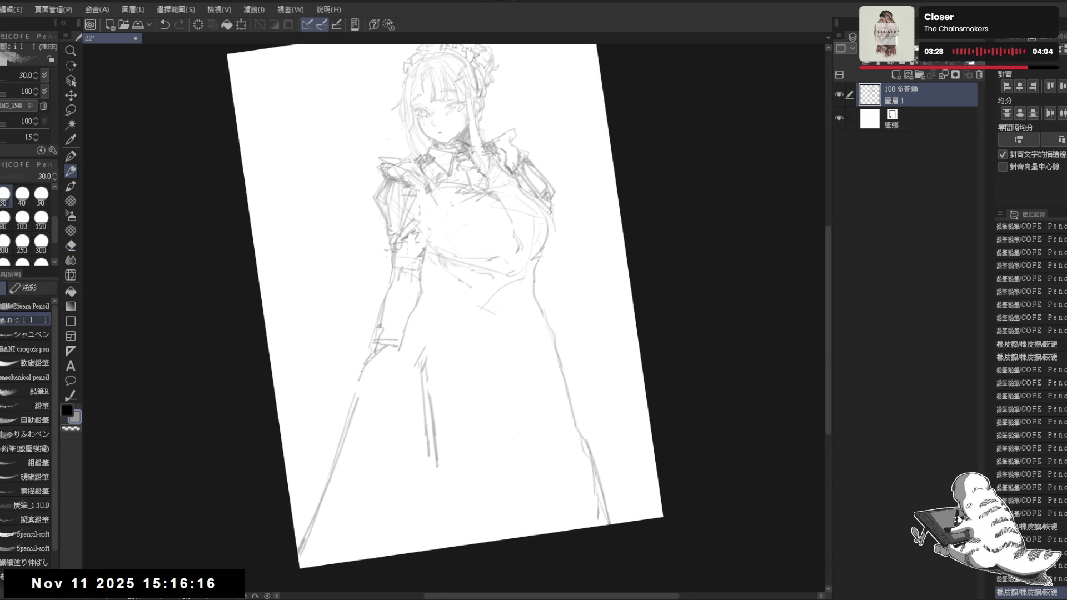
key("e")
left_click_drag(381, 345, 397, 341)
key("p")
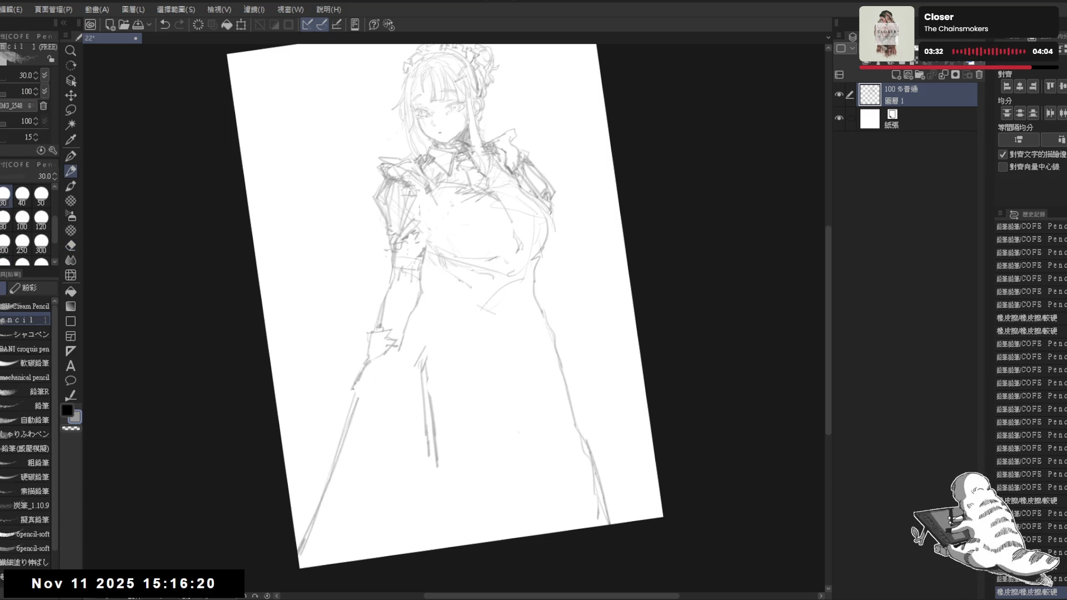
left_click_drag(355, 384, 350, 397)
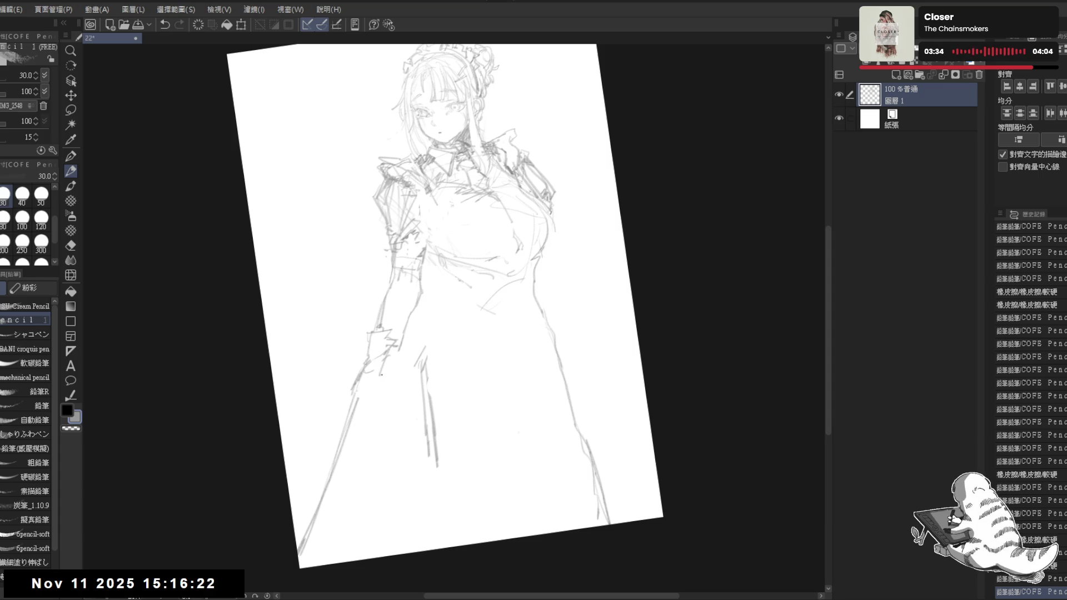
- Redraw the upper sword line and the hand gripping it, erasing crossing marks
key("e")
key("p")
left_click_drag(355, 361, 361, 421)
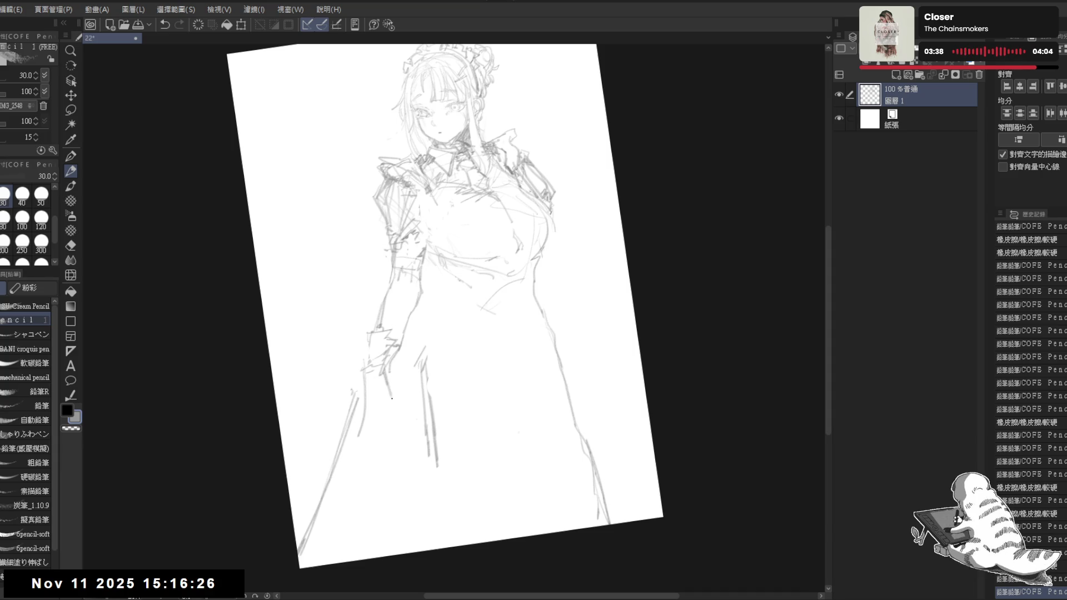
mouse_move(397, 391)
left_mouse_down()
mouse_move(363, 415)
mouse_move(383, 414)
mouse_move(376, 427)
mouse_move(397, 428)
mouse_move(384, 425)
left_mouse_up()
left_click(387, 418)
key("e")
key("p")
left_click_drag(367, 384, 389, 417)
left_click_drag(364, 389, 391, 414)
mouse_move(399, 360)
left_mouse_down()
mouse_move(398, 391)
mouse_move(448, 288)
left_mouse_up()
- Turn the canvas back upright and retouch the strokes around the hand
key("ctrl+0")
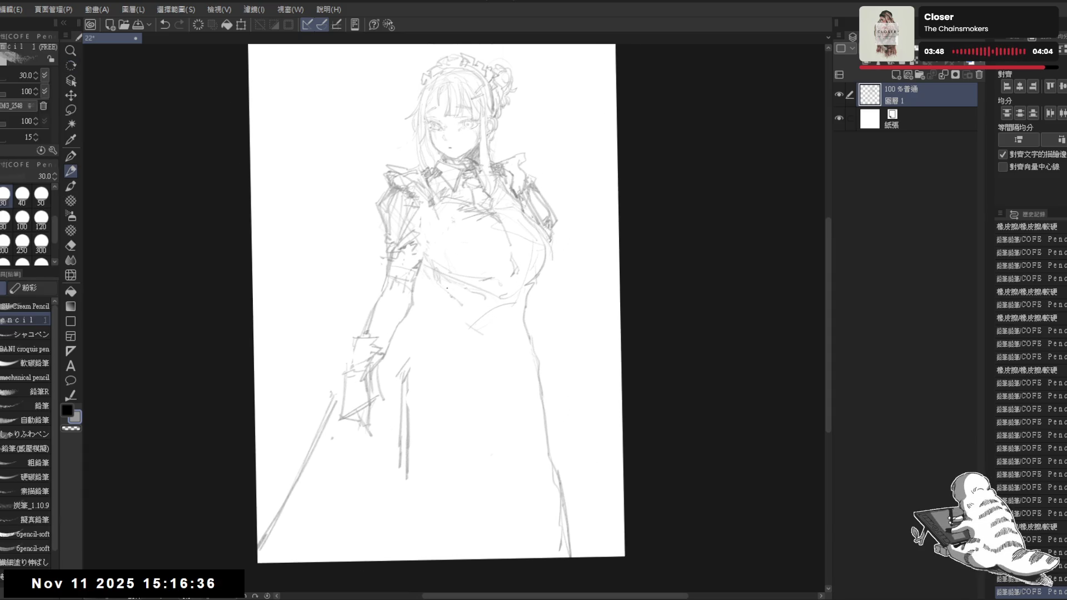
key("e")
left_click_drag(309, 286, 320, 295)
key("p")
left_click_drag(478, 364, 486, 372)
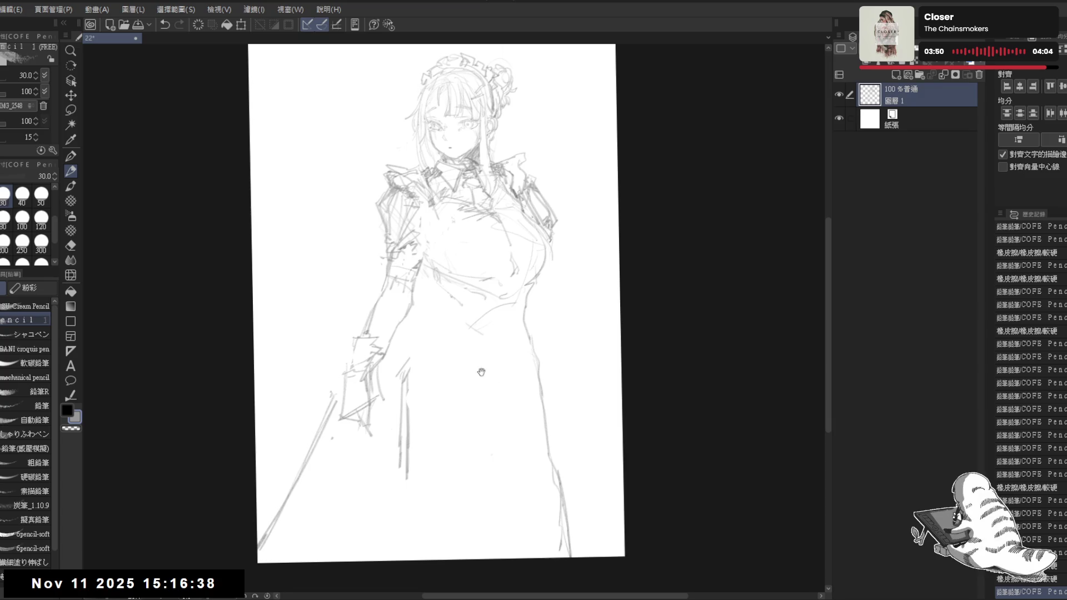
key("e")
key("p")
- Redraw the skirt hem and add fold lines in the lower-left skirt
mouse_move(408, 378)
left_mouse_down()
mouse_move(389, 400)
mouse_move(407, 558)
left_mouse_up()
key("ctrl+z")
key("ctrl+z")
key("ctrl+z")
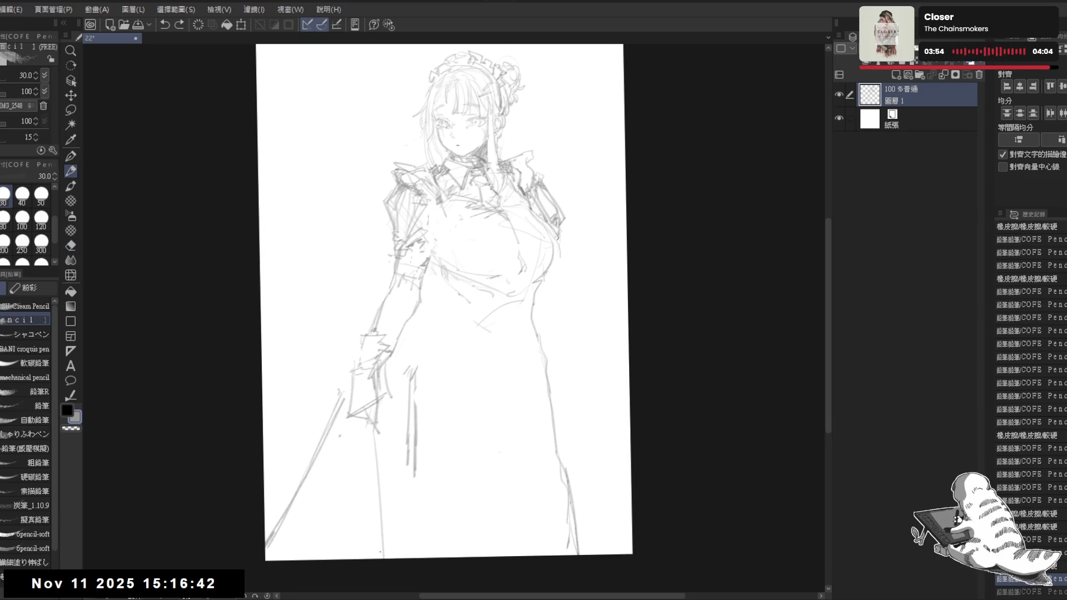
left_click_drag(271, 549, 368, 541)
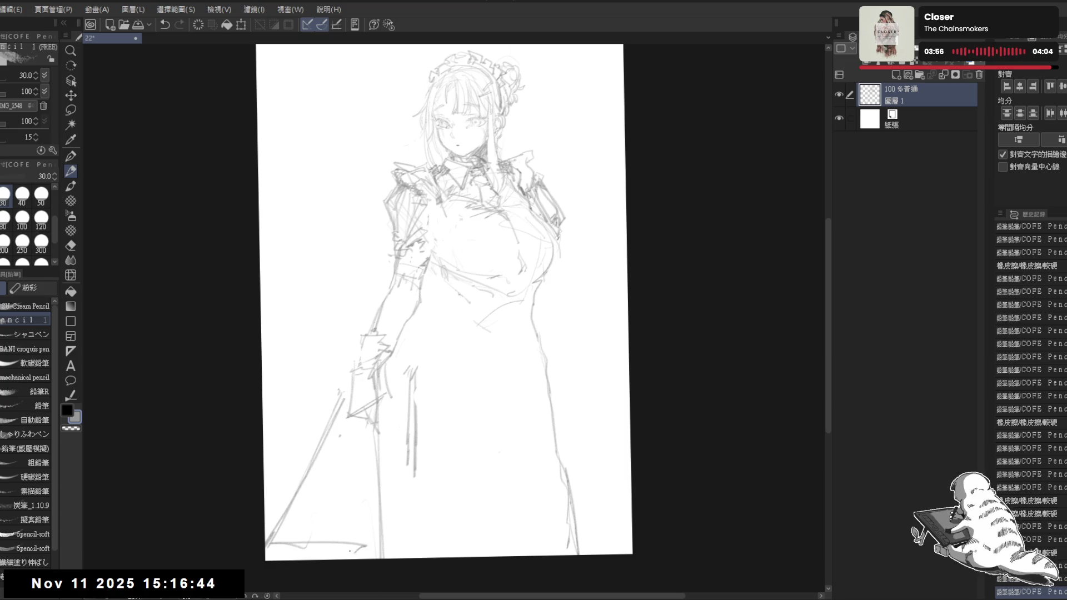
key("ctrl+z")
left_click_drag(305, 557, 378, 533)
left_click_drag(381, 468, 392, 538)
left_click_drag(402, 431, 400, 452)
left_click_drag(349, 386, 338, 448)
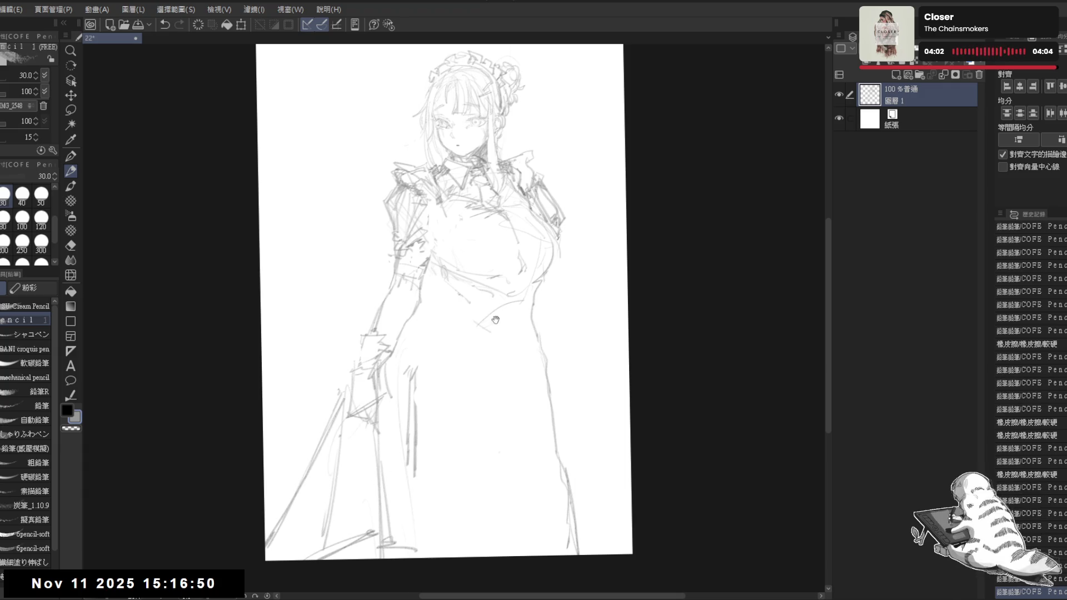
left_click_drag(454, 204, 437, 192)
left_click_drag(432, 268, 450, 276)
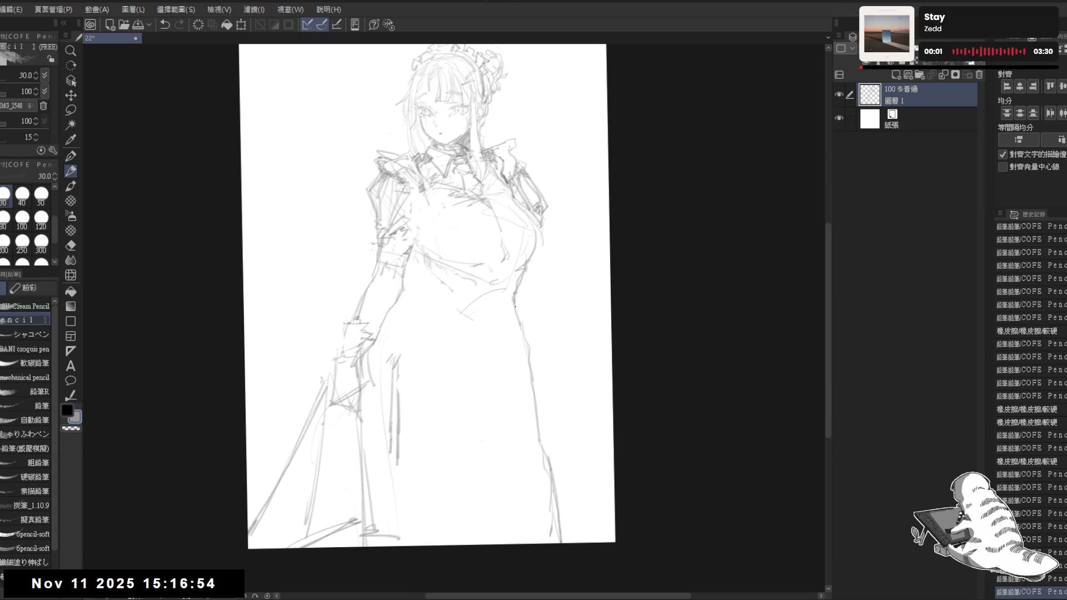
- Sketch the waistband with short strokes around the maid's waist
left_click(520, 337)
left_click_drag(434, 269, 438, 278)
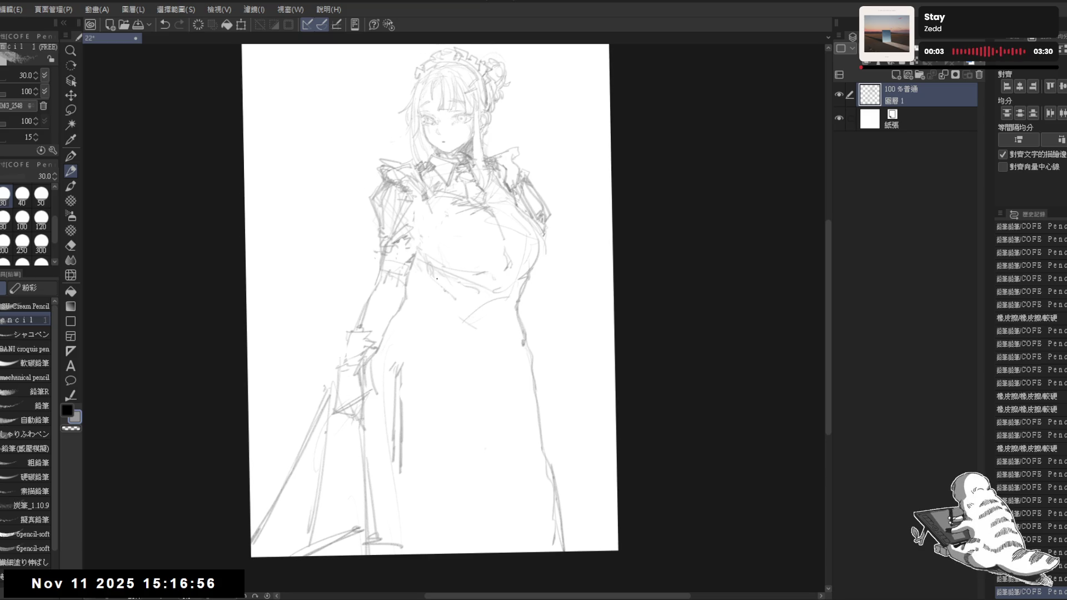
left_click(439, 274)
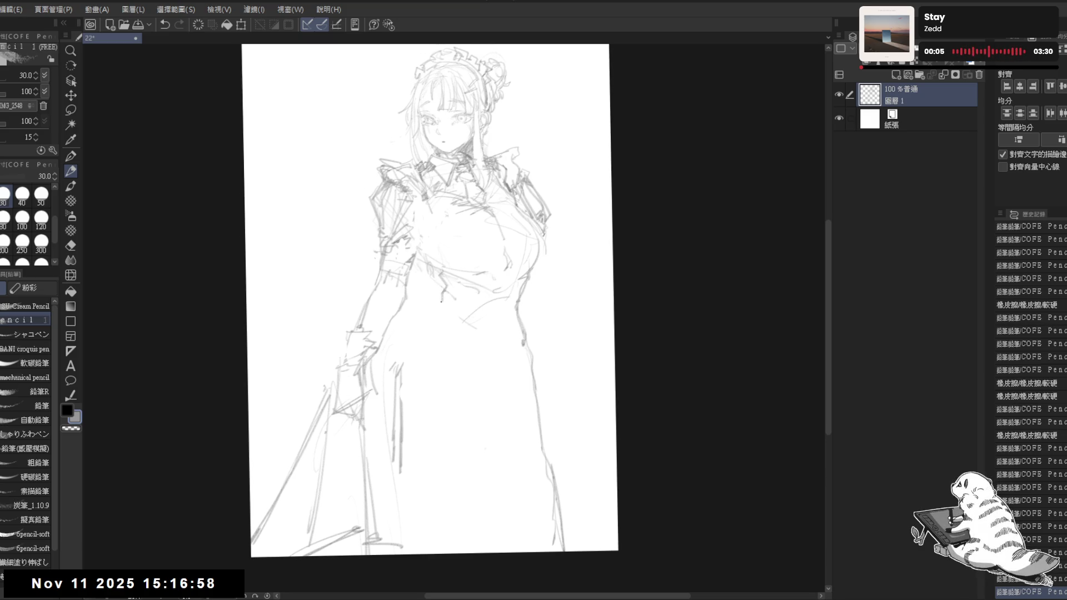
left_click_drag(434, 314, 466, 326)
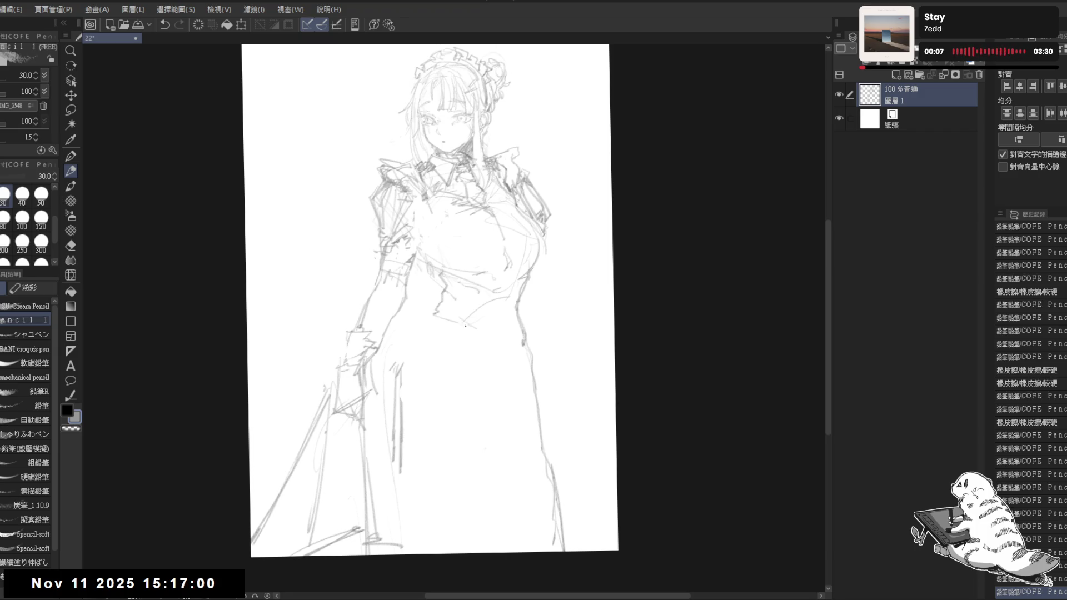
mouse_move(442, 286)
left_mouse_down()
mouse_move(476, 330)
mouse_move(500, 336)
left_mouse_up()
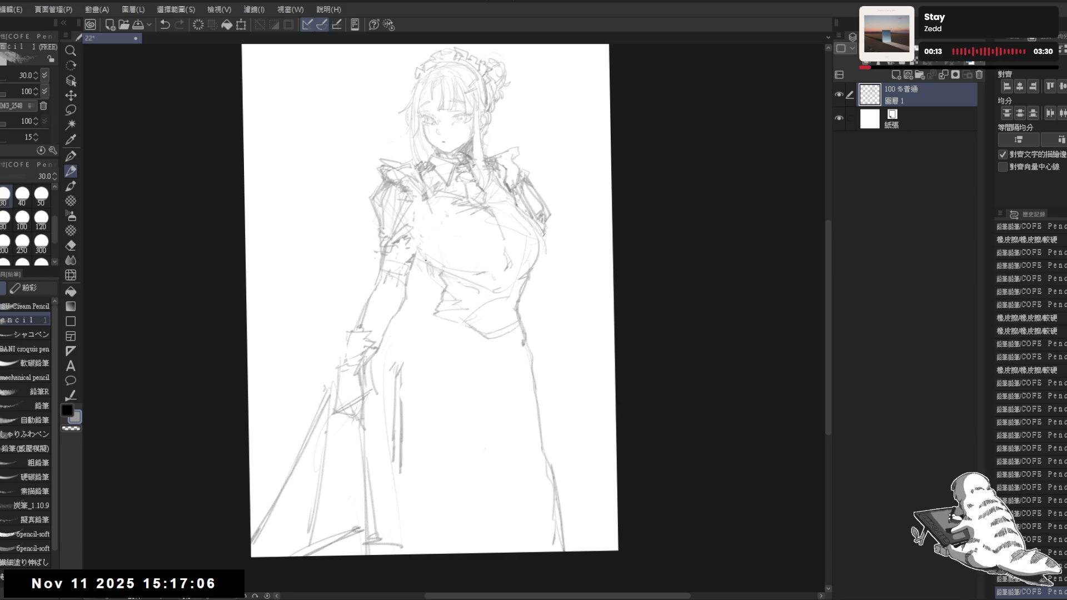
mouse_move(422, 261)
left_mouse_down()
mouse_move(434, 279)
mouse_move(413, 313)
left_mouse_up()
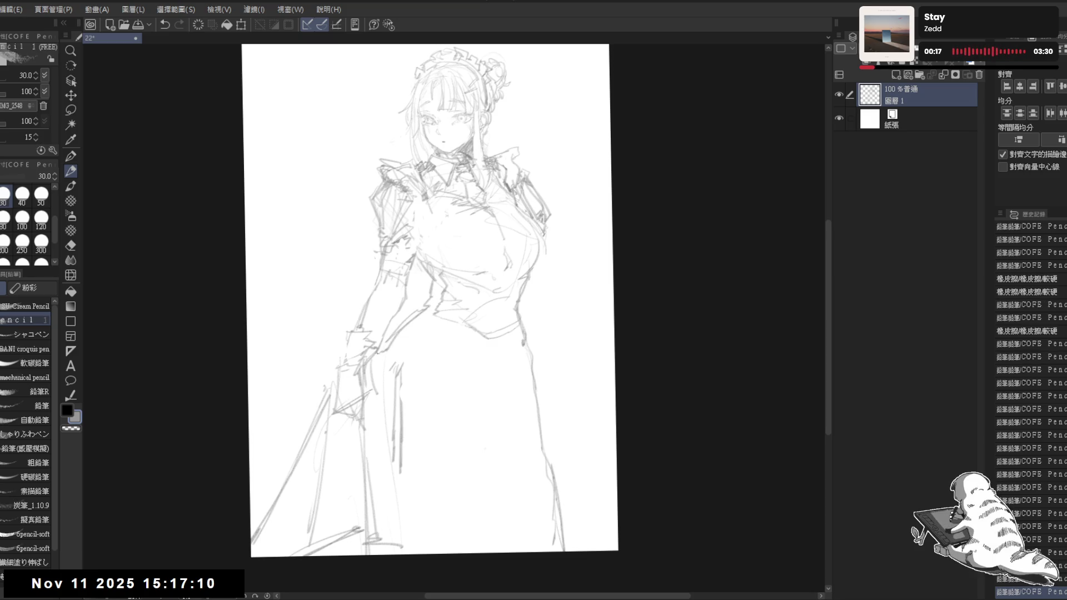
left_click_drag(511, 394, 517, 402)
left_click_drag(384, 334, 377, 330)
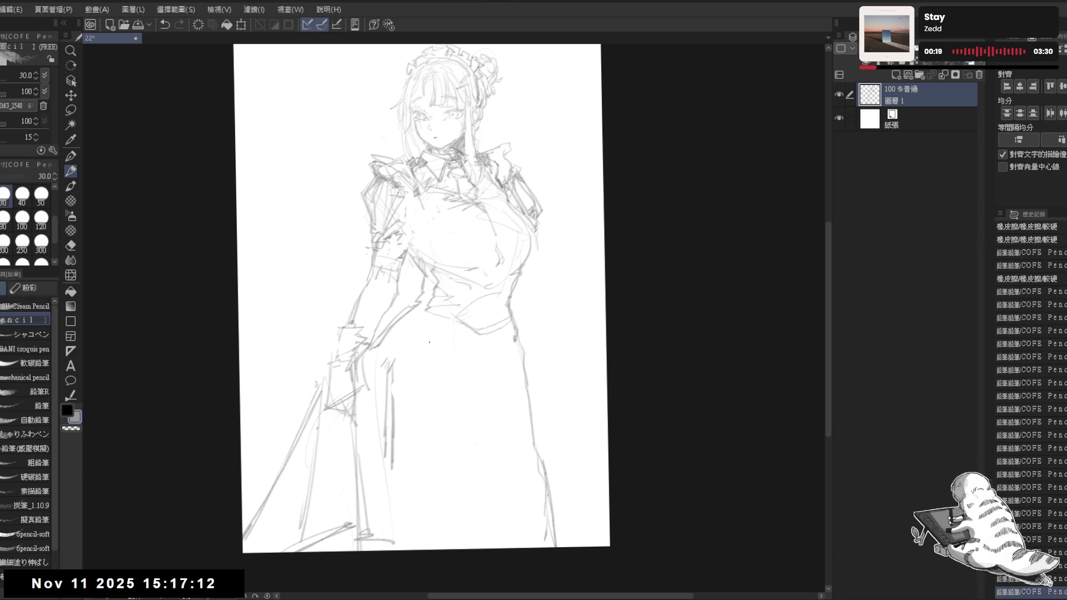
- Draw faint fold lines down the skirt, erasing stray marks
key("e")
left_click(400, 455)
key("p")
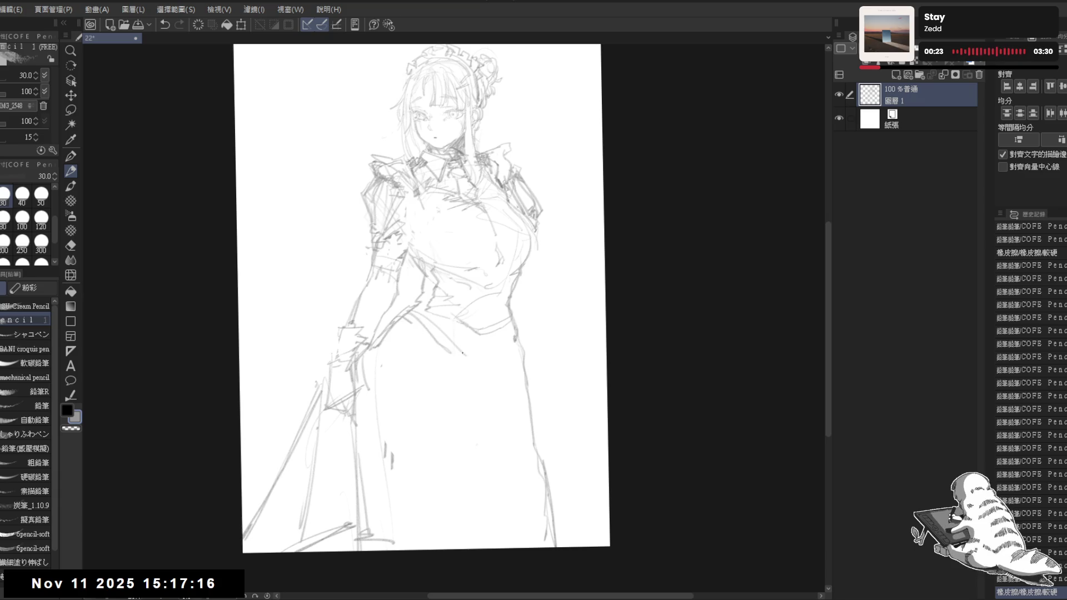
mouse_move(405, 330)
left_mouse_down()
mouse_move(399, 376)
mouse_move(468, 547)
left_mouse_up()
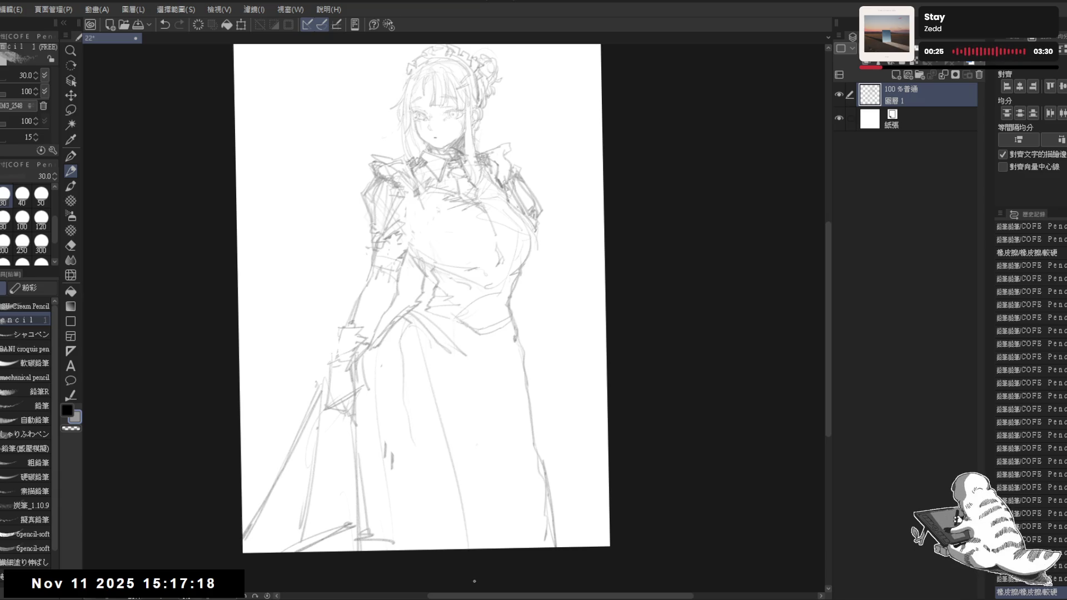
left_click_drag(413, 417, 427, 549)
key("e")
mouse_move(388, 446)
left_mouse_down()
mouse_move(412, 429)
mouse_move(459, 455)
left_mouse_up()
key("p")
- Sketch fold lines on the right side of the skirt
mouse_move(467, 345)
left_mouse_down()
mouse_move(487, 379)
mouse_move(505, 363)
left_mouse_up()
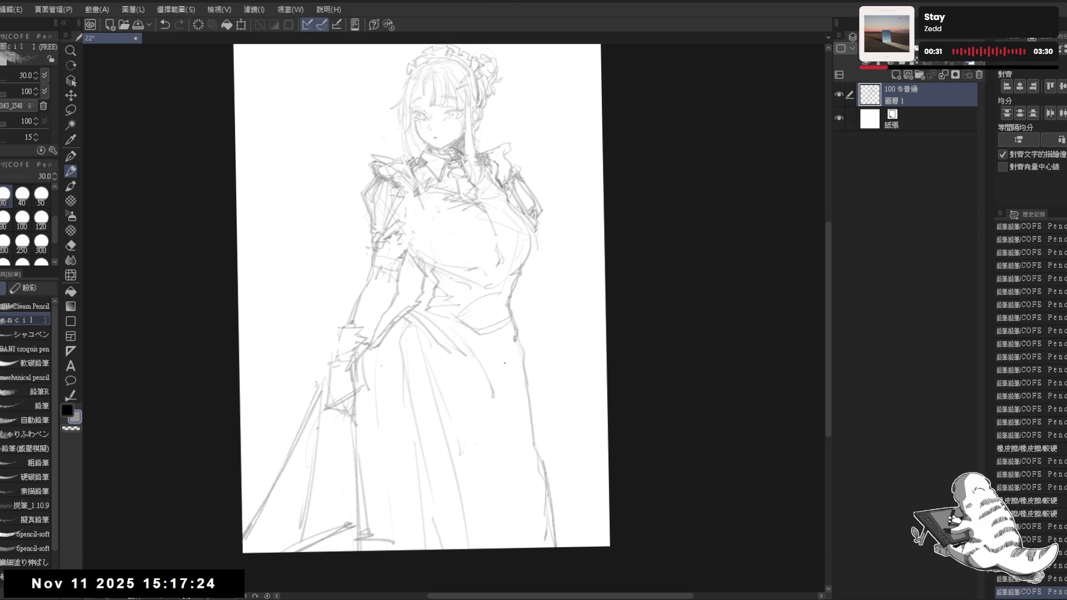
left_click_drag(512, 325, 489, 481)
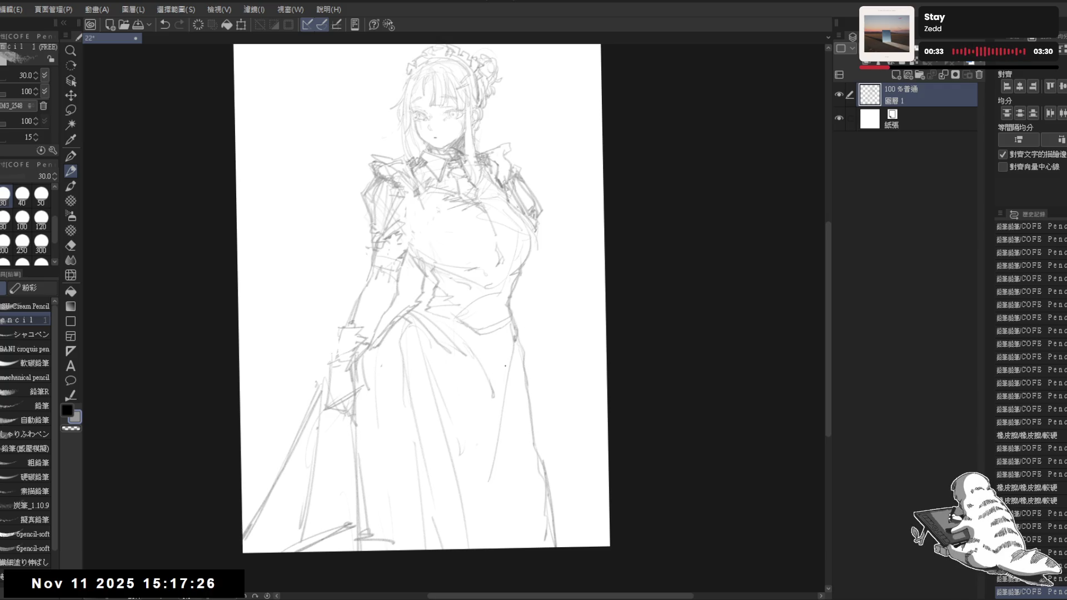
left_click_drag(528, 361, 532, 385)
mouse_move(528, 247)
left_mouse_down()
mouse_move(524, 262)
mouse_move(548, 250)
left_mouse_up()
- Rework the strokes along the dress's right side, erasing stray lines beside the bust
left_click_drag(521, 295, 513, 365)
key("ctrl+z")
key("e")
key("p")
mouse_move(512, 298)
left_mouse_down()
mouse_move(506, 289)
mouse_move(536, 295)
mouse_move(509, 323)
mouse_move(511, 339)
left_mouse_up()
key("e")
key("p")
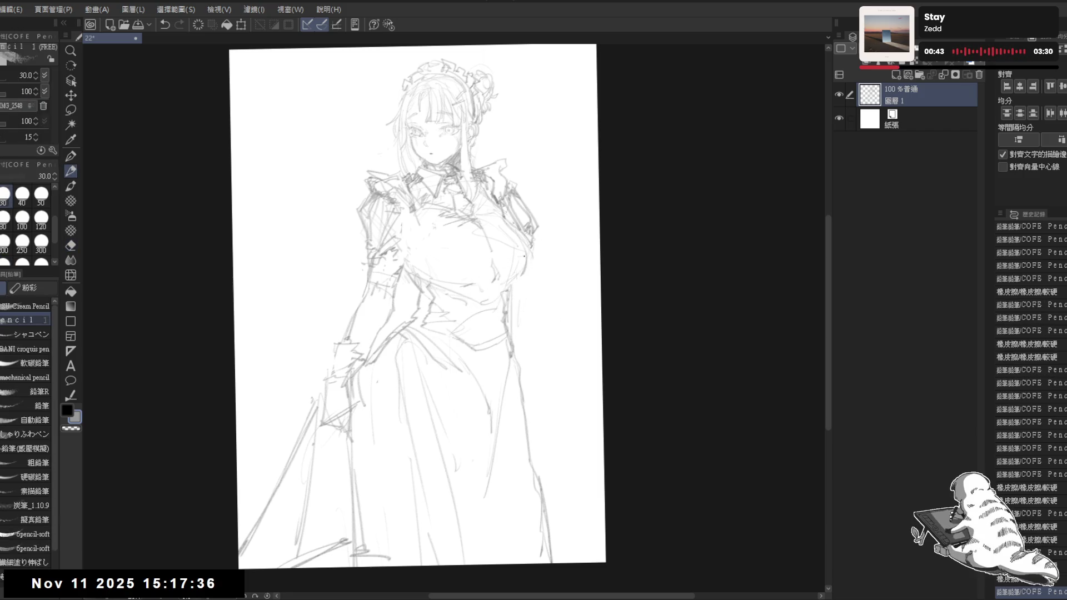
left_click_drag(409, 142, 474, 179)
- Zoom into the chest, shrink the eraser and redraw the small chest marks
scroll(435, 165, "up", 2)
key("e")
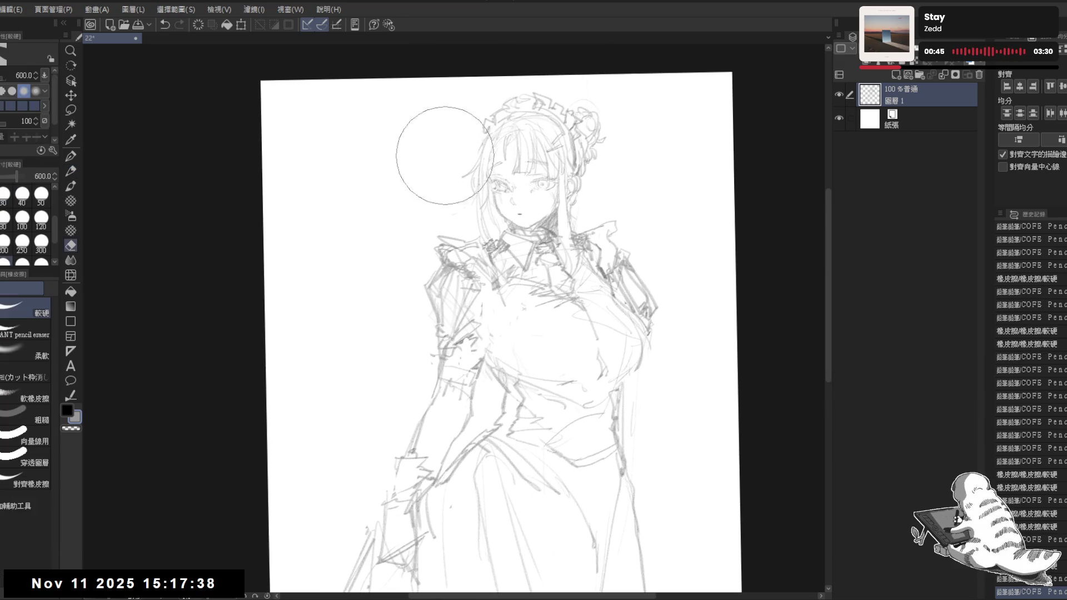
key("bracketleft")
left_click_drag(376, 226, 340, 182)
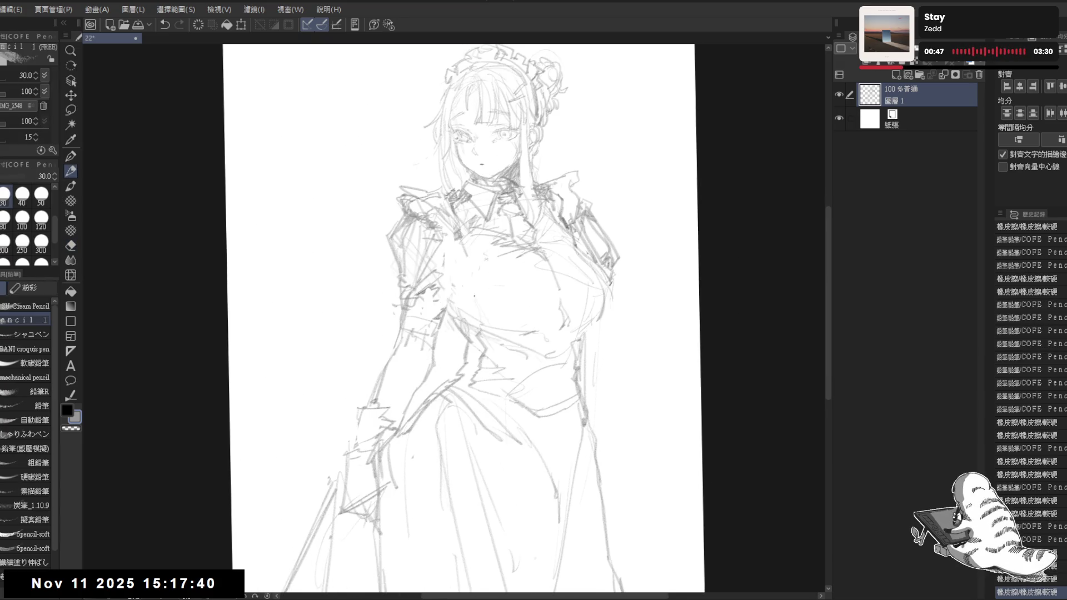
key("p")
left_click(505, 366)
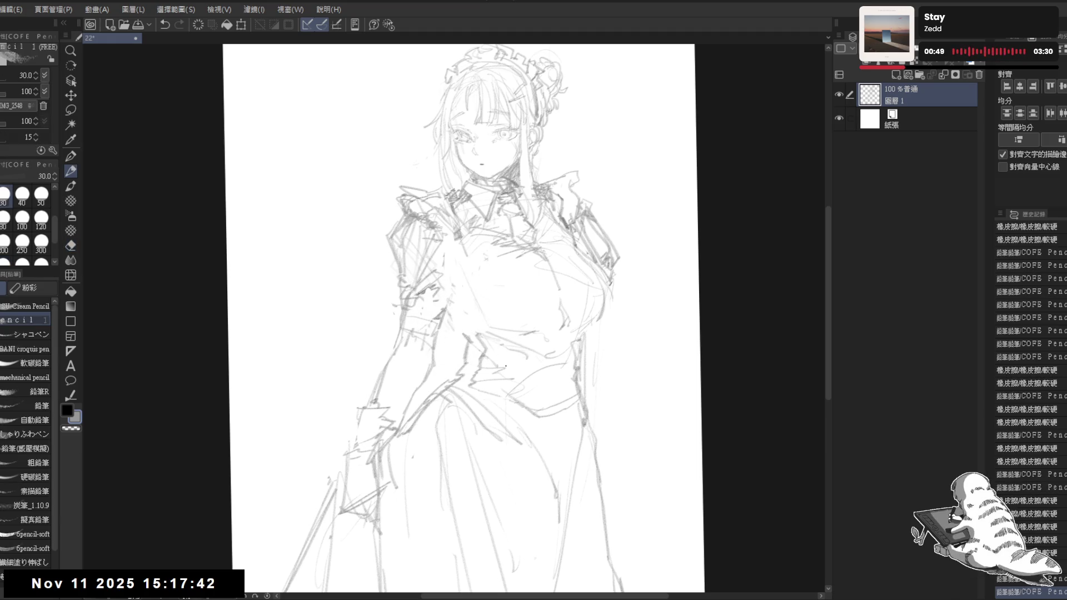
left_click_drag(472, 258, 472, 295)
key("ctrl+z")
mouse_move(463, 233)
left_mouse_down()
mouse_move(448, 253)
mouse_move(470, 279)
mouse_move(395, 205)
mouse_move(428, 236)
left_mouse_up()
- Sketch new lines across the chest and a short stroke below it
key("e")
key("p")
mouse_move(470, 270)
left_mouse_down()
mouse_move(469, 319)
mouse_move(451, 303)
left_mouse_up()
left_click_drag(453, 238, 445, 299)
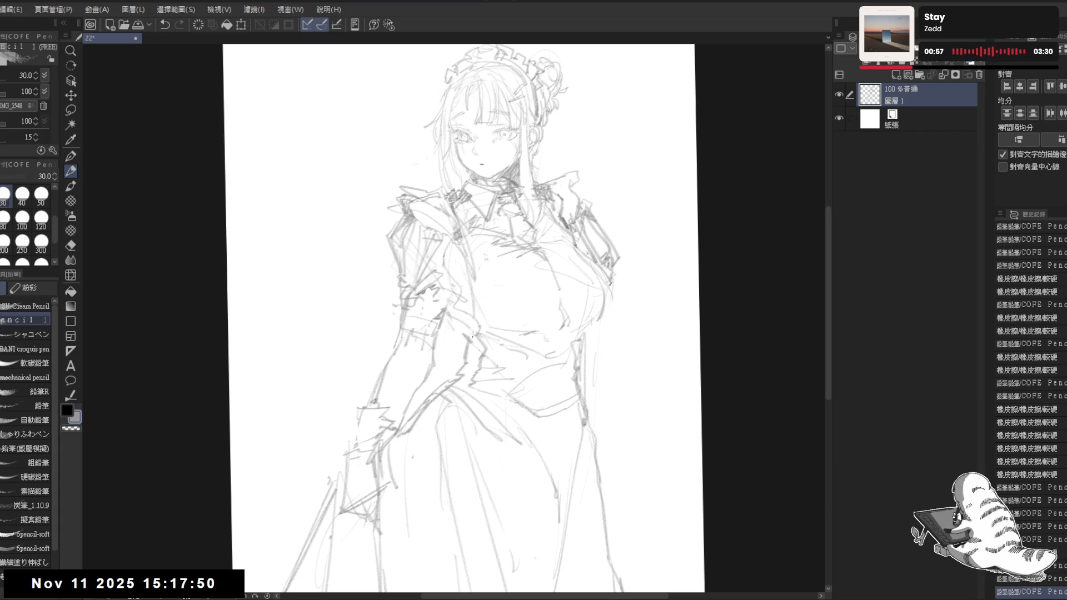
left_click_drag(464, 336, 463, 356)
- Draw a second sword blade jutting diagonally right from the hip
mouse_move(589, 405)
left_mouse_down()
mouse_move(553, 381)
mouse_move(526, 323)
mouse_move(529, 356)
mouse_move(520, 353)
mouse_move(532, 336)
mouse_move(543, 356)
left_mouse_up()
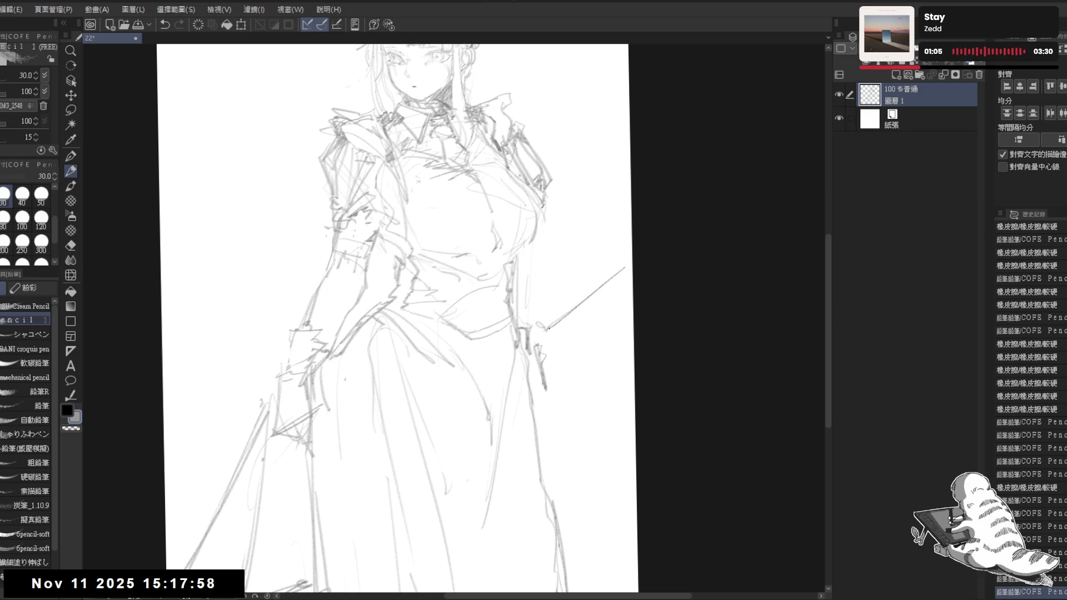
key("e")
left_click(554, 322)
key("p")
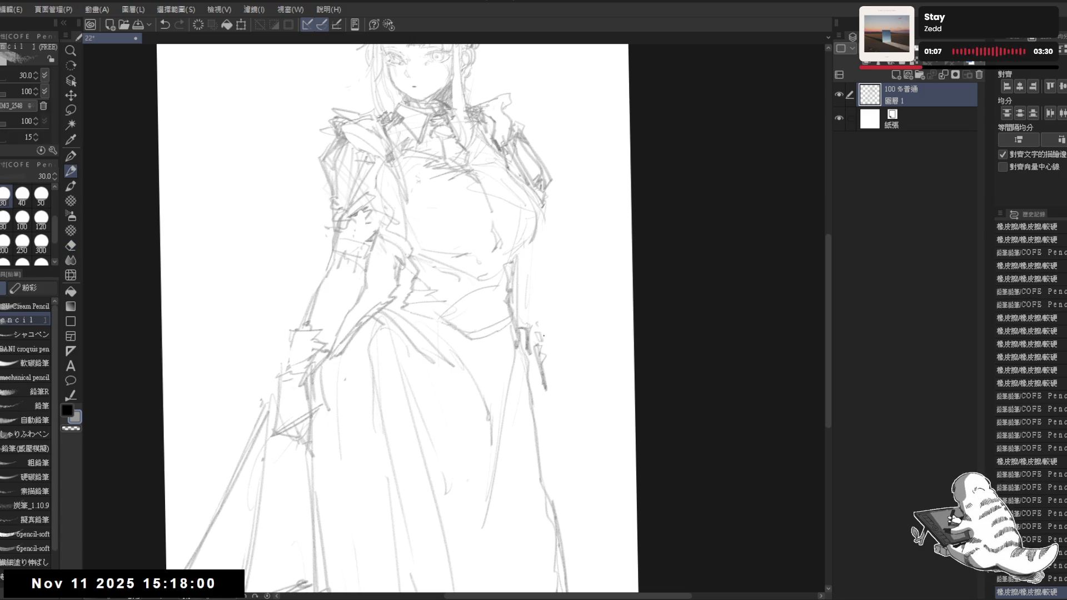
left_click_drag(543, 338, 614, 318)
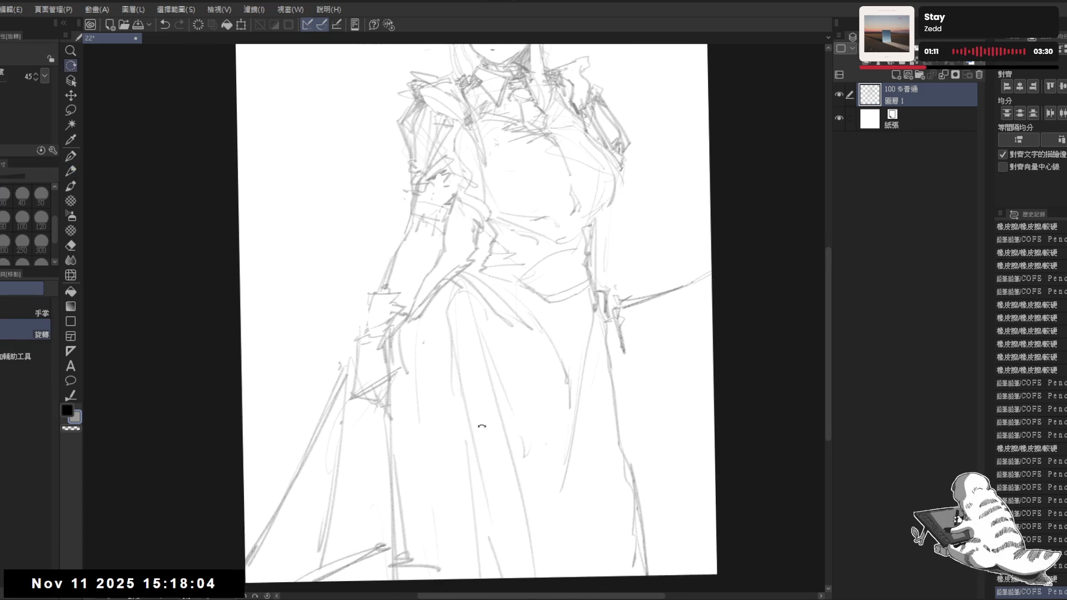
- Extend and reinforce the second sword blade running diagonally down-left from the hip
left_click_drag(500, 166, 612, 333)
left_click_drag(388, 398, 304, 476)
left_click_drag(384, 427, 342, 459)
left_click_drag(390, 420, 310, 474)
left_click_drag(350, 450, 312, 477)
left_click_drag(393, 409, 348, 452)
left_click_drag(689, 255, 606, 336)
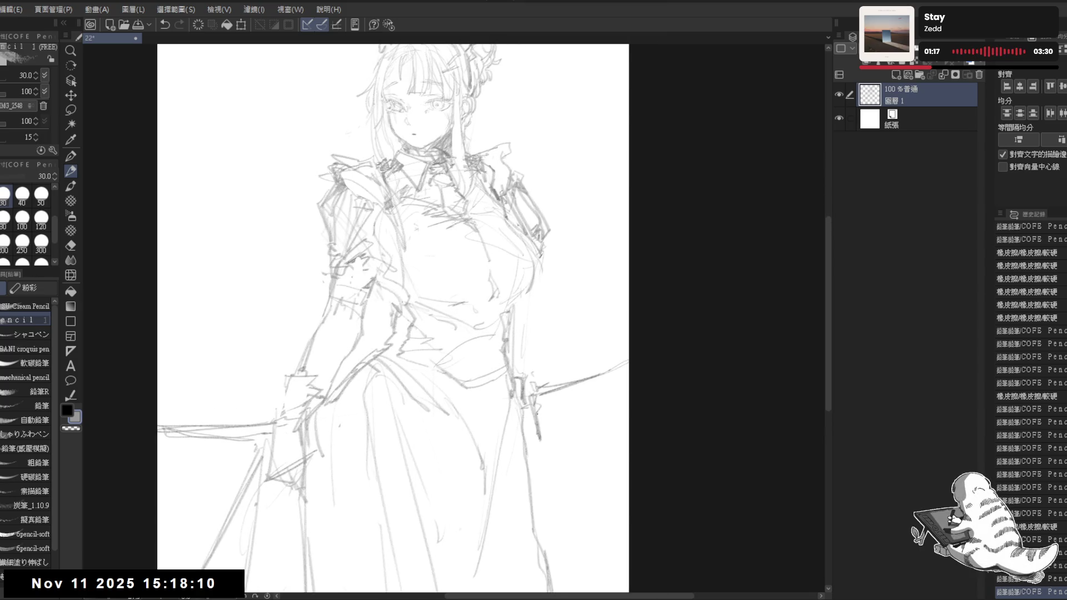
mouse_move(549, 406)
left_mouse_down()
mouse_move(622, 372)
mouse_move(558, 378)
left_mouse_up()
- Add small pencil marks on the chest, undoing a faint stroke on the dress
left_click(508, 272)
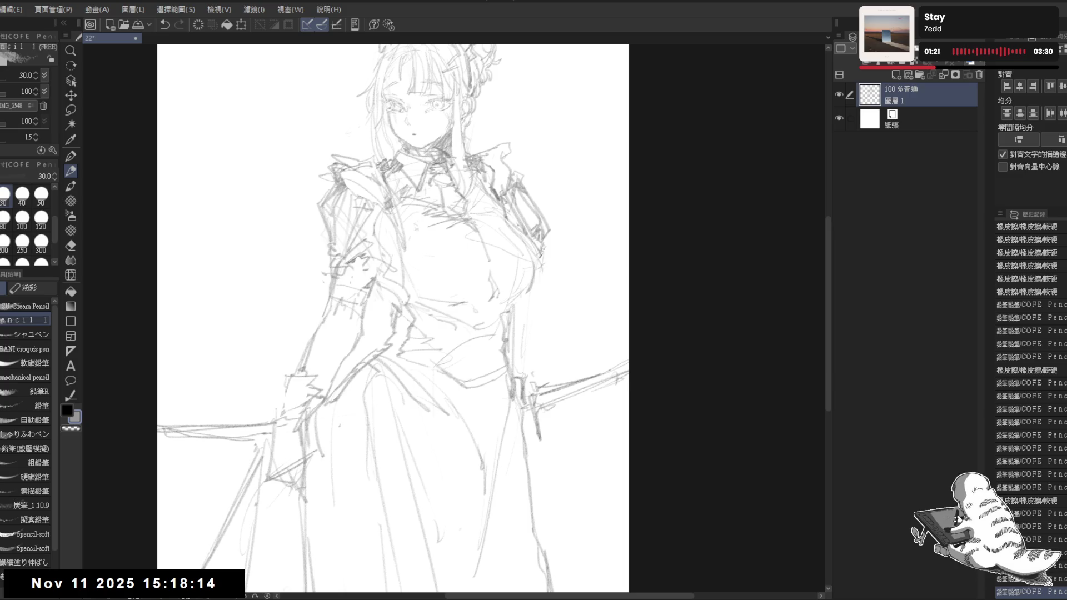
left_click_drag(533, 289, 501, 308)
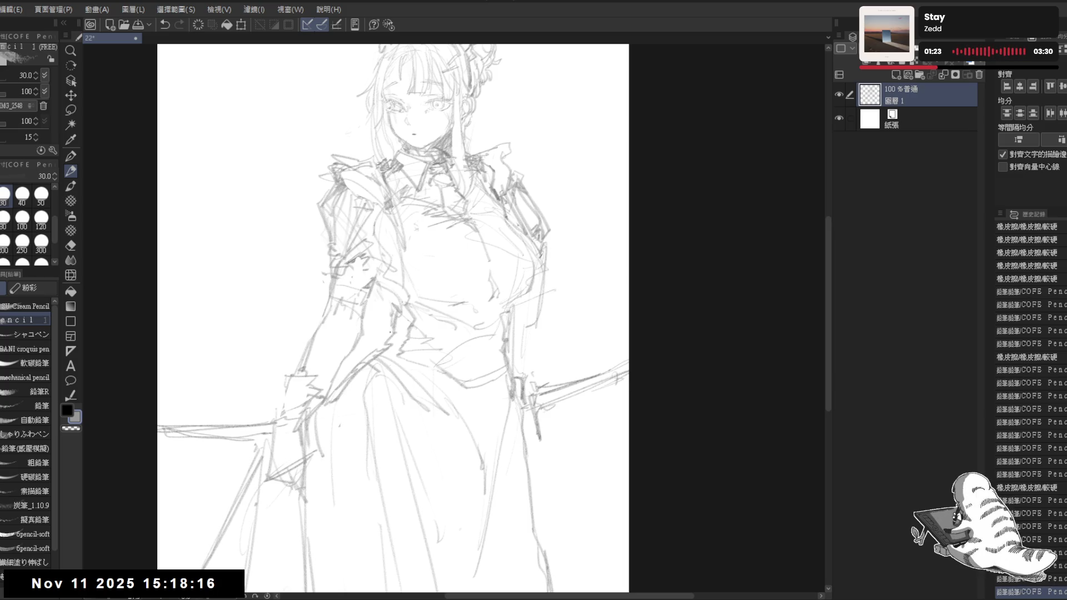
left_click_drag(371, 335, 415, 328)
key("ctrl+z")
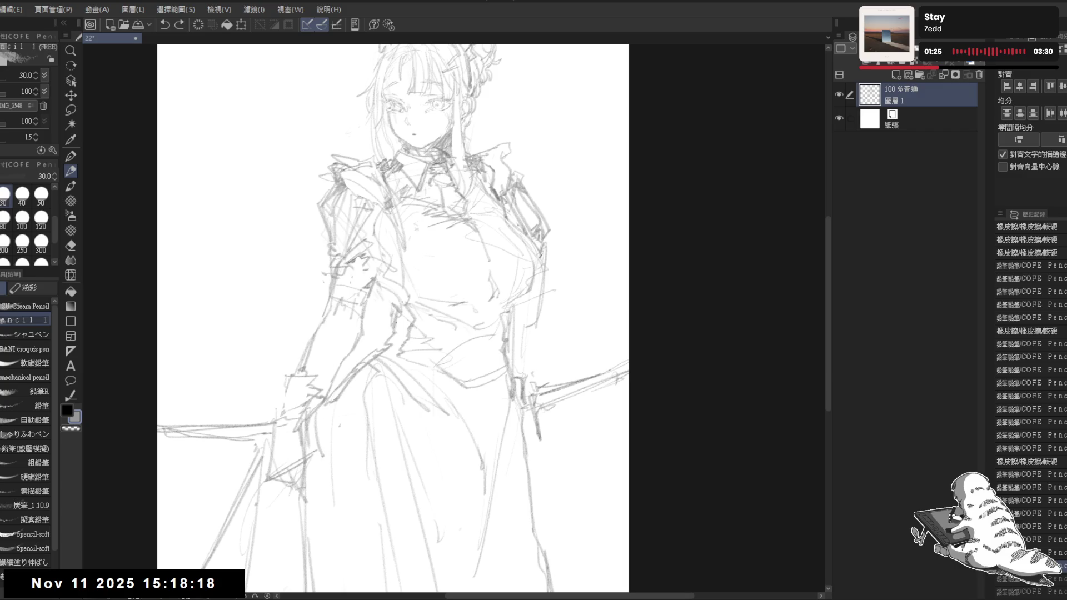
left_click_drag(417, 352, 437, 327)
left_click(425, 308)
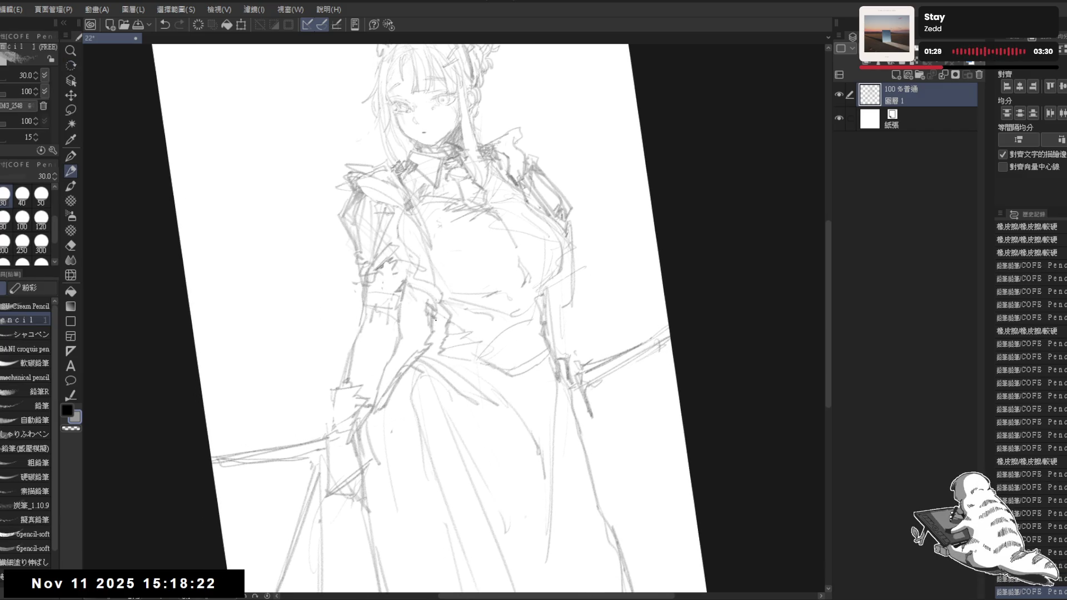
left_click(436, 319)
left_click_drag(553, 316, 560, 338)
- Sketch strokes along the skirt's right edge and erase stray lines near the waist
mouse_move(559, 387)
left_mouse_down()
mouse_move(539, 371)
mouse_move(388, 337)
left_mouse_up()
mouse_move(535, 371)
left_mouse_down()
mouse_move(549, 377)
mouse_move(516, 284)
left_mouse_up()
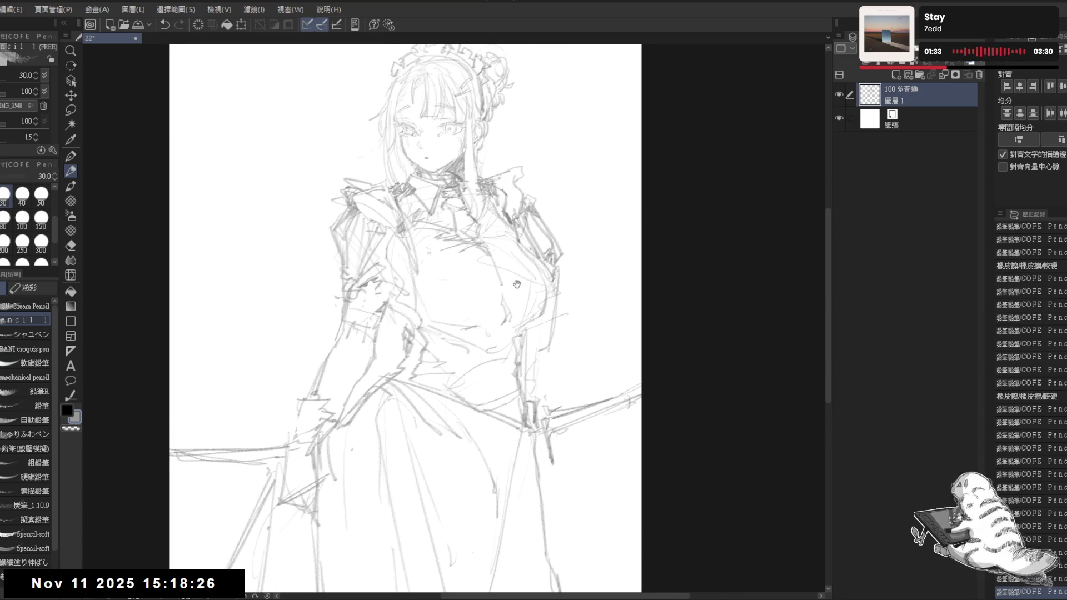
left_click_drag(561, 355, 553, 417)
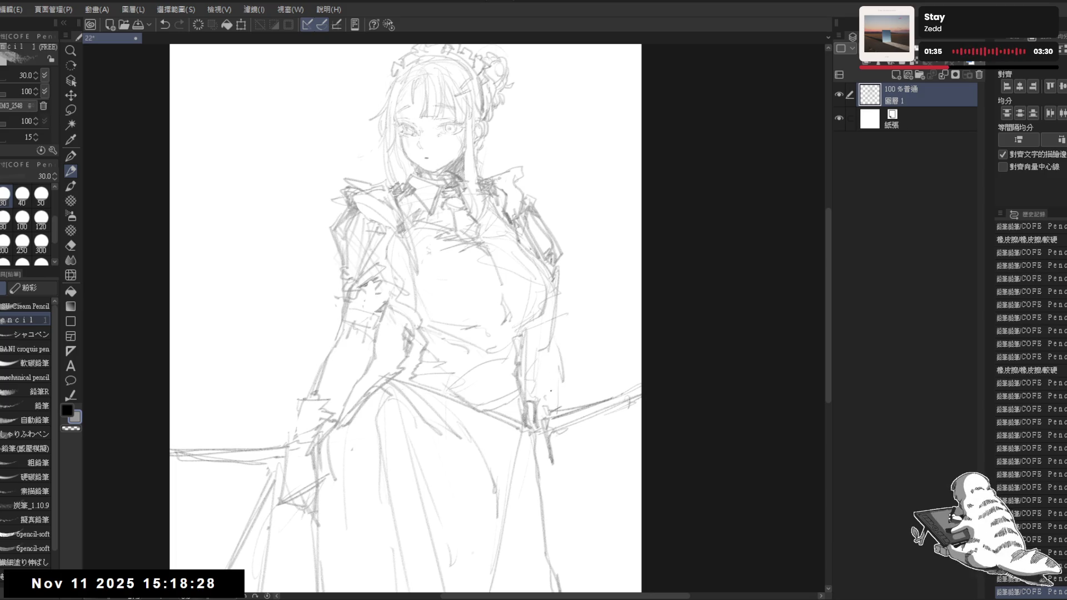
left_click_drag(484, 232, 476, 239)
key("e")
left_click_drag(562, 247, 560, 312)
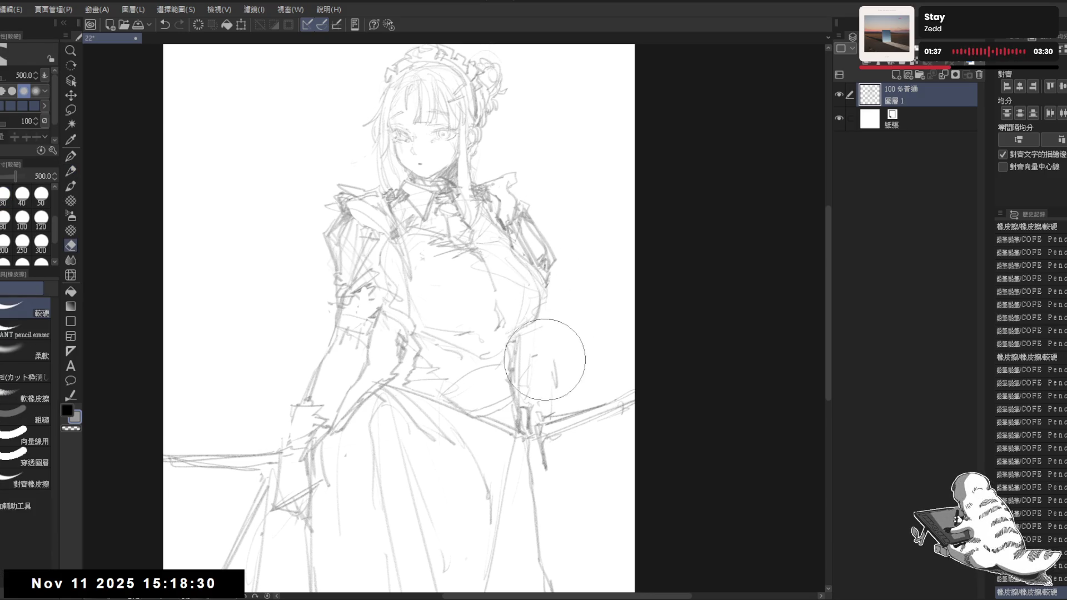
left_click_drag(546, 360, 565, 275)
key("p")
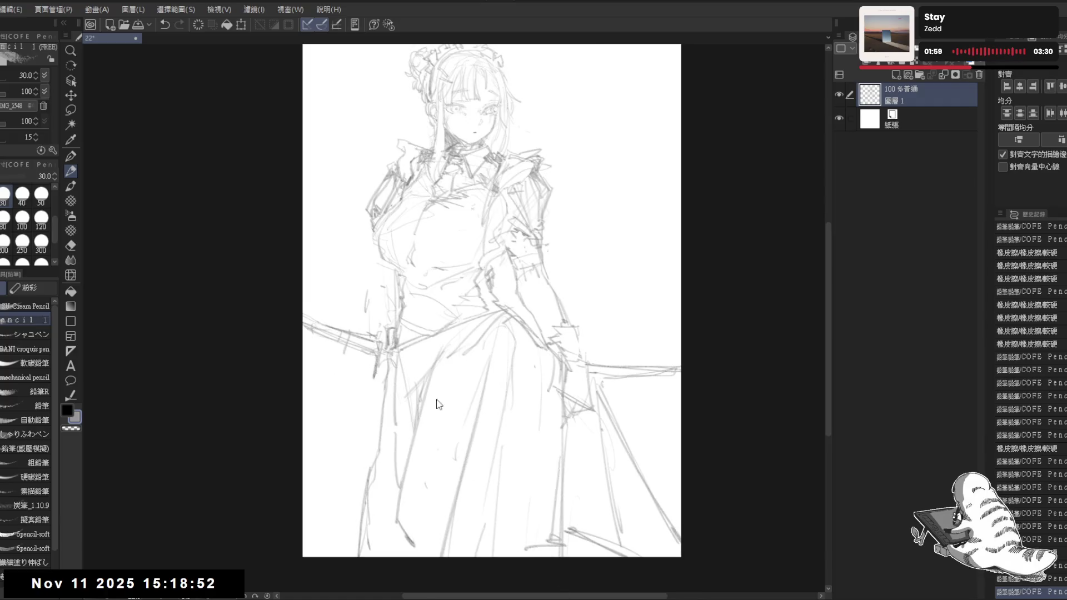
mouse_move(517, 263)
left_mouse_down()
mouse_move(478, 166)
mouse_move(497, 218)
mouse_move(565, 243)
mouse_move(569, 206)
left_mouse_up()
- Erase a stray line by the sleeve and redraw the left sleeve and arm
key("e")
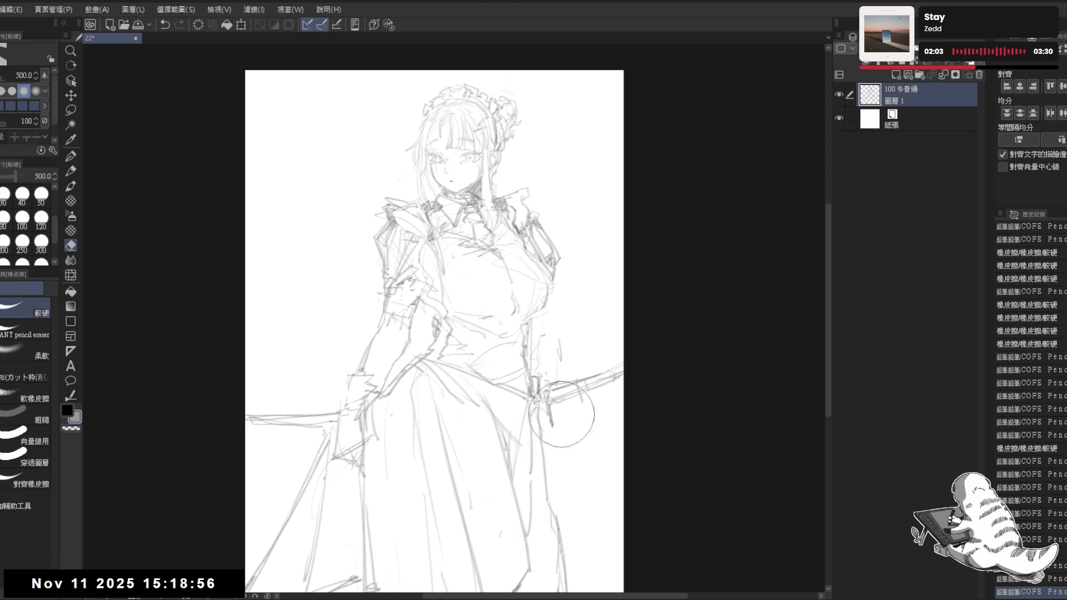
left_click_drag(370, 268, 367, 264)
key("p")
scroll(350, 172, "up", 2)
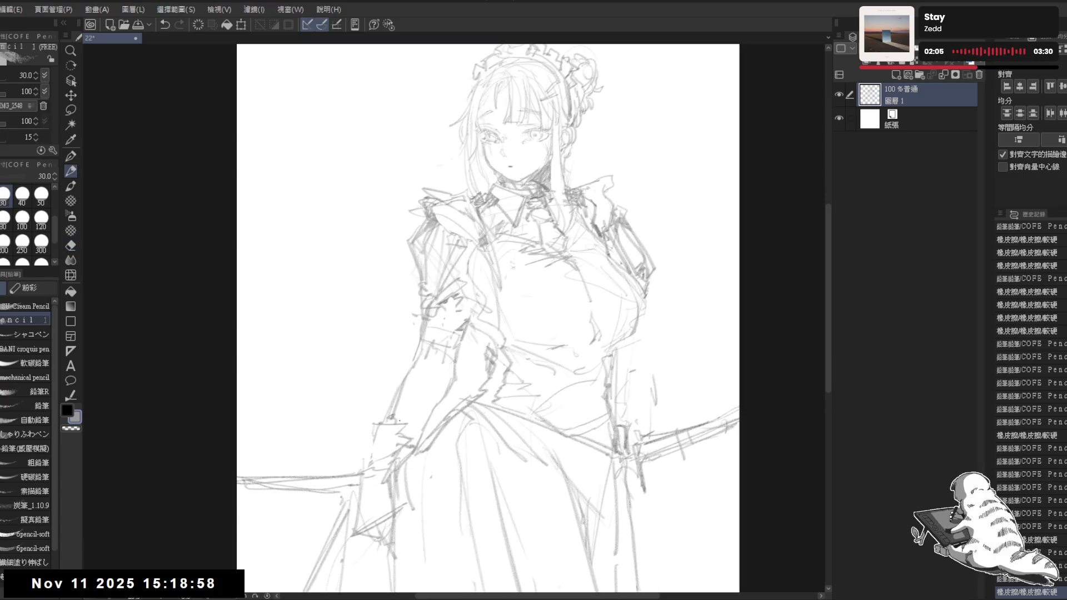
left_click_drag(361, 456, 396, 468)
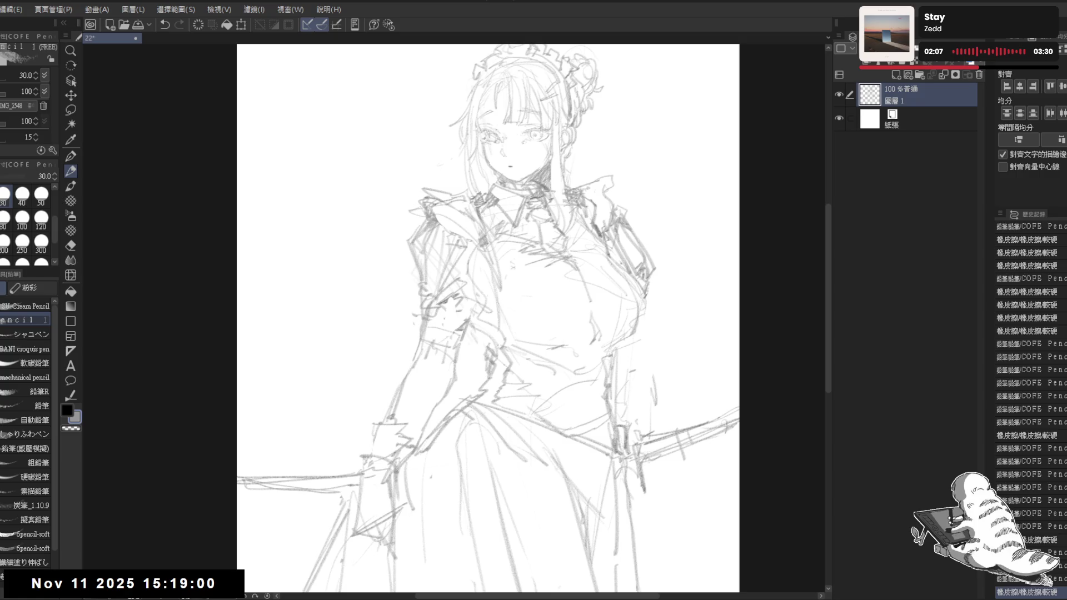
left_click_drag(384, 410, 411, 440)
mouse_move(479, 311)
left_mouse_down()
mouse_move(462, 334)
mouse_move(487, 394)
left_mouse_up()
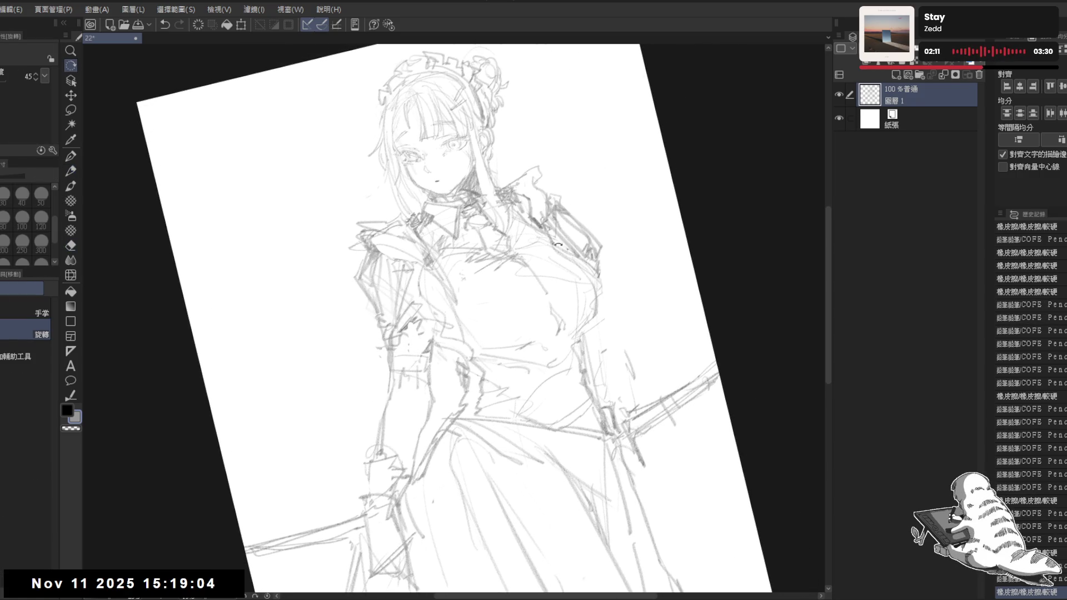
key("ctrl+@")
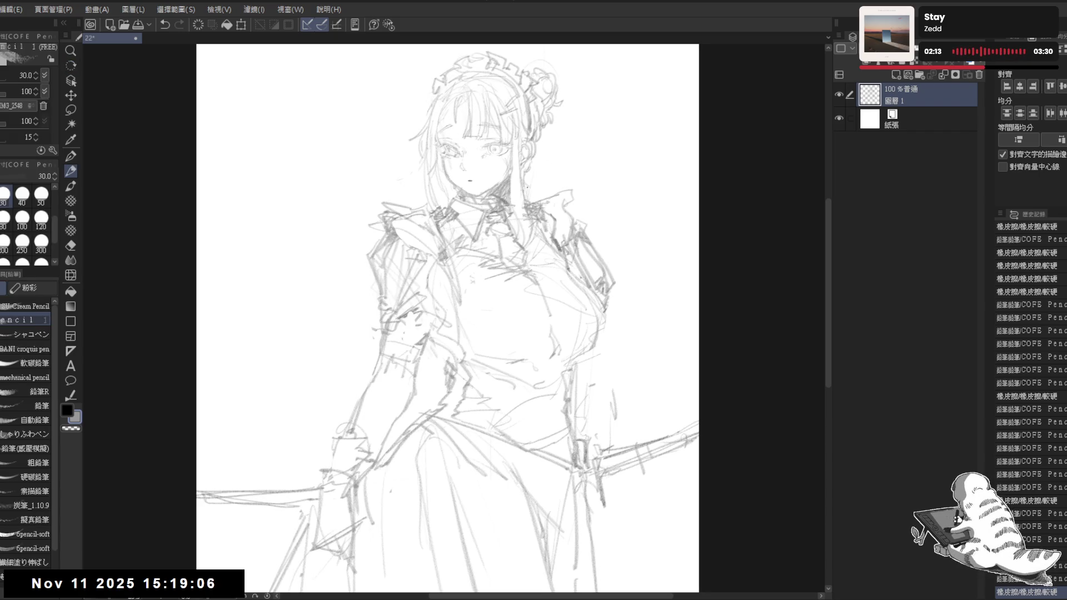
- Lighten the old pencil lines around the right hand
key("e")
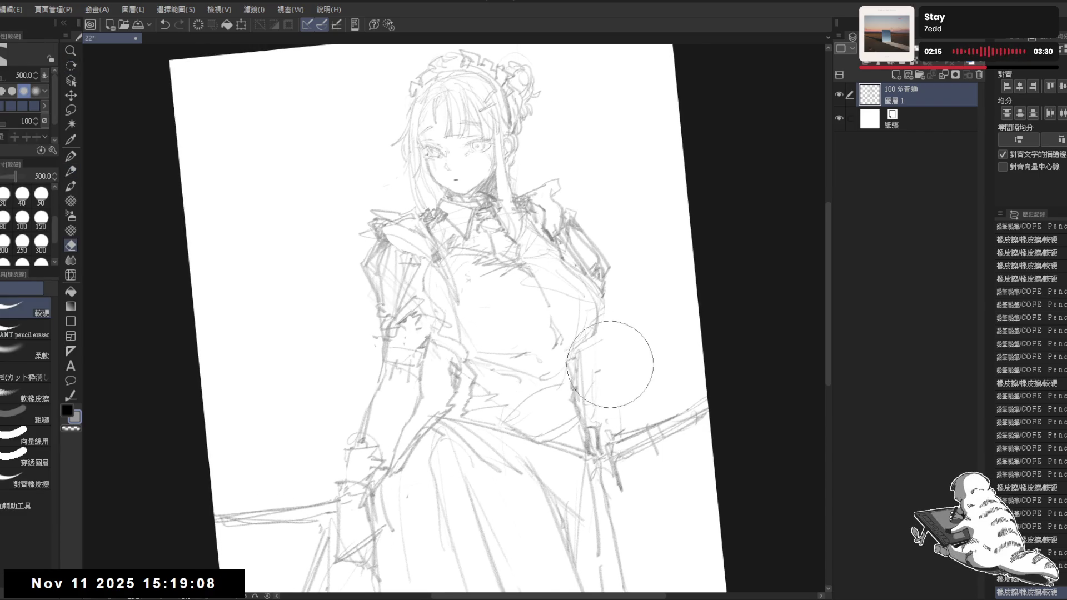
key("p")
left_click_drag(571, 361, 572, 374)
mouse_move(604, 438)
left_mouse_down()
mouse_move(582, 417)
mouse_move(595, 386)
mouse_move(578, 387)
mouse_move(614, 404)
left_mouse_up()
key("^")
key("e")
key("^")
mouse_move(500, 389)
left_mouse_down()
mouse_move(548, 417)
mouse_move(585, 460)
left_mouse_up()
- Redraw the right hand gripping the hilt with short strokes near the belt
key("p")
left_click_drag(553, 398, 584, 439)
scroll(556, 423, "up", 2)
left_click_drag(494, 390, 506, 400)
mouse_move(517, 420)
left_mouse_down()
mouse_move(565, 453)
mouse_move(549, 445)
mouse_move(548, 461)
mouse_move(575, 440)
mouse_move(570, 419)
left_mouse_up()
key("e")
key("p")
mouse_move(557, 382)
left_mouse_down()
mouse_move(546, 412)
mouse_move(564, 418)
left_mouse_up()
- Erase the old strokes on the right shoulder and sleeve
key("ctrl+minus")
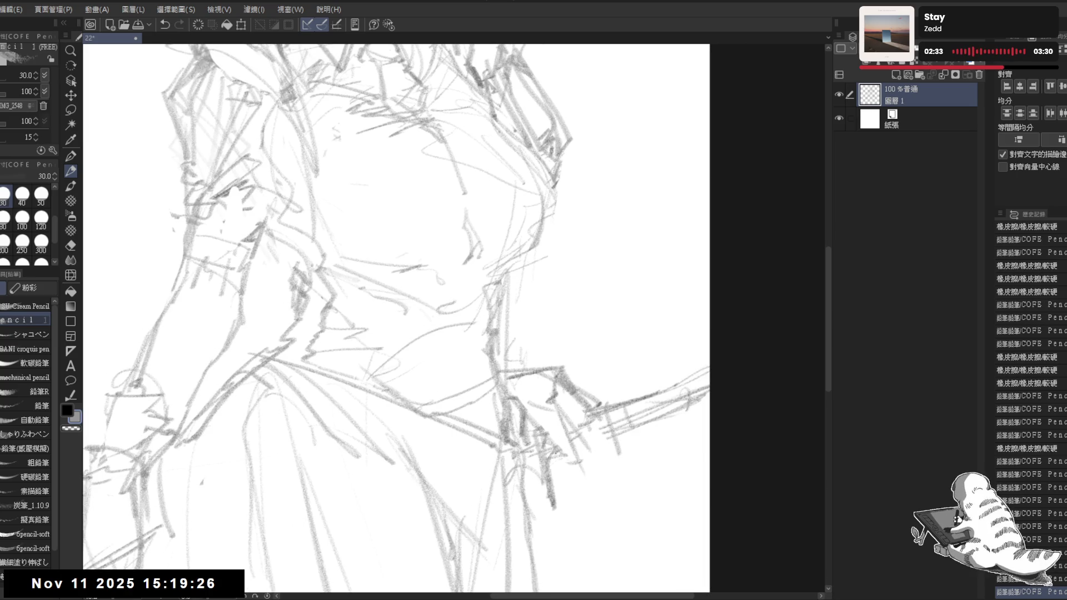
key("ctrl+minus")
key("ctrl+minus")
left_click_drag(453, 251, 469, 249)
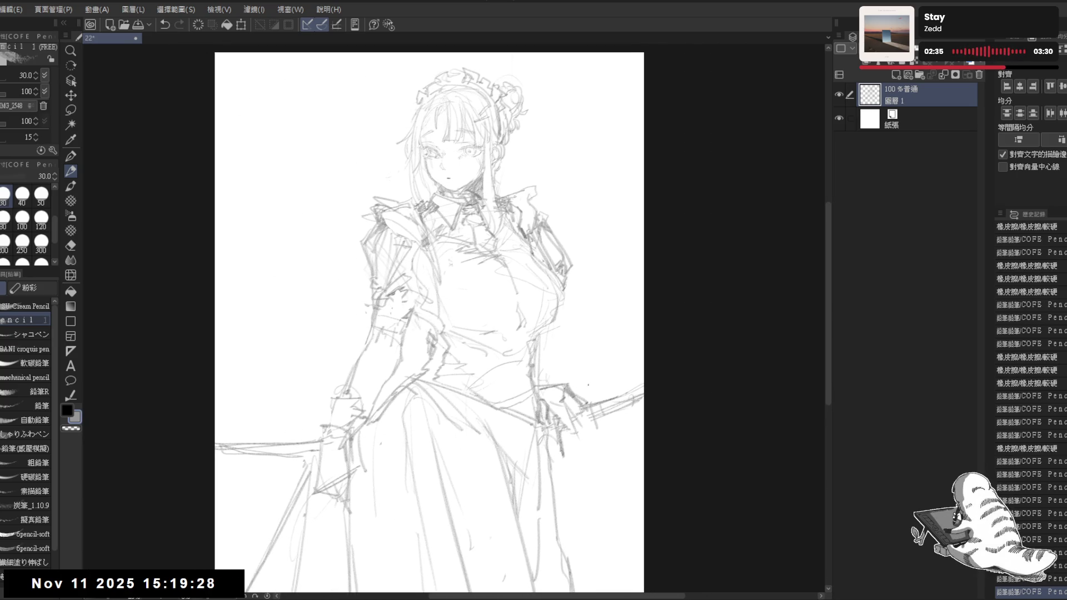
key("e")
mouse_move(535, 219)
left_mouse_down()
mouse_move(564, 270)
mouse_move(540, 255)
mouse_move(556, 311)
left_mouse_up()
key("p")
key("e")
key("p")
- Redraw the right chest contour with a fresh pencil curve
mouse_move(517, 238)
left_mouse_down()
mouse_move(559, 285)
mouse_move(550, 314)
mouse_move(522, 325)
left_mouse_up()
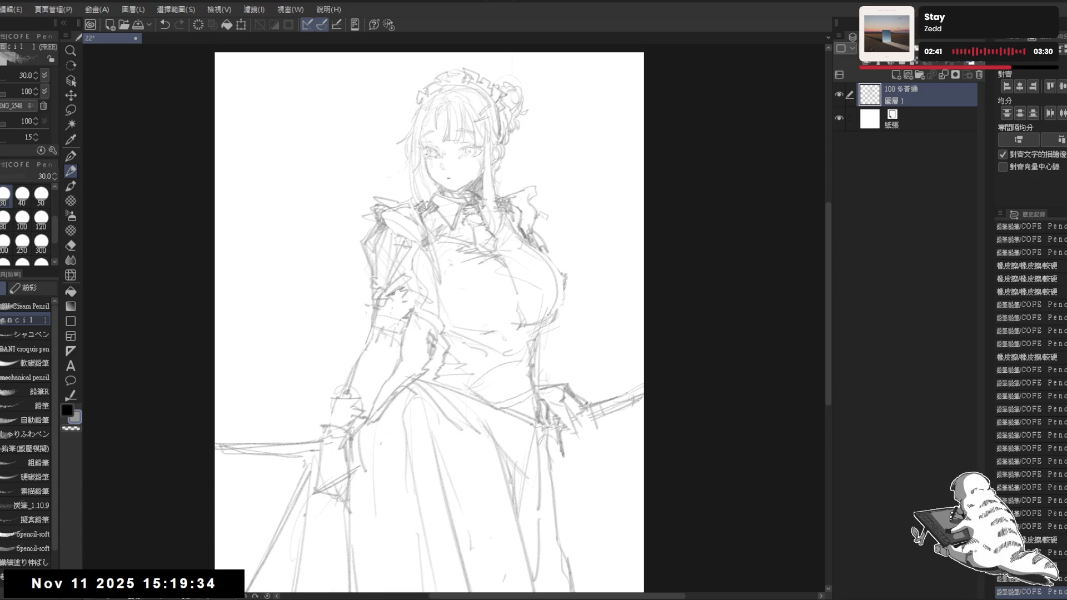
key("e")
left_click_drag(562, 278, 526, 332)
key("p")
mouse_move(522, 244)
left_mouse_down()
mouse_move(556, 292)
mouse_move(539, 322)
left_mouse_up()
- Zoom out to view the full figure holding both swords
left_click_drag(545, 282, 555, 283)
scroll(555, 283, "down", 2)
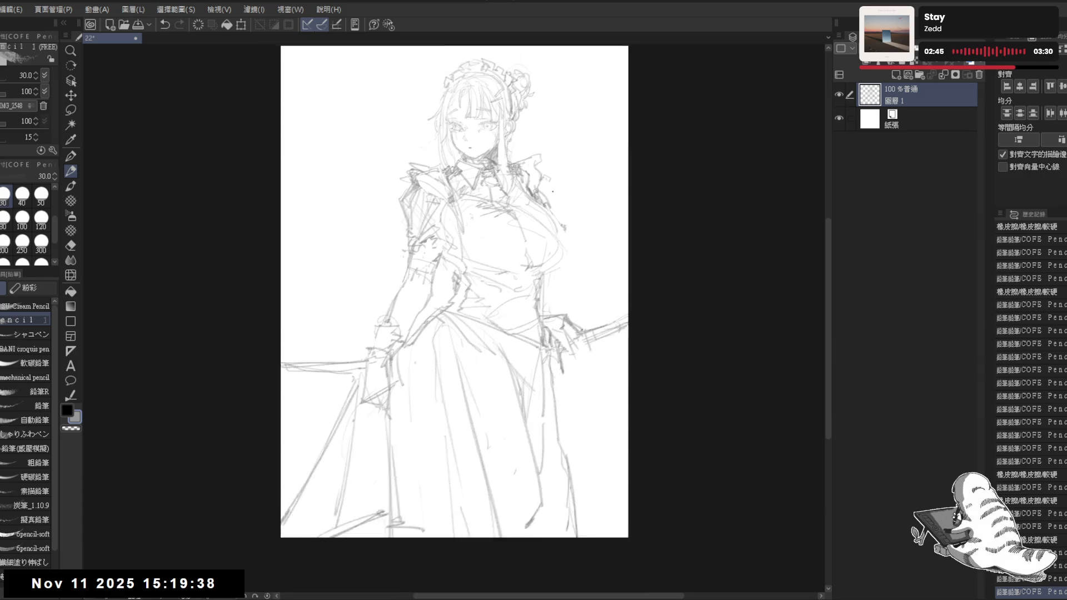
left_click_drag(570, 186, 576, 196)
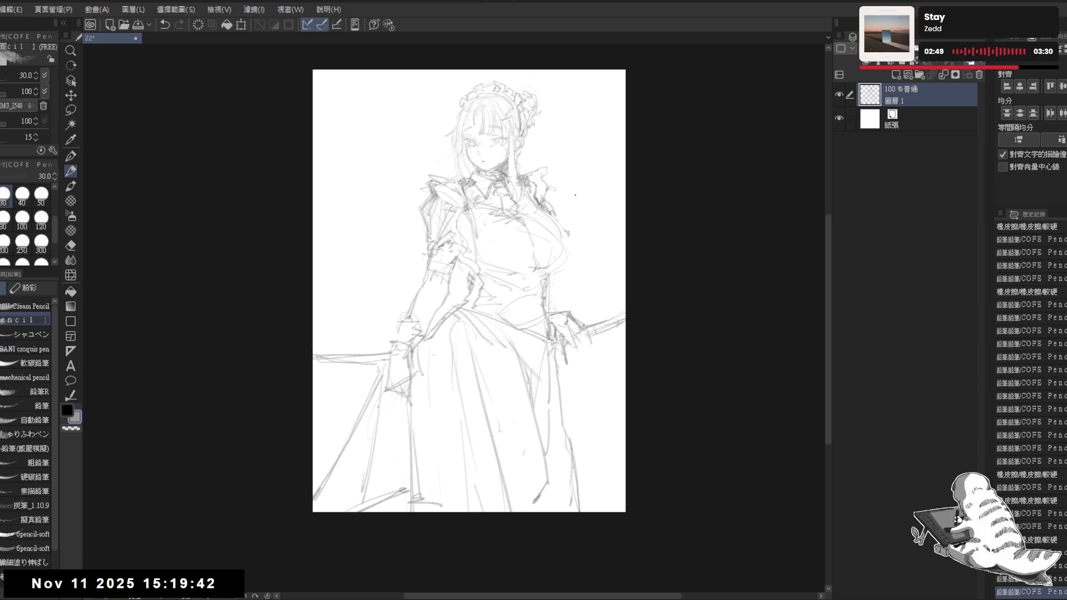
scroll(576, 196, "down", 1)
mouse_move(569, 186)
left_mouse_down()
mouse_move(571, 196)
mouse_move(522, 191)
left_mouse_up()
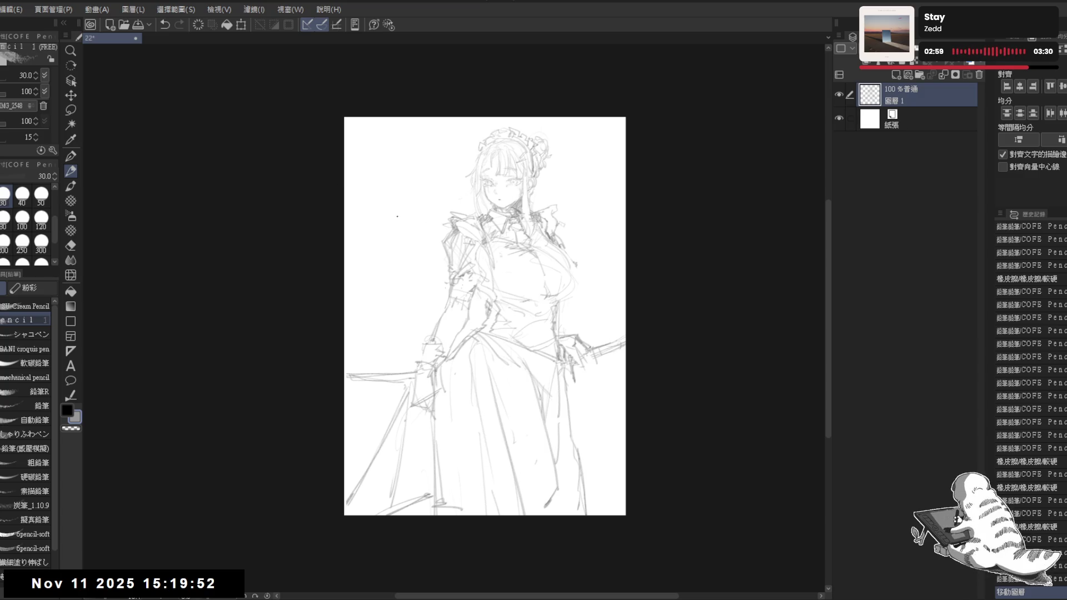
scroll(420, 228, "up", 1)
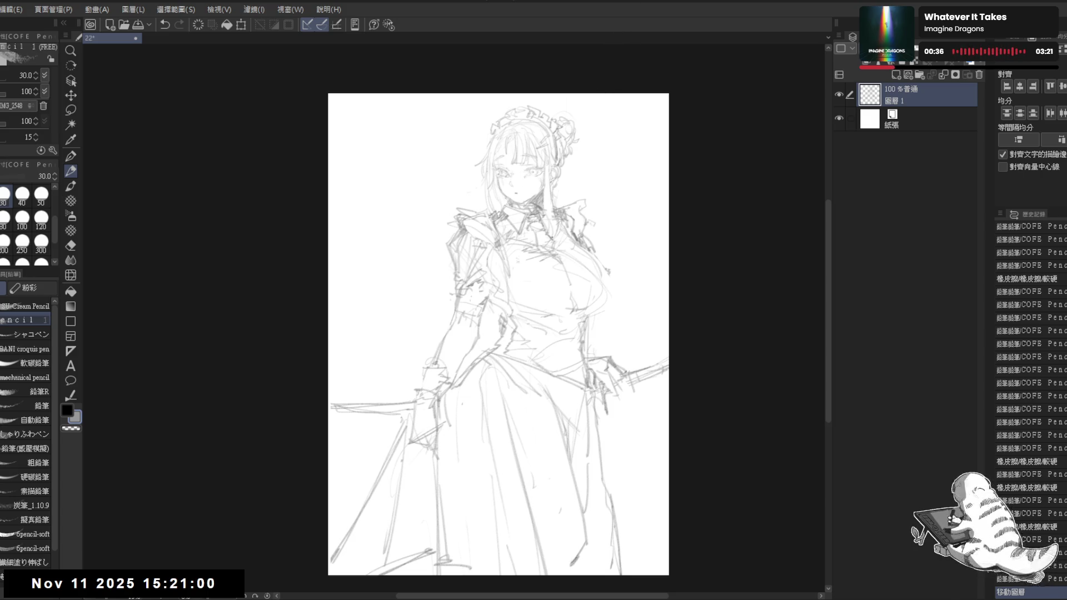
- Fade the chest, lower skirt and left arm lines with the soft eraser at size 1000
left_click_drag(553, 262, 520, 272)
scroll(505, 210, "up", 3)
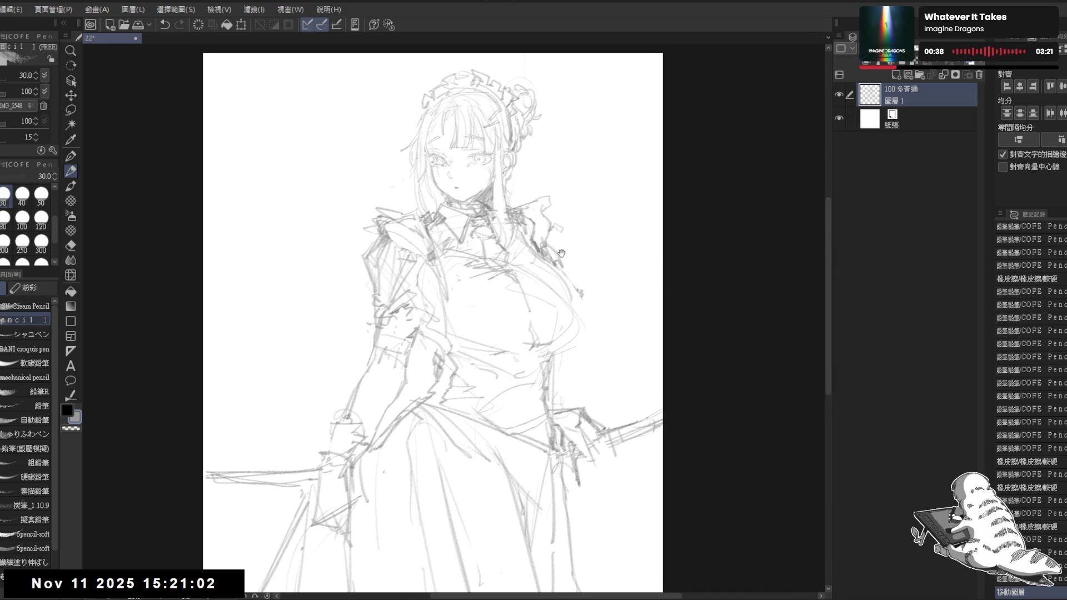
scroll(504, 210, "up", 2)
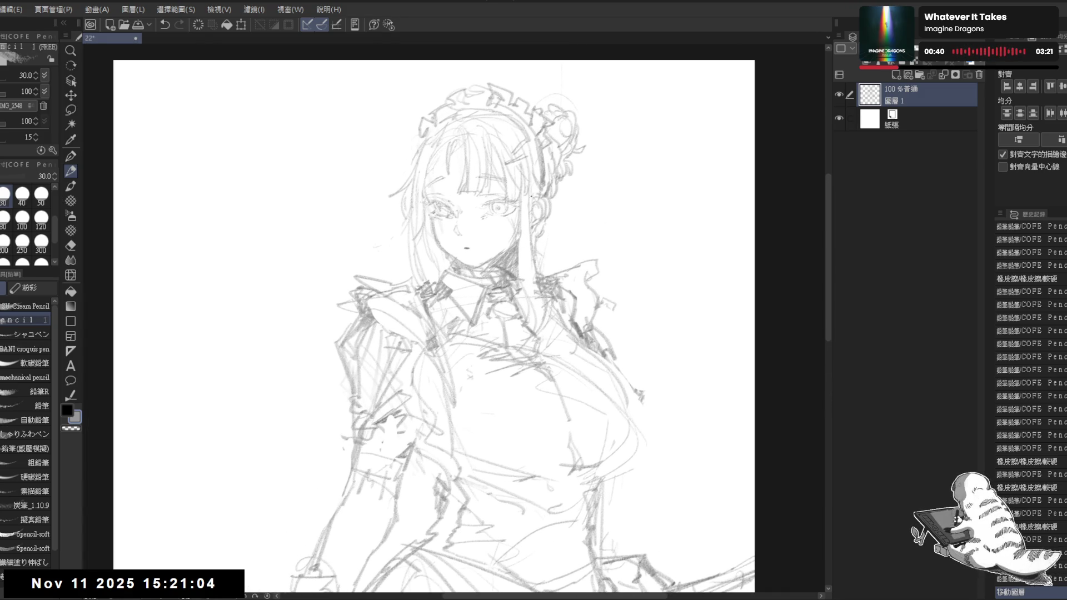
key("e")
left_click(31, 345)
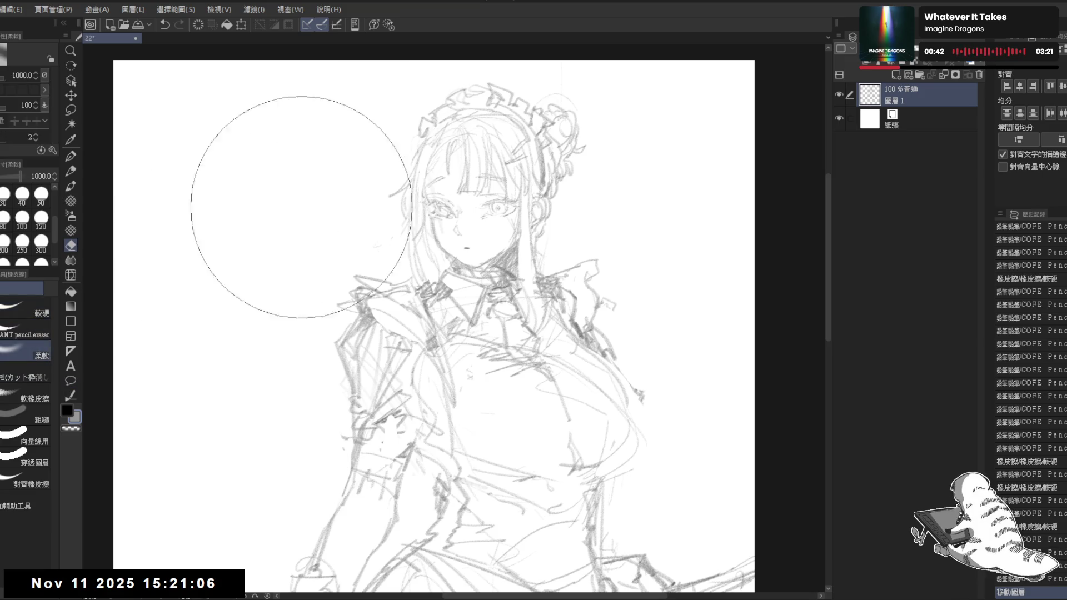
mouse_move(337, 371)
left_mouse_down()
mouse_move(488, 441)
mouse_move(391, 441)
left_mouse_up()
scroll(362, 445, "down", 5)
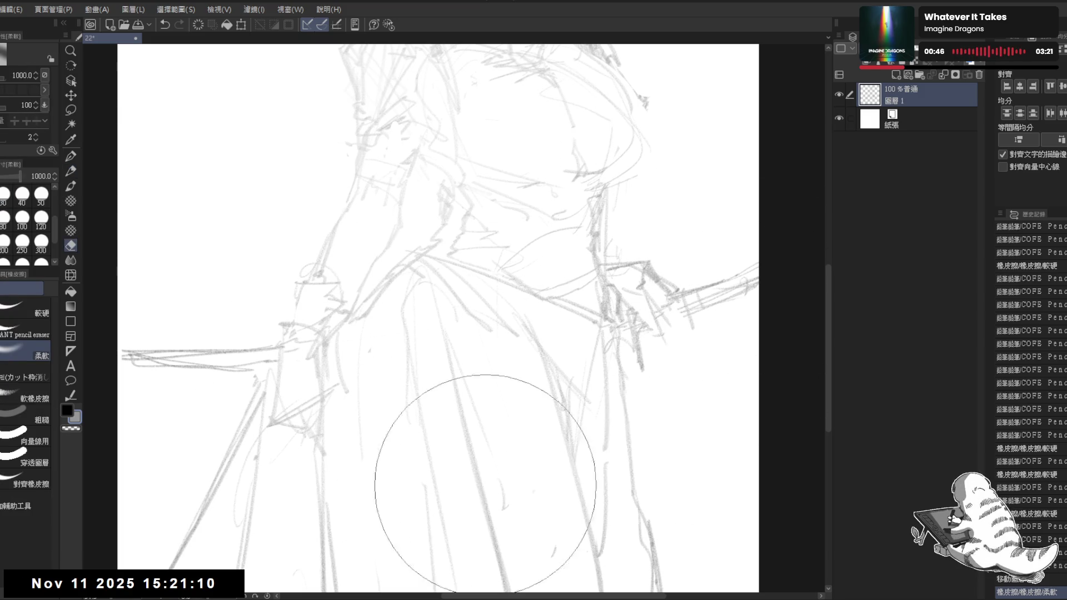
scroll(485, 483, "down", 5)
mouse_move(261, 465)
left_mouse_down()
mouse_move(388, 497)
mouse_move(388, 451)
left_mouse_up()
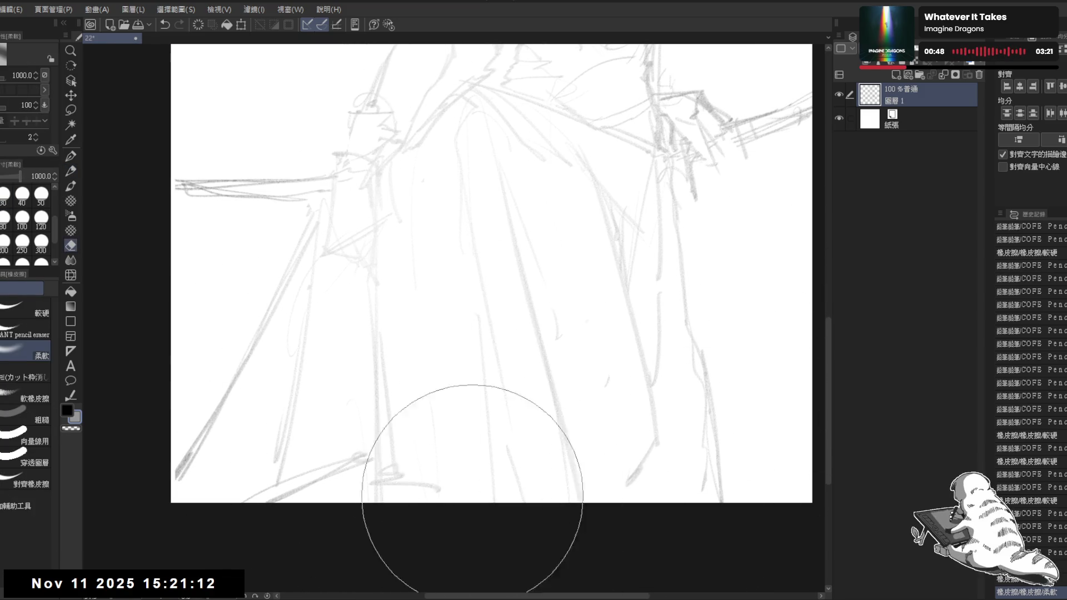
left_click_drag(230, 188, 217, 158)
- Erase more lower-skirt lines with a harder eraser and lighten around the waist and hand
left_click(26, 309)
scroll(400, 281, "right", 5)
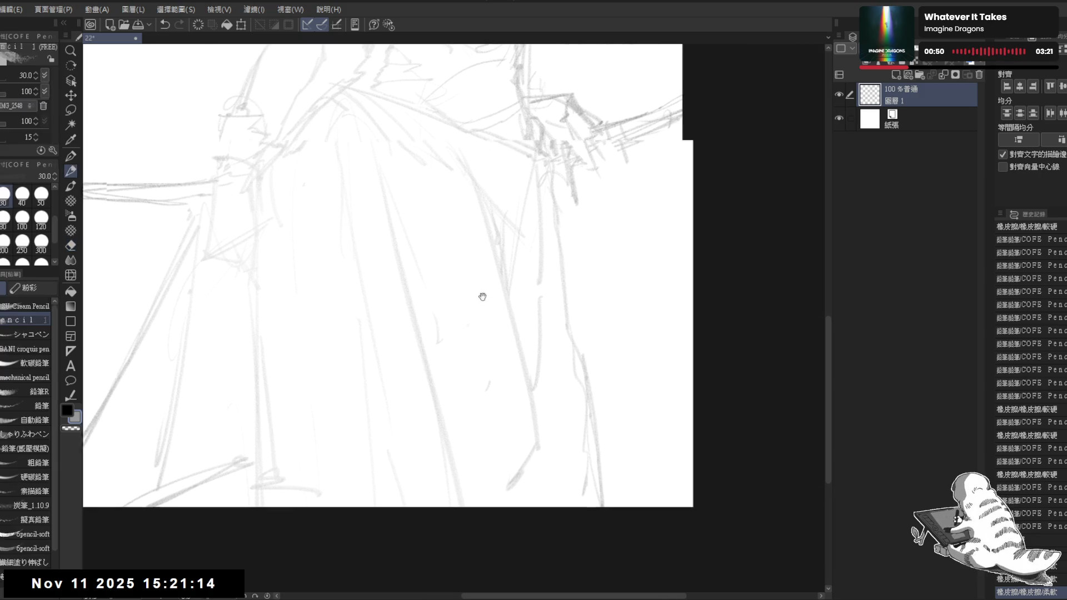
left_click_drag(400, 281, 431, 384)
scroll(361, 168, "down", 3)
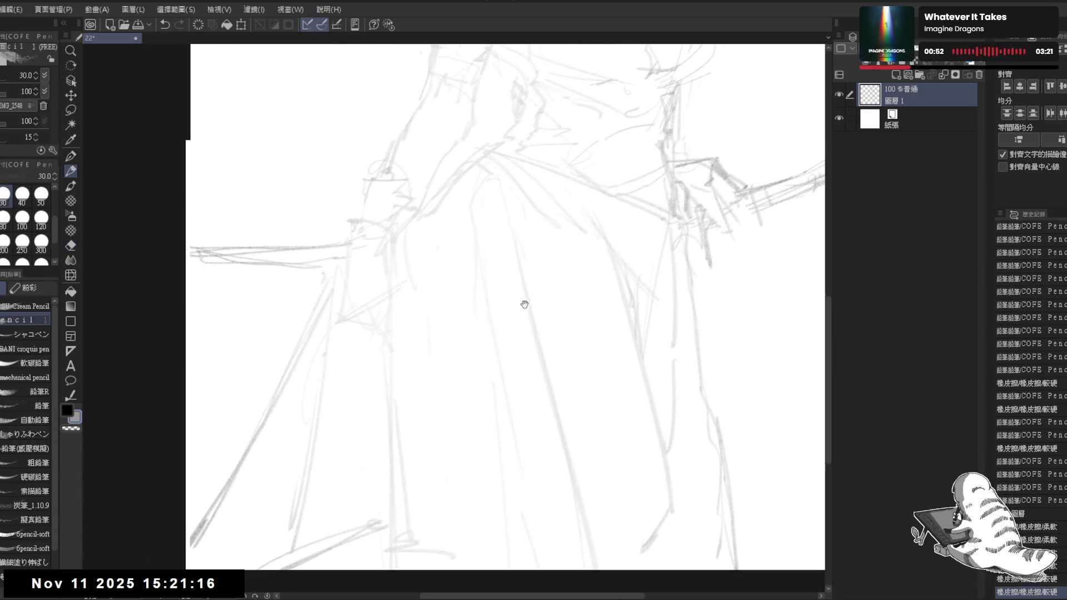
key("p")
mouse_move(465, 125)
left_mouse_down()
mouse_move(369, 248)
mouse_move(505, 460)
mouse_move(514, 417)
left_mouse_up()
key("r")
left_click_drag(579, 316, 615, 383)
- Lighten the upper body lines and fade the collar area with the soft eraser
key("e")
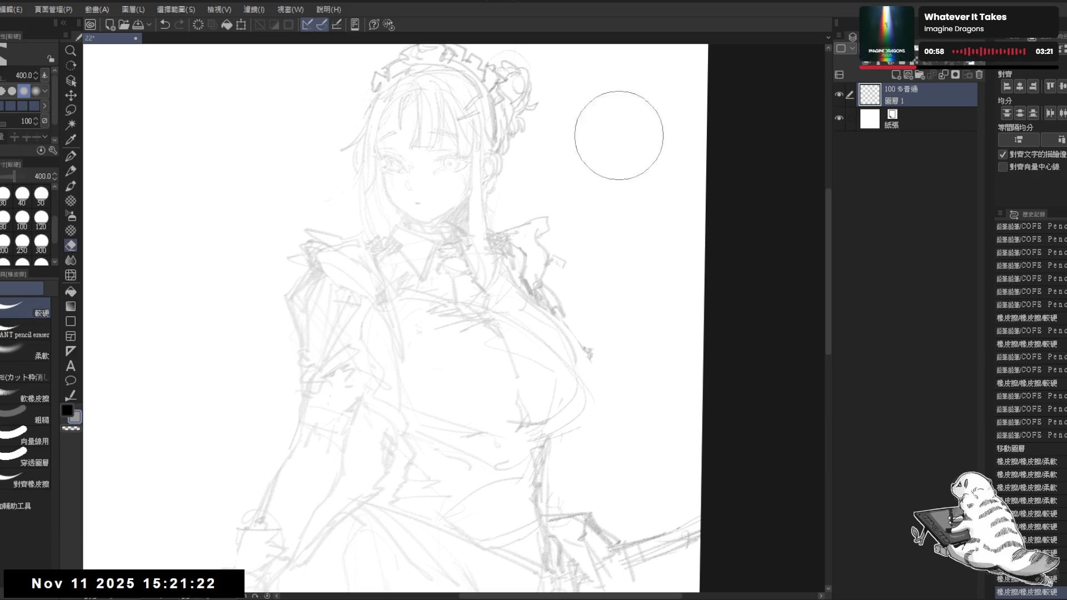
left_click(624, 136)
key("p")
left_click_drag(434, 252, 448, 264)
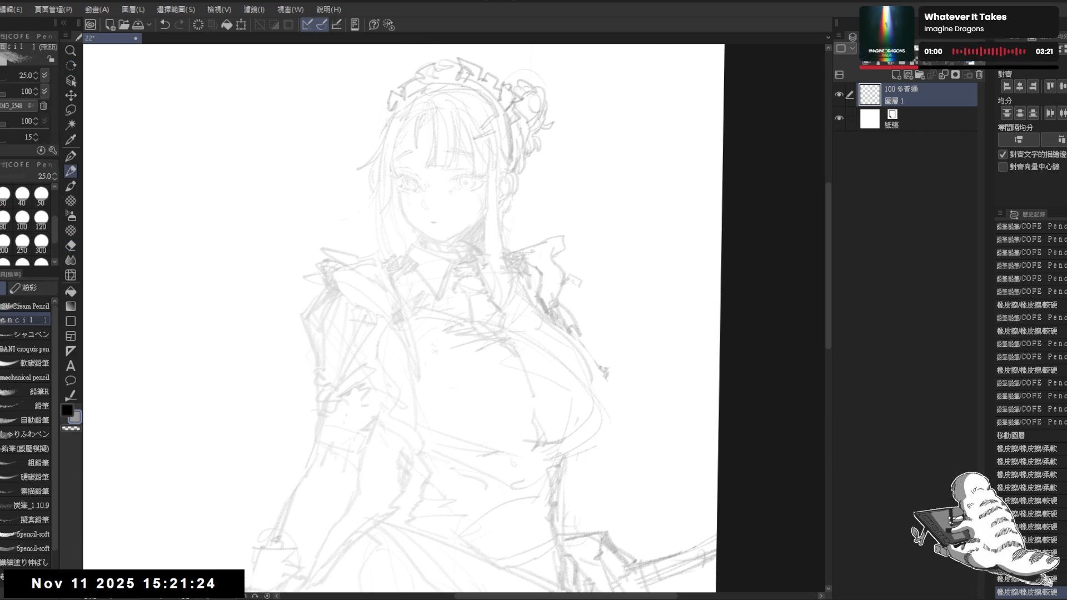
key("e")
left_click_drag(345, 186, 354, 159)
key("p")
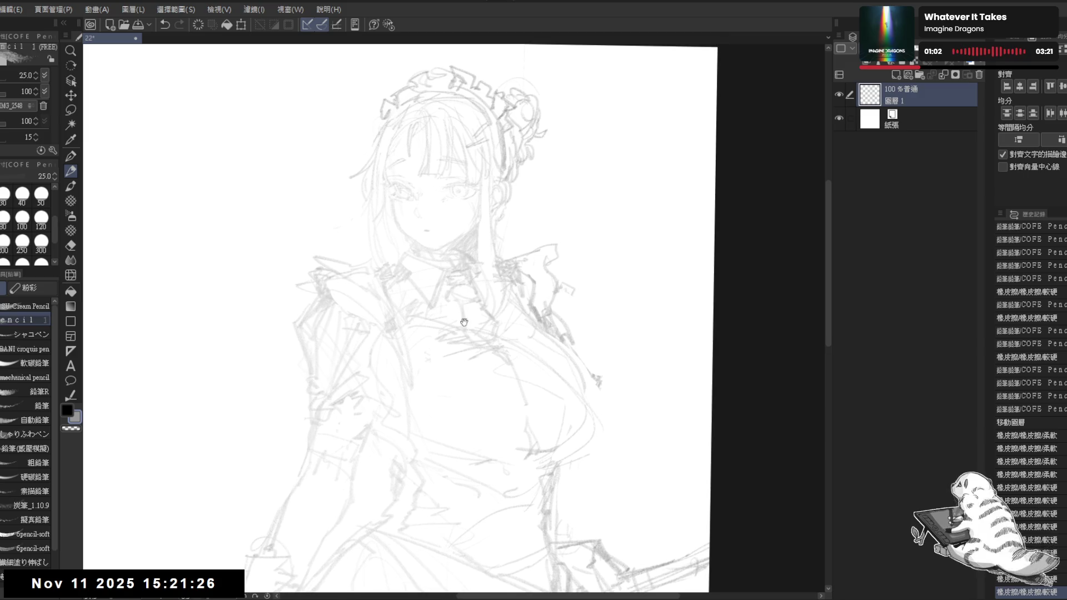
key("e")
left_click(35, 351)
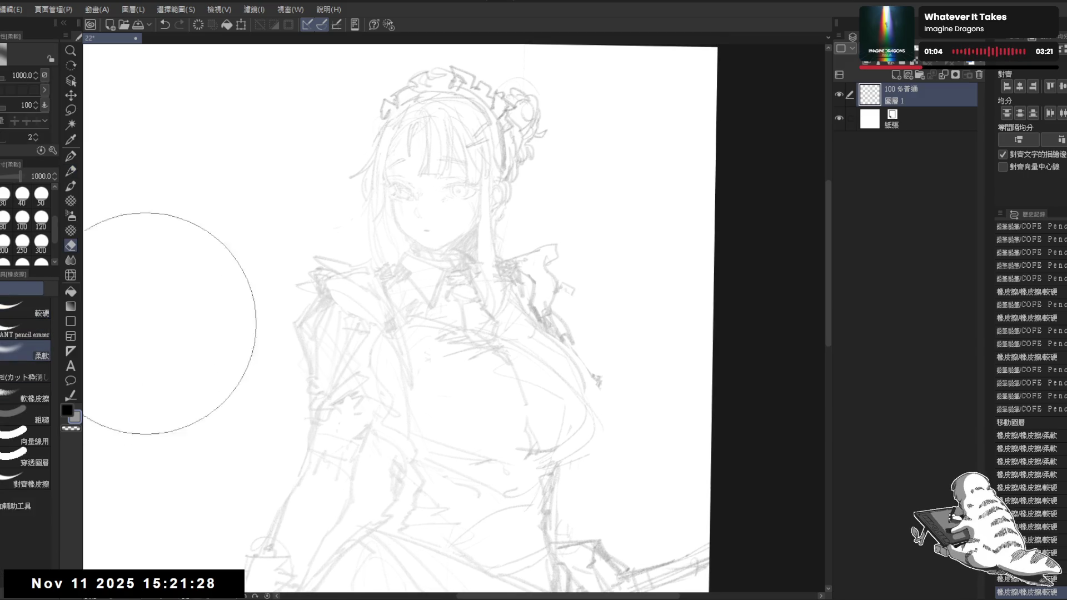
mouse_move(419, 281)
left_mouse_down()
mouse_move(459, 294)
mouse_move(455, 272)
left_mouse_up()
key("p")
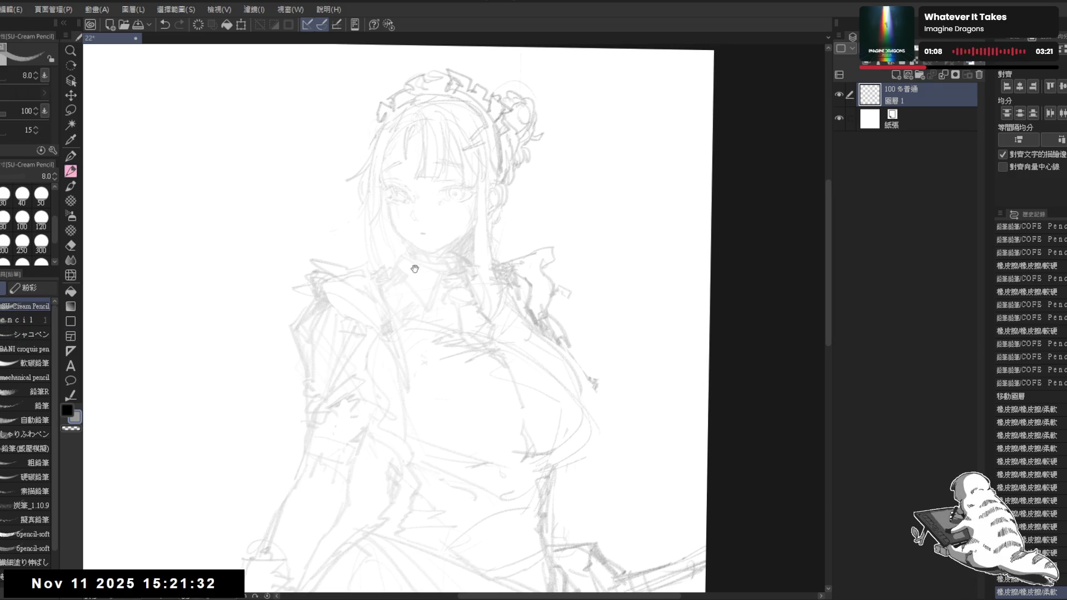
- Ink the collar's dark outline below the chin, including its lower edge and tip
scroll(454, 272, "up", 3)
key("ctrl+z")
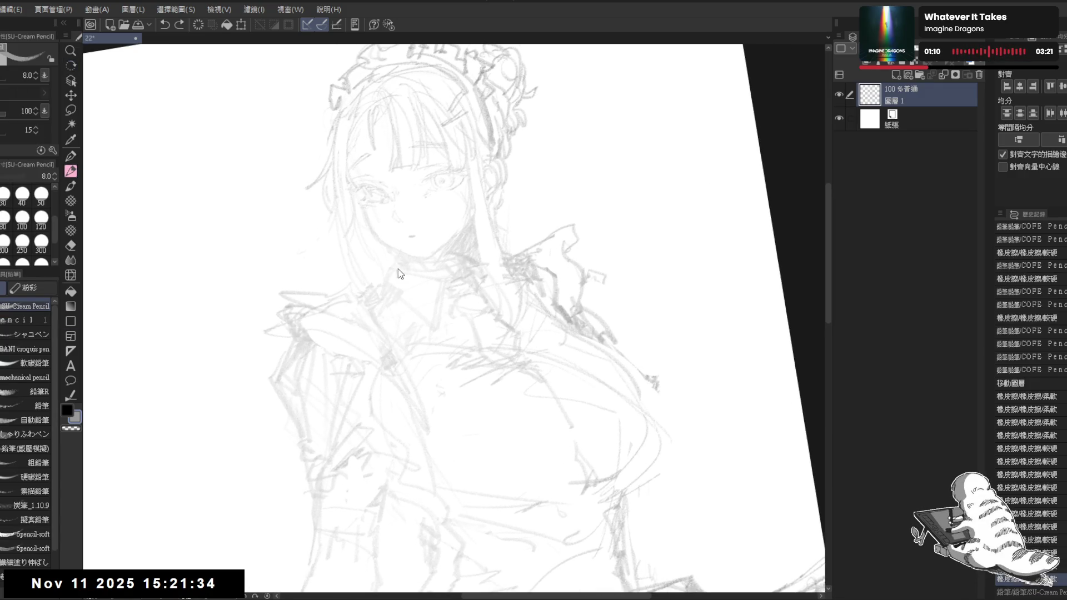
key("at")
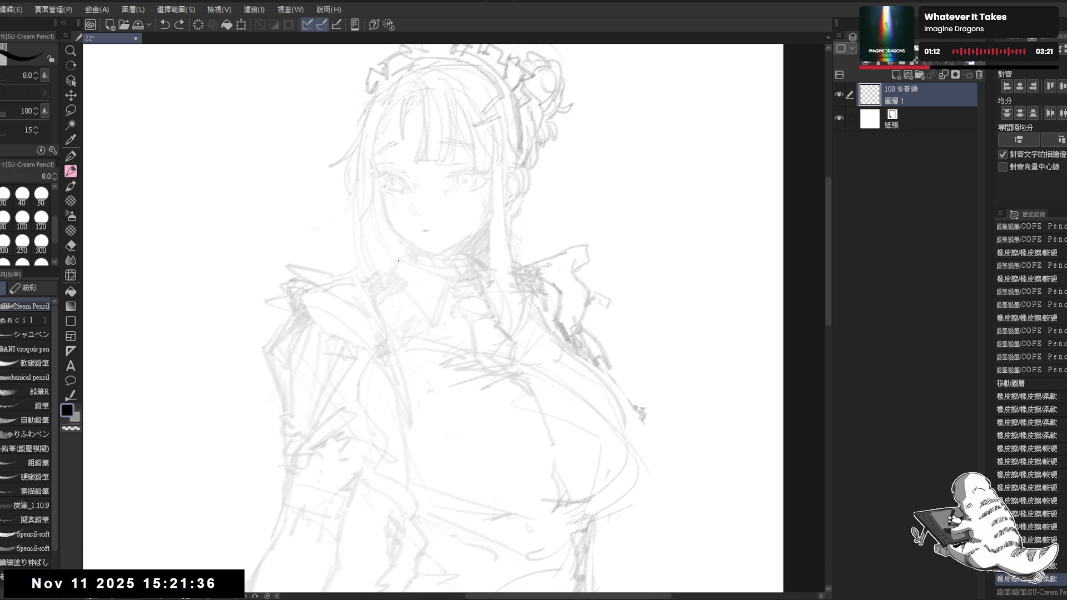
mouse_move(405, 253)
left_mouse_down()
mouse_move(448, 273)
mouse_move(435, 311)
left_mouse_up()
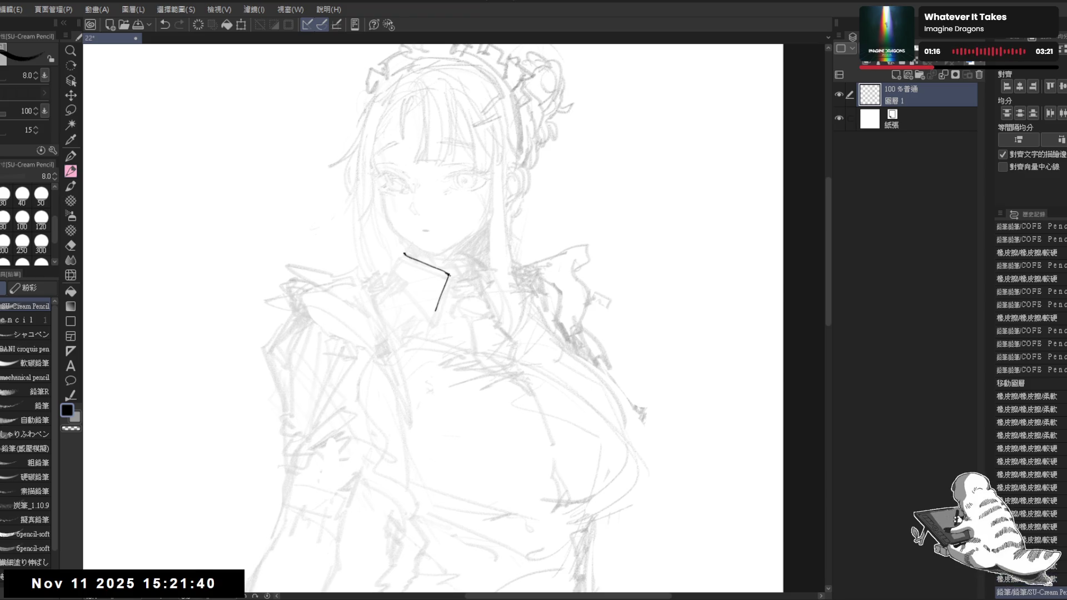
left_click_drag(448, 275, 435, 310)
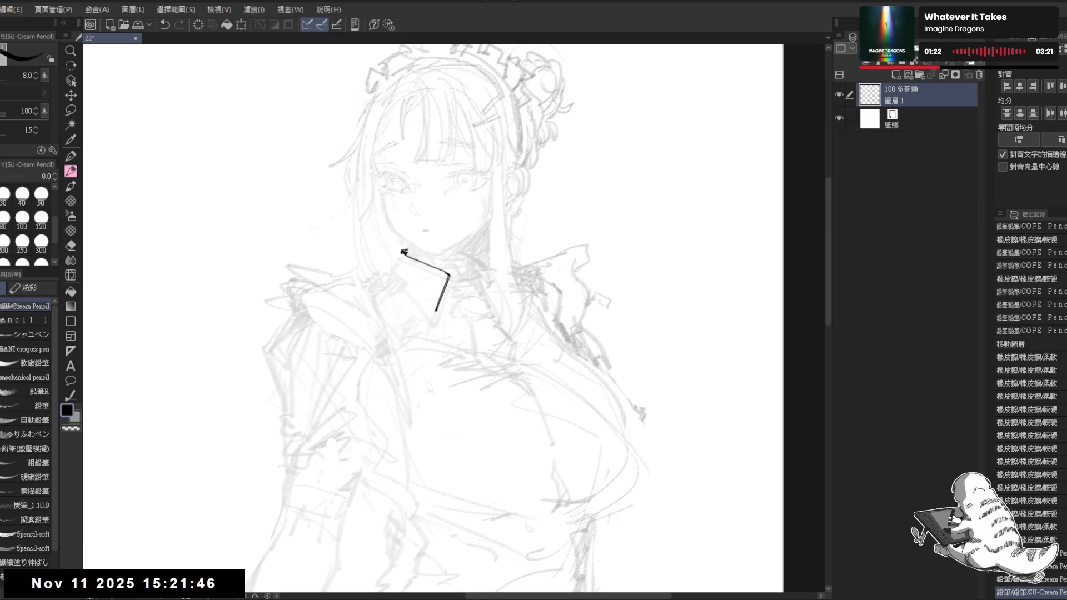
left_click_drag(399, 253, 397, 262)
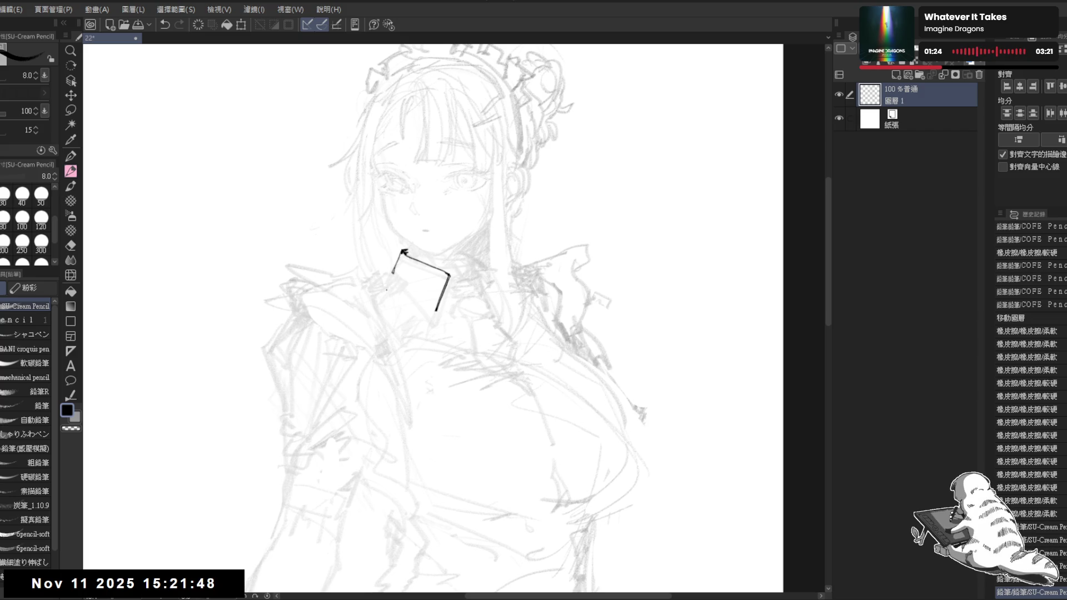
- Erase stray lines near the collar and retrace its lower-left edge with small inner detail
key("e")
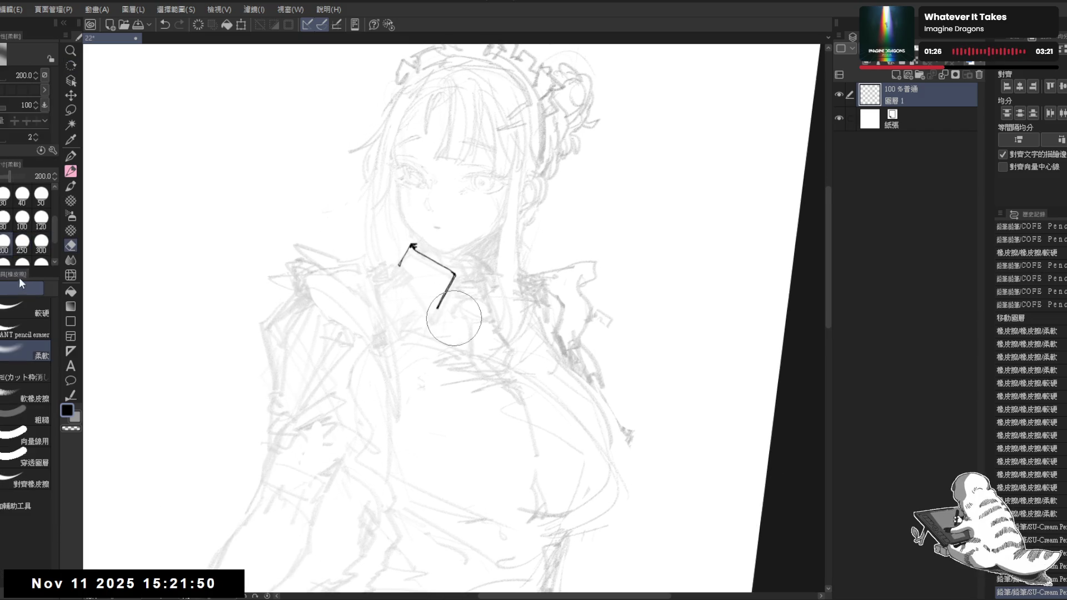
key("e")
left_click_drag(416, 278, 430, 309)
key("p")
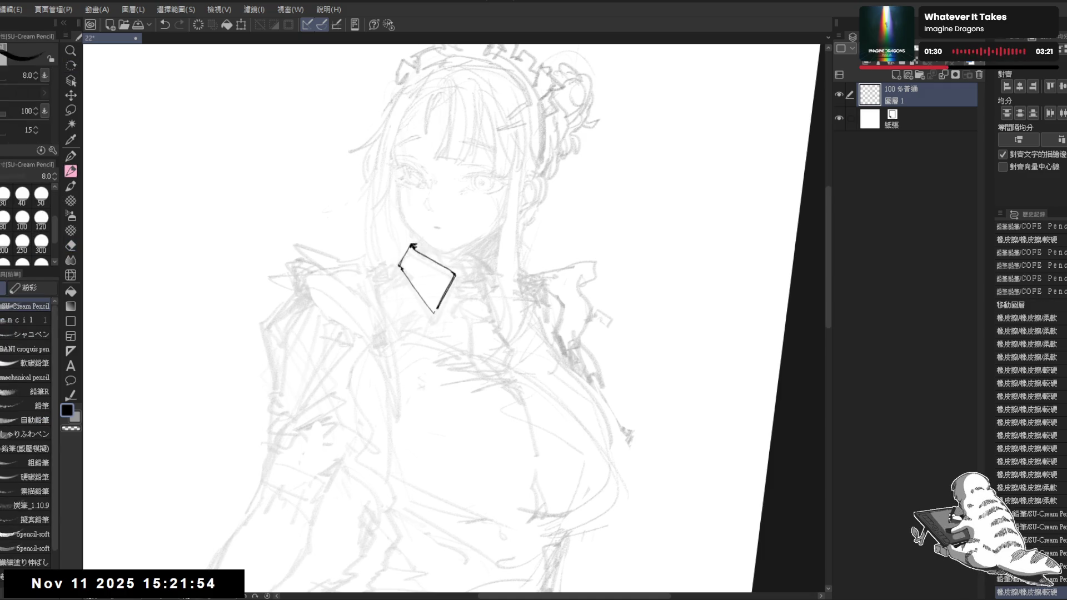
left_click_drag(413, 245, 436, 312)
mouse_move(409, 248)
left_mouse_down()
mouse_move(399, 253)
mouse_move(435, 283)
left_mouse_up()
mouse_move(435, 276)
left_mouse_down()
mouse_move(435, 287)
mouse_move(427, 279)
left_mouse_up()
left_click_drag(434, 273, 428, 279)
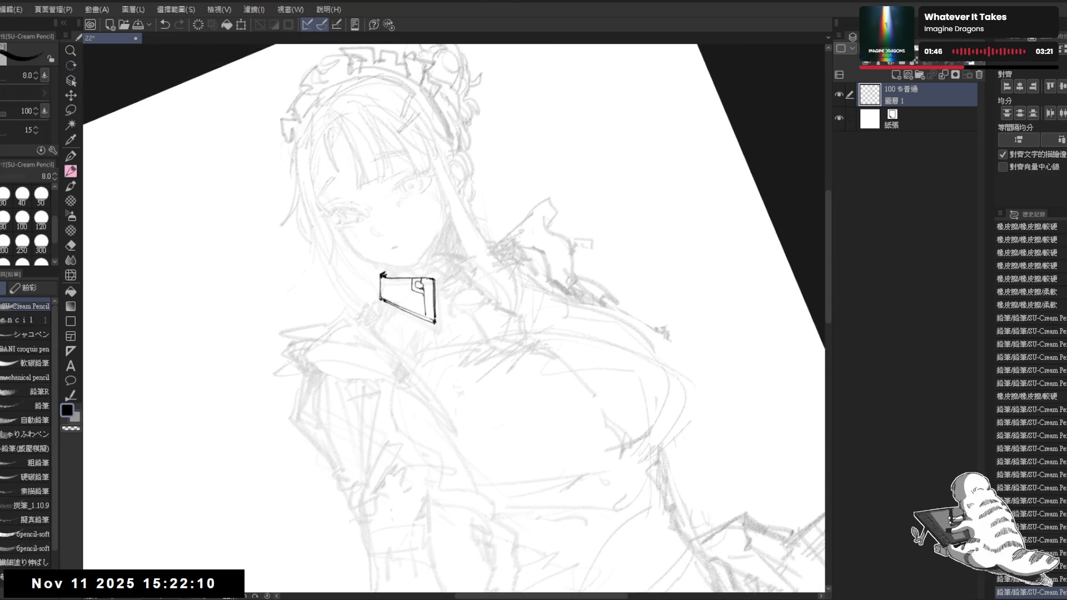
left_click_drag(425, 283, 427, 300)
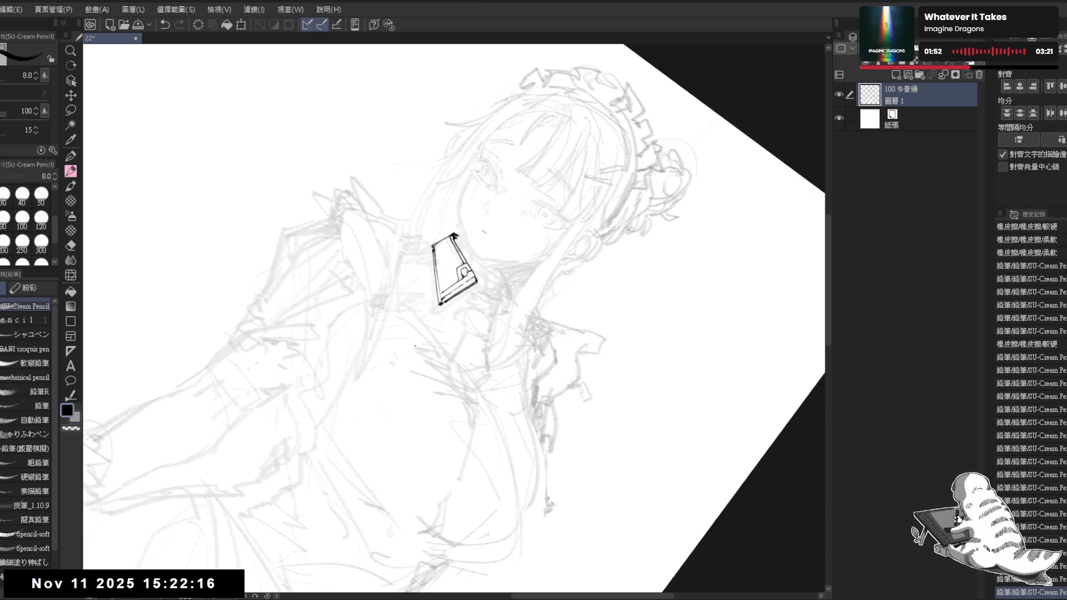
- Erase an overshoot on the collar outline and undo the last collar stroke
key("minus")
key("e")
mouse_move(433, 276)
left_mouse_down()
mouse_move(442, 287)
mouse_move(414, 320)
mouse_move(429, 299)
left_mouse_up()
key("p")
key("minus")
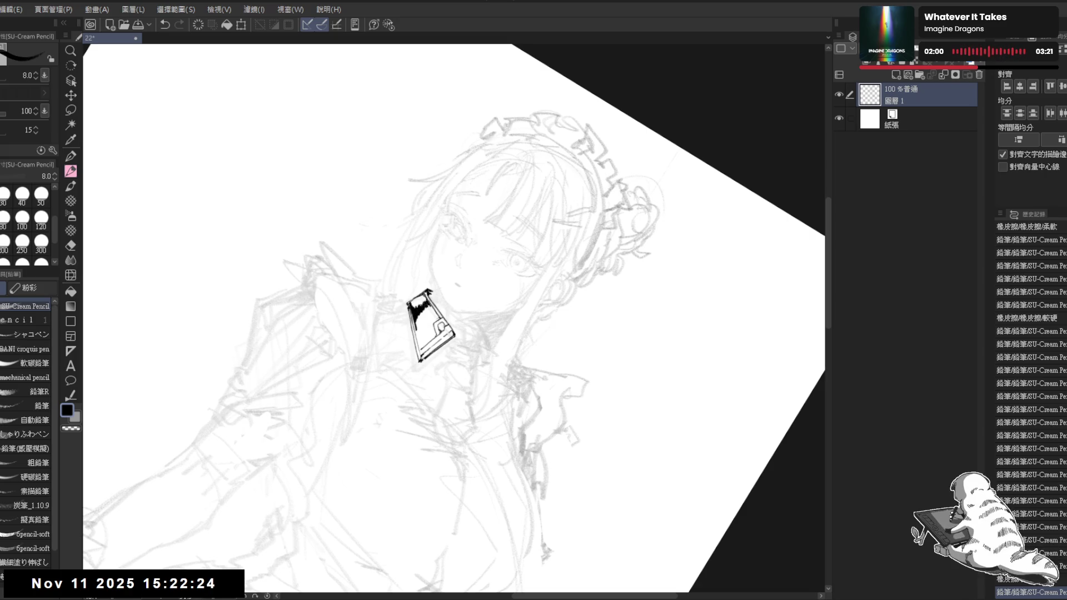
key("minus")
key("minus")
key("minus")
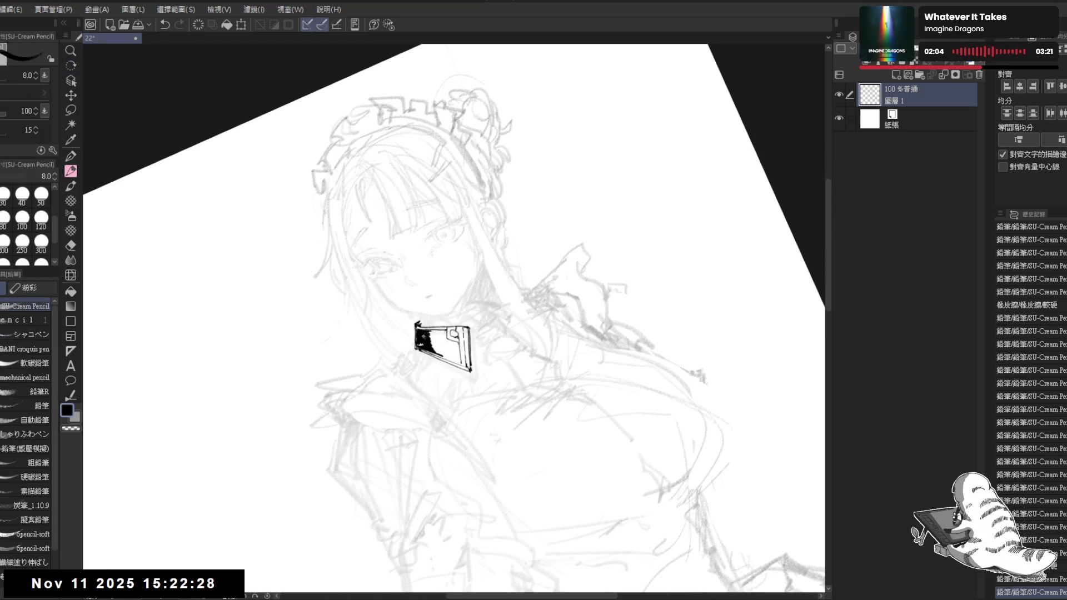
mouse_move(414, 334)
left_mouse_down()
mouse_move(425, 291)
mouse_move(420, 330)
left_mouse_up()
key("ctrl+z")
- Redraw a collar stroke and add fine hatching lines inside the black collar
left_click_drag(417, 303, 422, 323)
left_click_drag(418, 317, 421, 321)
left_click_drag(418, 305, 425, 311)
mouse_move(423, 298)
left_mouse_down()
mouse_move(433, 316)
mouse_move(431, 307)
left_mouse_up()
mouse_move(427, 300)
left_mouse_down()
mouse_move(423, 349)
mouse_move(419, 338)
mouse_move(437, 336)
mouse_move(439, 321)
left_mouse_up()
key("minus")
- Fill small gaps in the collar with black and add small dark touch-up strokes
left_click(420, 340)
key("g")
left_click(444, 324)
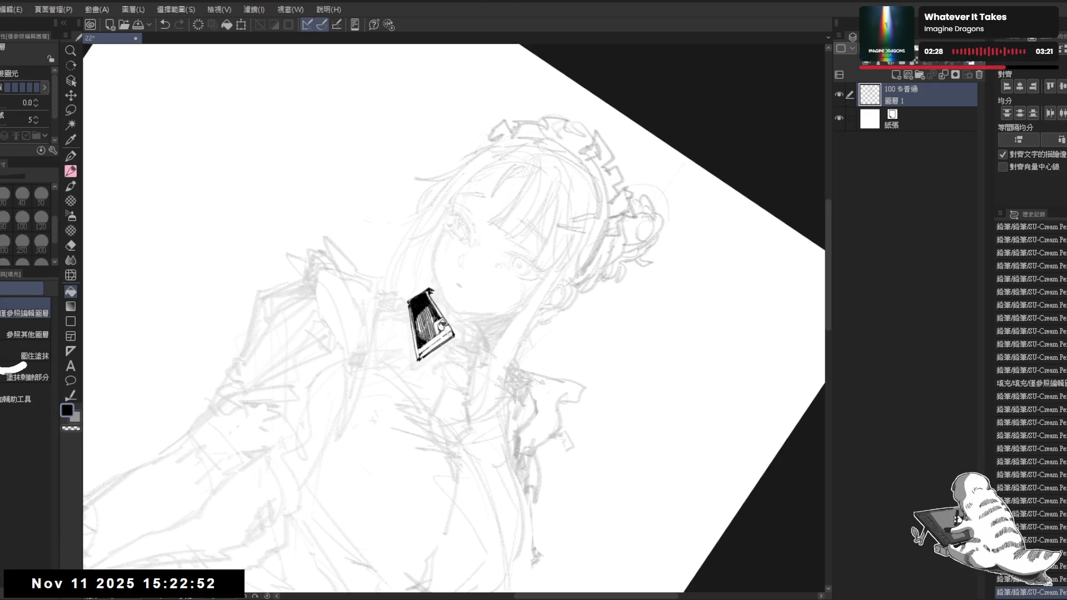
key("p")
mouse_move(439, 322)
left_mouse_down()
mouse_move(444, 332)
mouse_move(478, 289)
mouse_move(456, 261)
left_mouse_up()
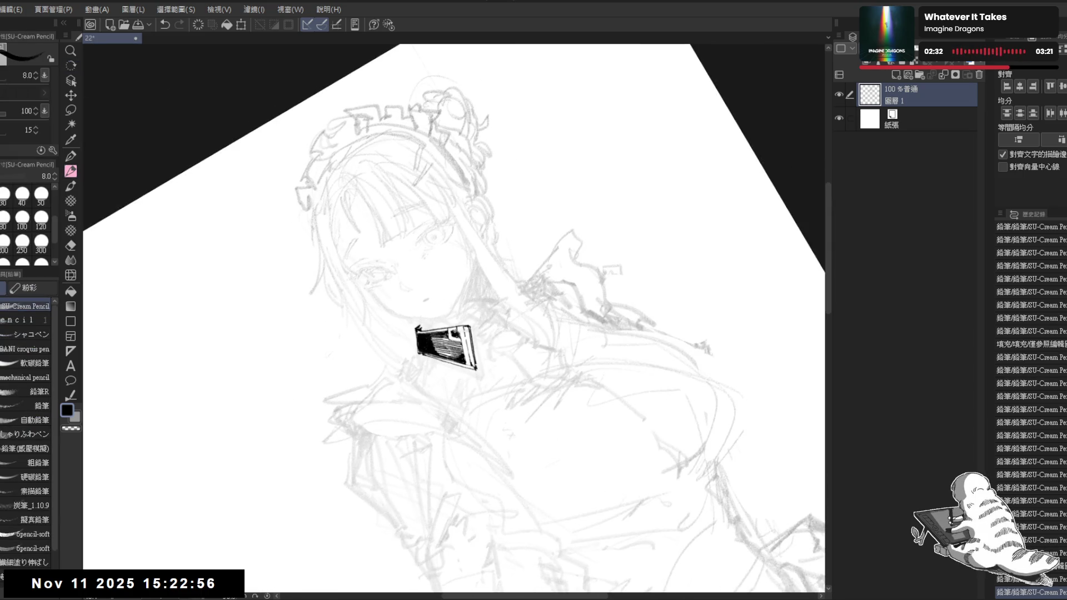
mouse_move(451, 335)
left_mouse_down()
mouse_move(478, 300)
mouse_move(534, 389)
left_mouse_up()
key("p")
- Lighten the collar's left edge with the pencil-textured eraser at size 17
key("c")
left_click_drag(500, 333, 467, 289)
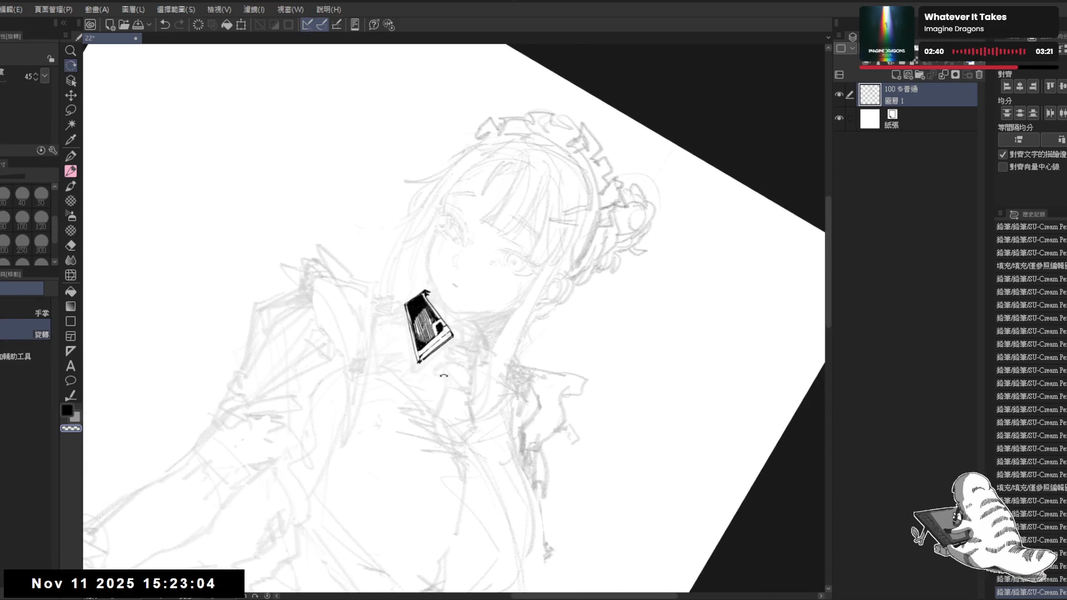
key("e")
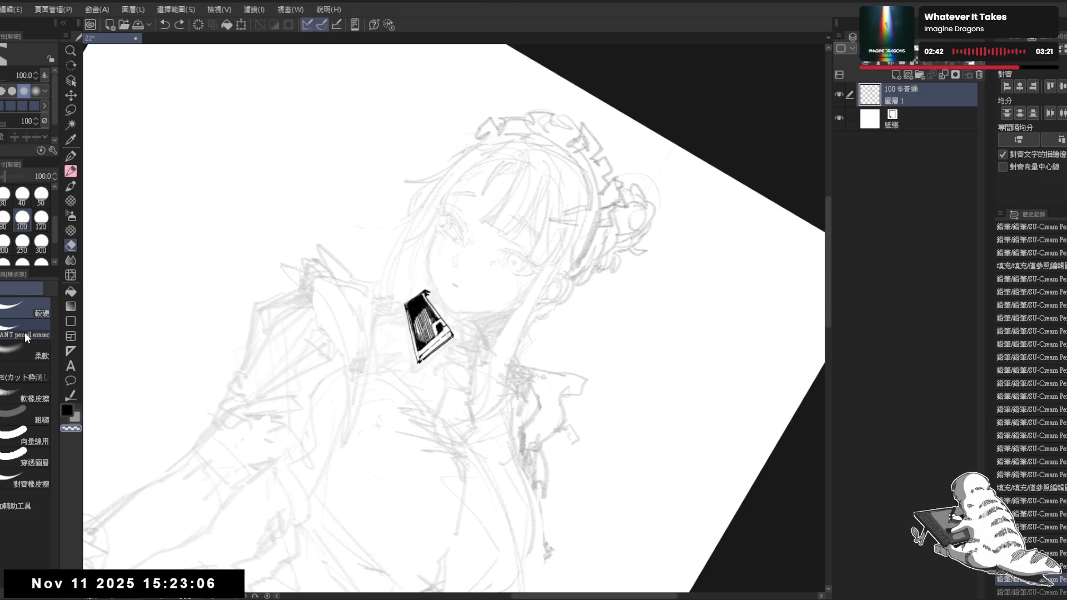
left_click(25, 332)
key("bracketleft")
key("bracketleft")
key("bracketleft")
left_click_drag(410, 316, 414, 332)
key("c")
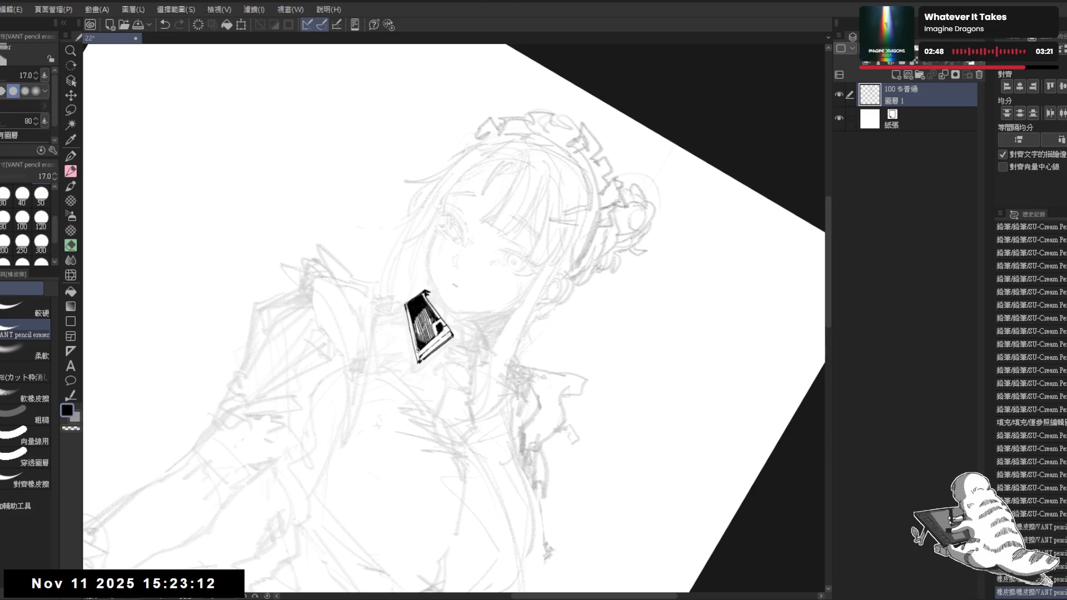
key("c")
key("p")
- Redraw hatch strokes to darken the collar's left edge, then reset the canvas rotation
key("ctrl+z")
left_click_drag(412, 301, 417, 312)
key("c")
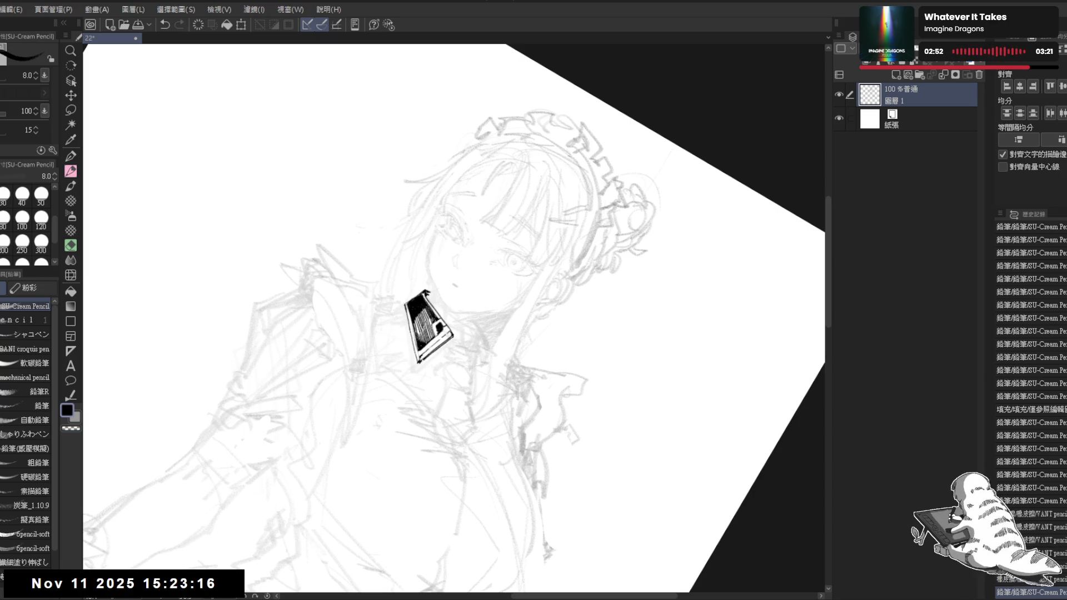
left_click_drag(406, 303, 418, 351)
key("ctrl+z")
left_click_drag(406, 305, 413, 340)
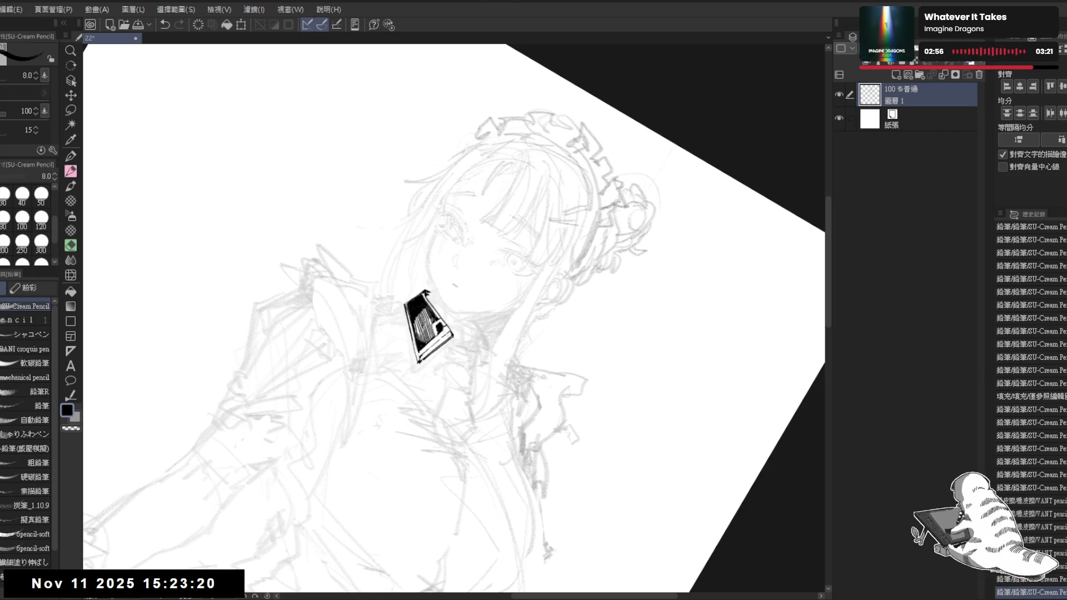
key("ctrl+0")
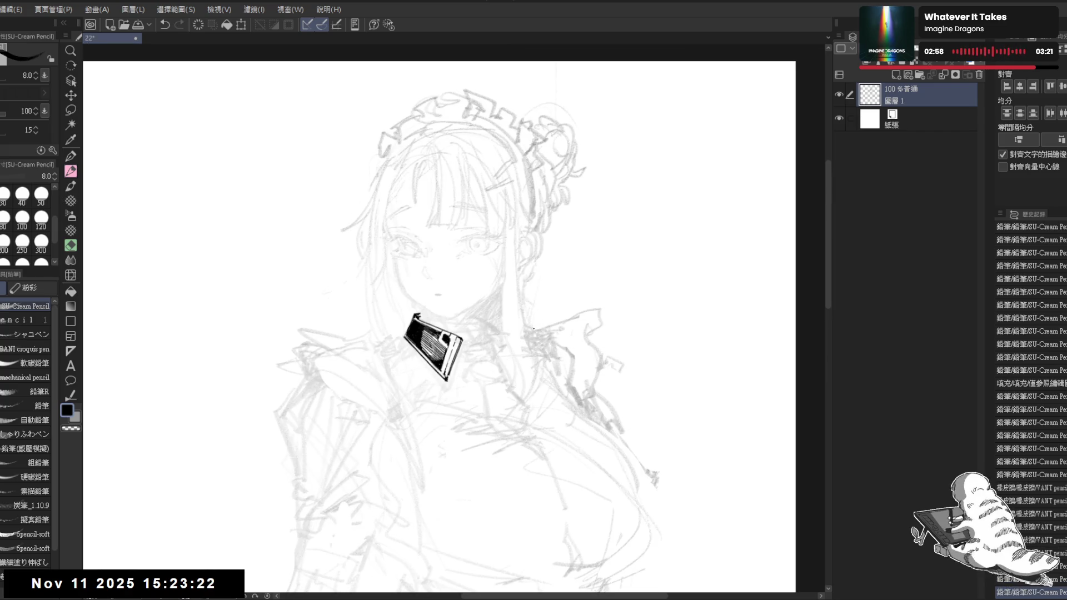
- Zoom out, level the view, and draw short strokes extending the collar's right tip
key("ctrl+minus")
scroll(509, 301, "up", 4)
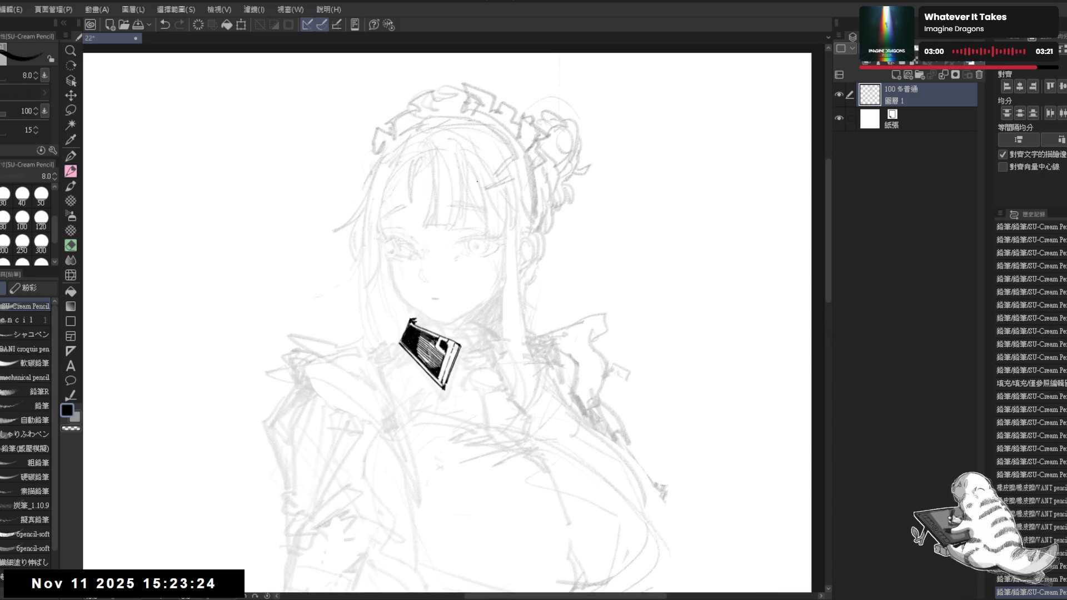
left_click_drag(473, 303, 472, 296)
left_click_drag(462, 422, 423, 354)
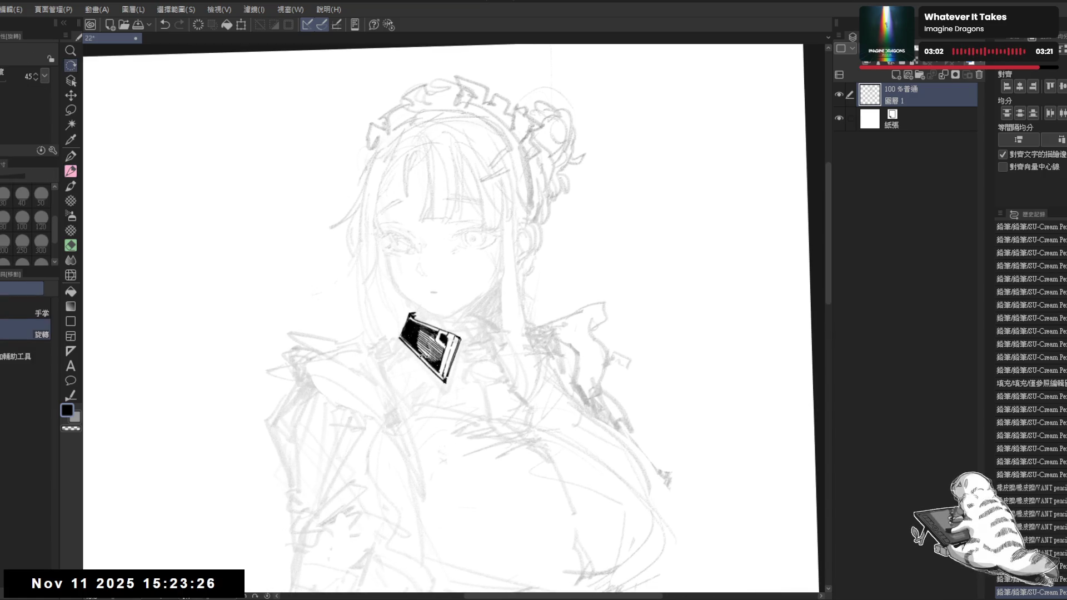
key("p")
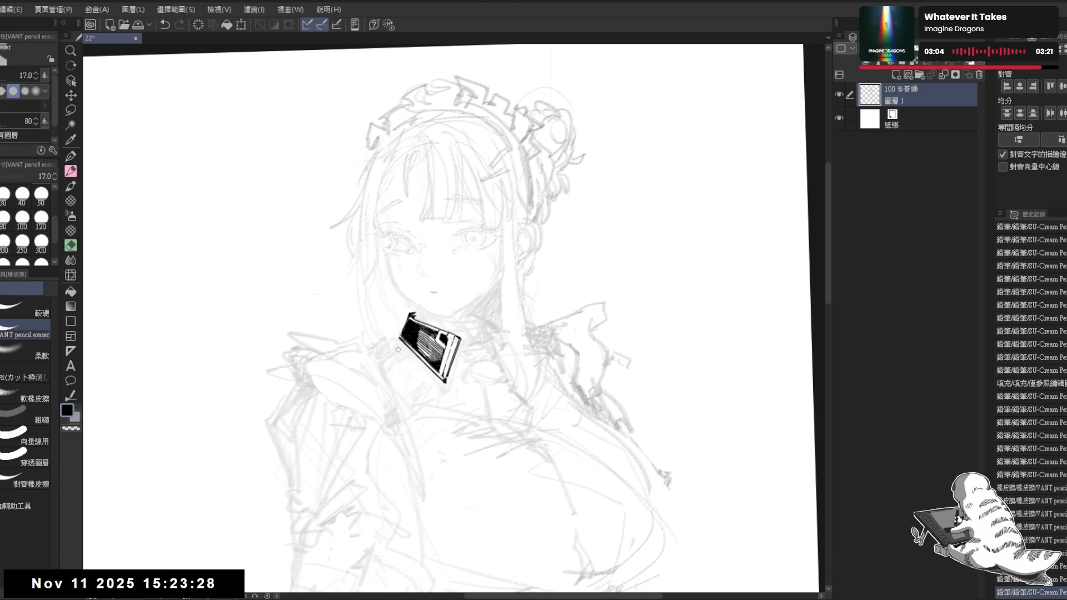
key("ctrl+at")
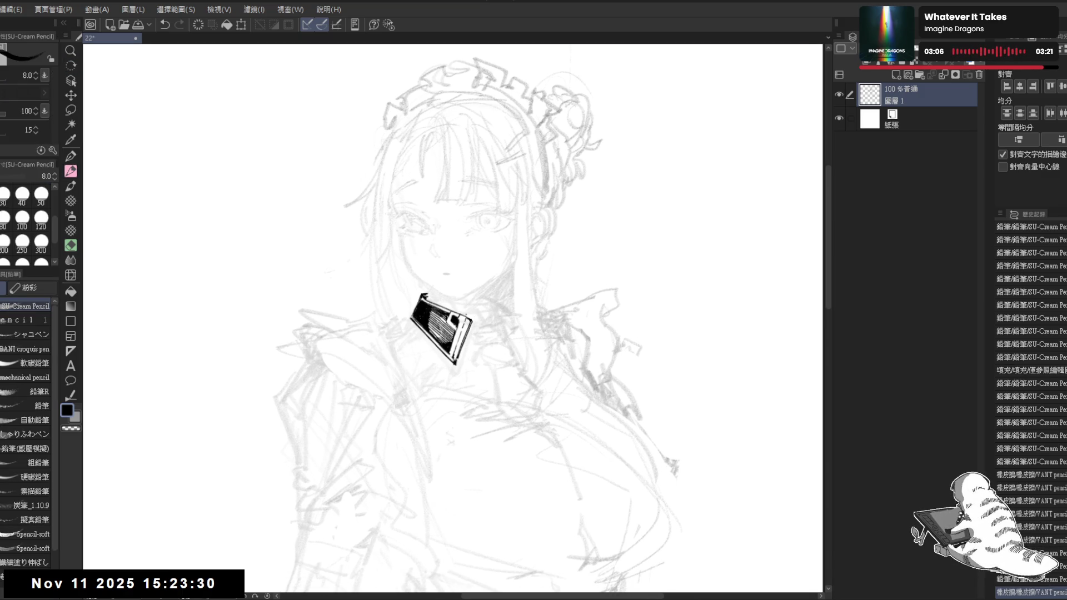
left_click_drag(473, 321, 483, 321)
key("ctrl+z")
key("ctrl+z")
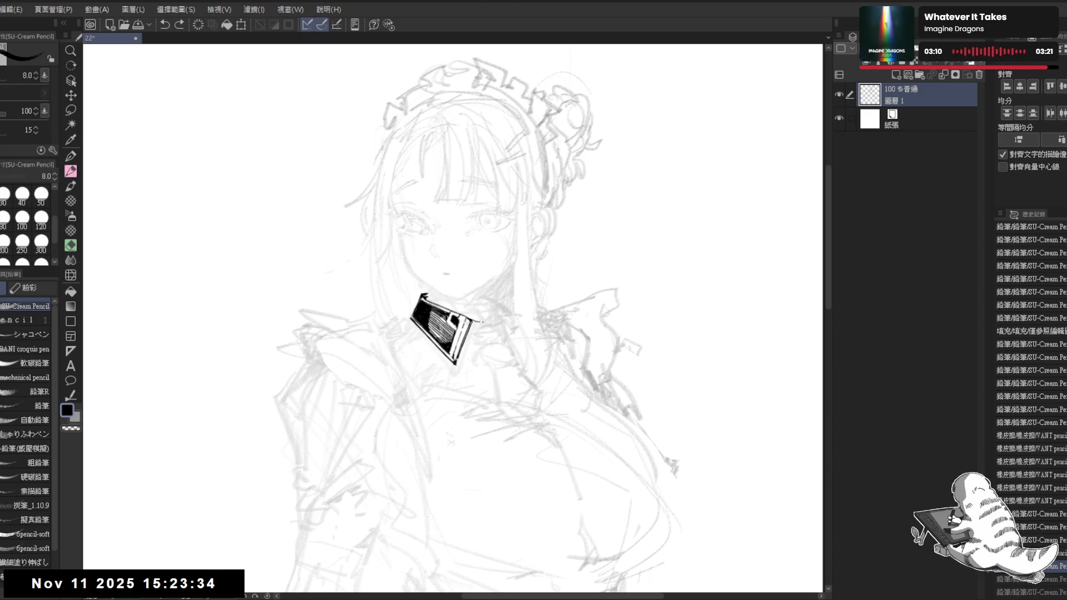
key("ctrl+z")
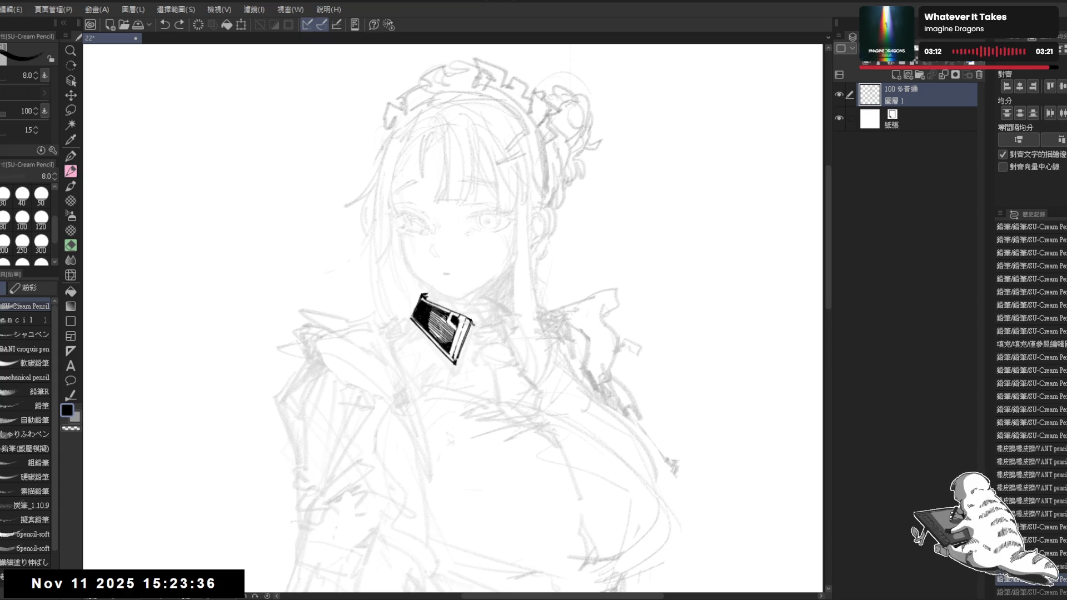
left_click_drag(472, 321, 479, 324)
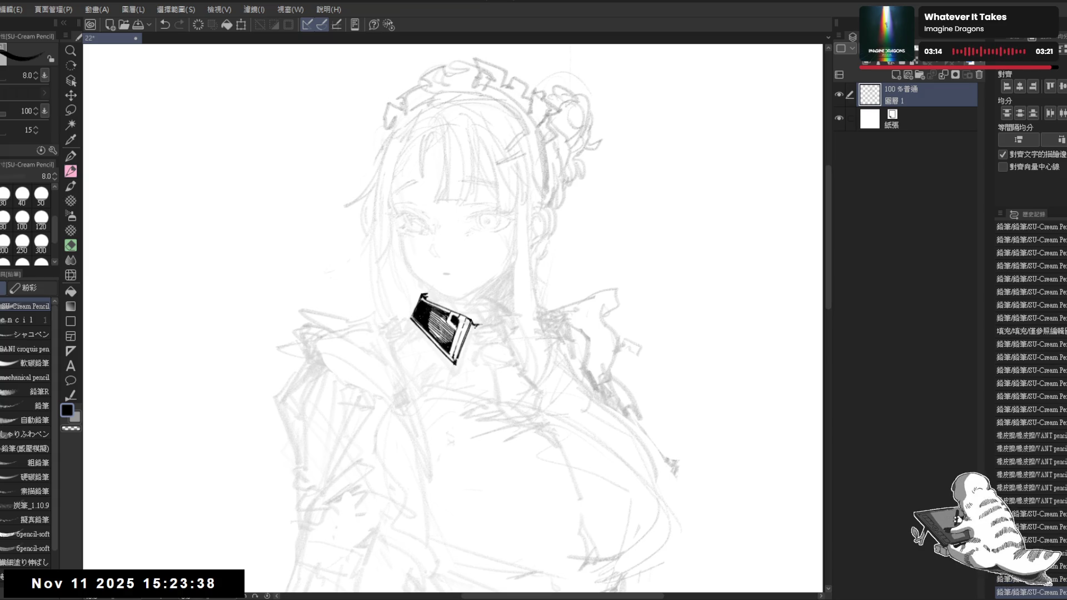
left_click_drag(471, 325, 462, 348)
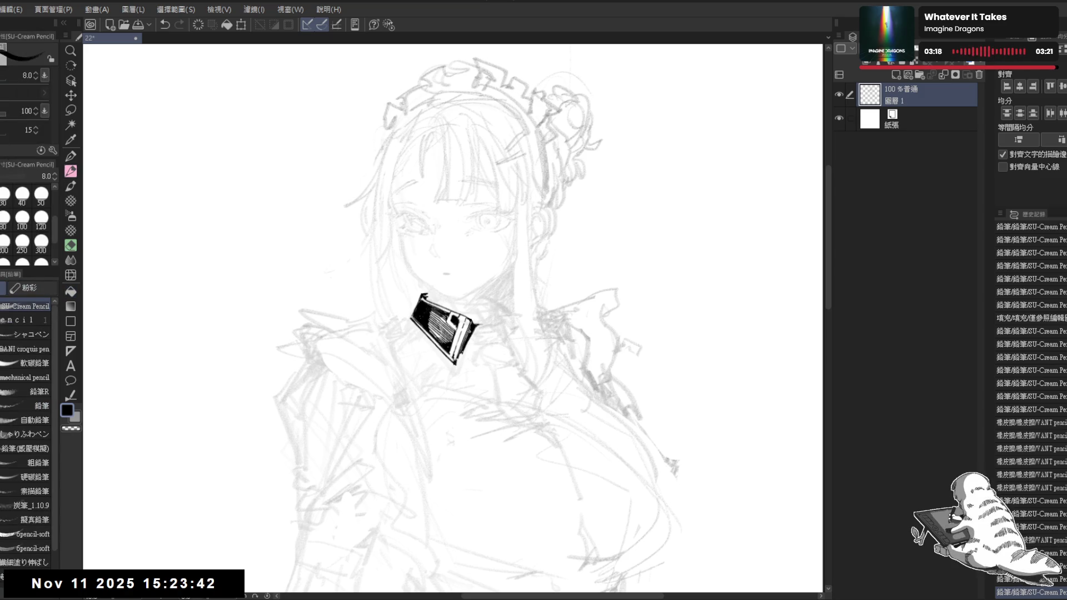
scroll(462, 258, "down", 2)
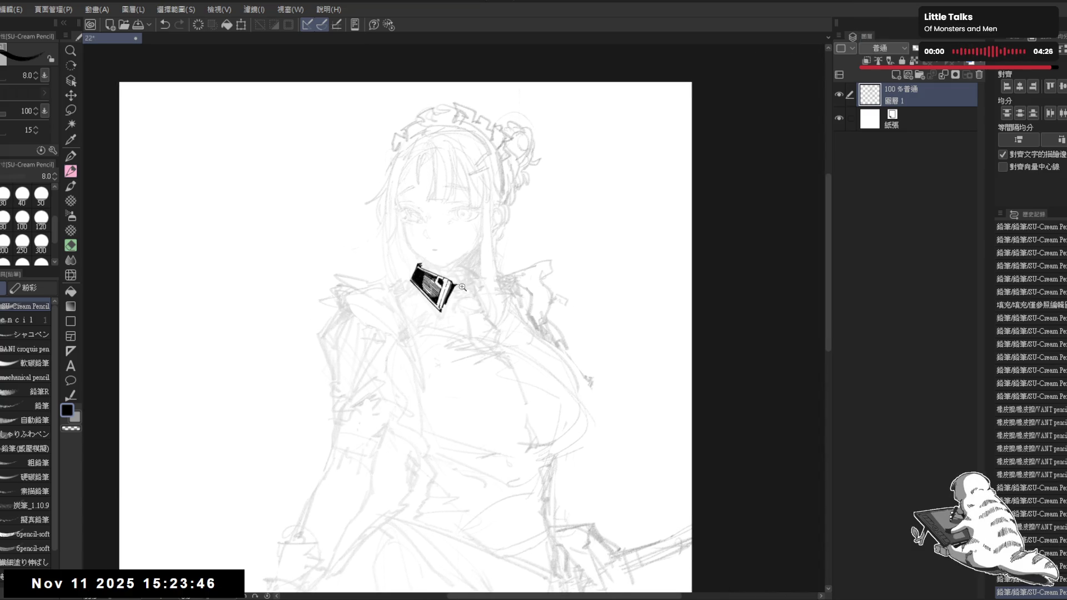
- Erase a small spot beside the collar and ink a short stroke at its right edge
scroll(476, 293, "up", 1)
left_click_drag(477, 293, 477, 299)
key("e")
left_click_drag(442, 330, 449, 334)
key("p")
mouse_move(440, 424)
left_mouse_down()
mouse_move(462, 313)
mouse_move(452, 315)
left_mouse_up()
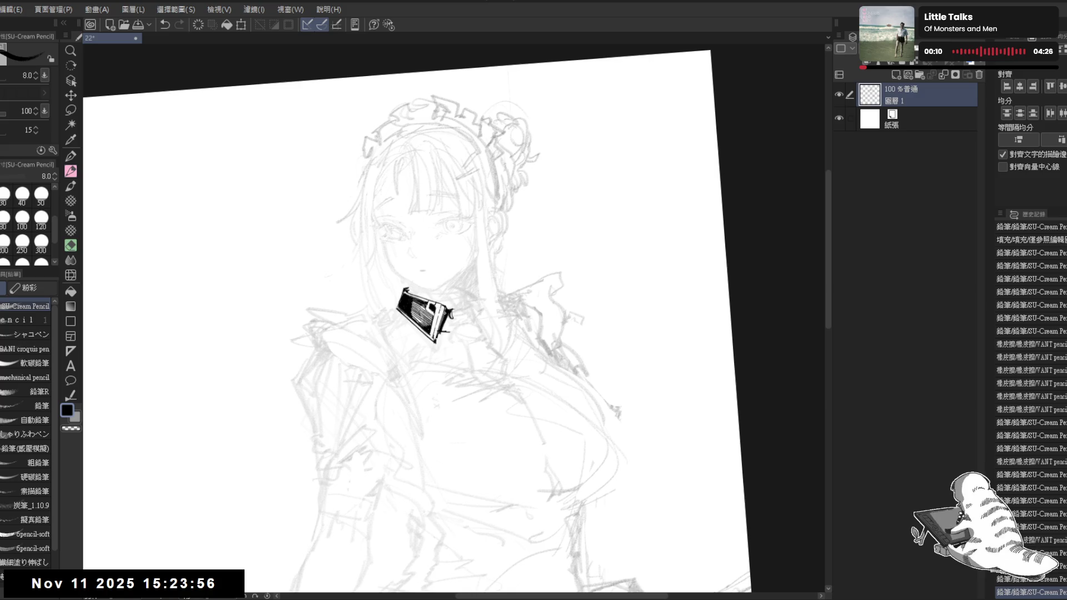
key("ctrl+z")
key("ctrl+z")
key("ctrl+y")
key("ctrl+y")
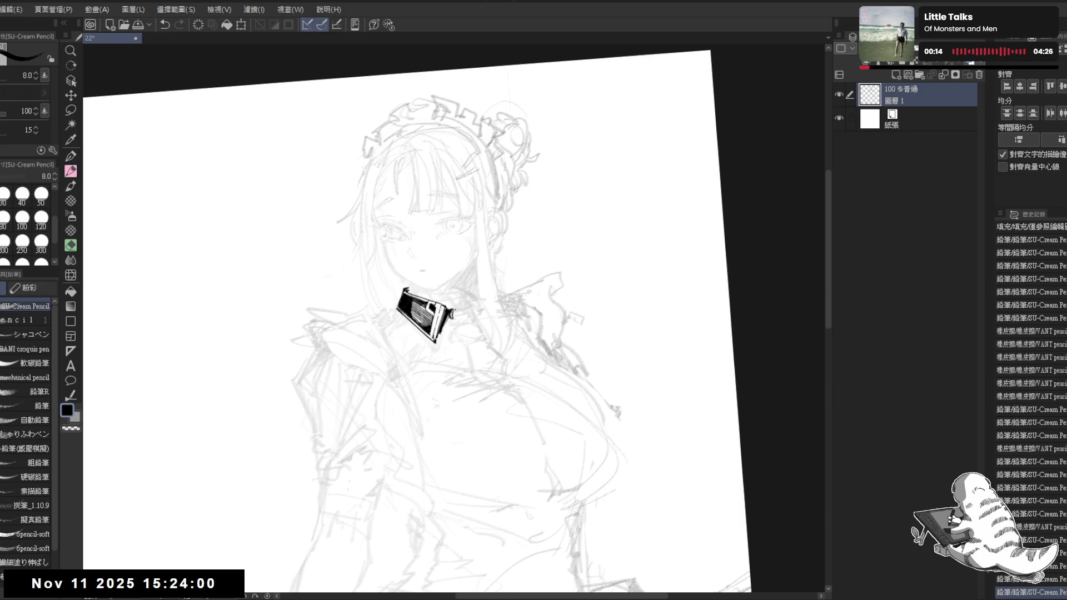
left_click_drag(452, 311, 464, 308)
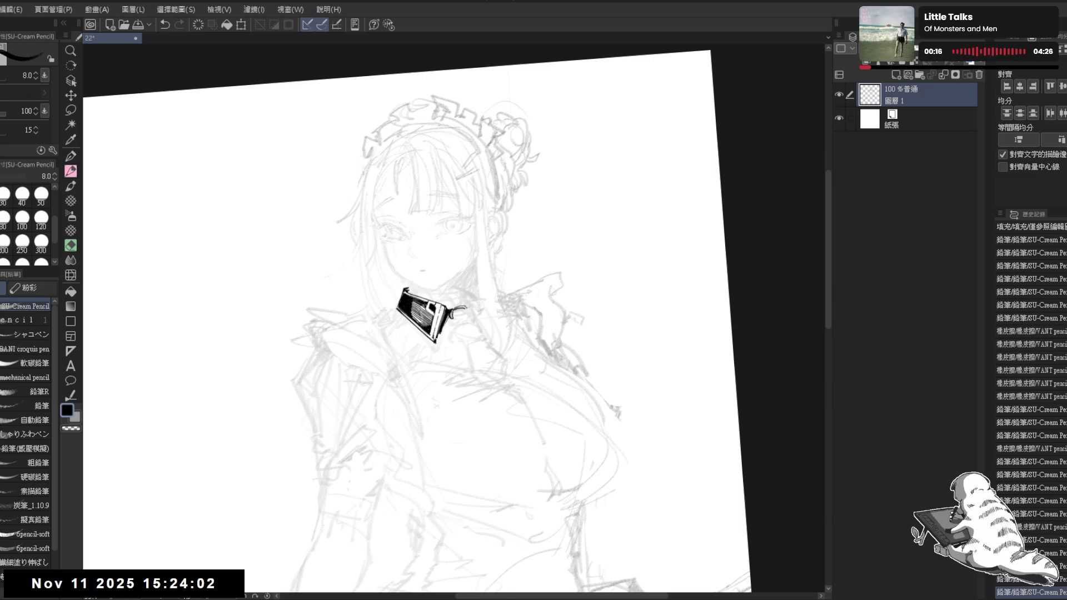
- Erase marks near the collar's right end with a size 25 eraser and retry a stroke
key("asciicircum")
key("e")
left_click_drag(466, 317, 457, 316)
key("bracketright")
key("bracketright")
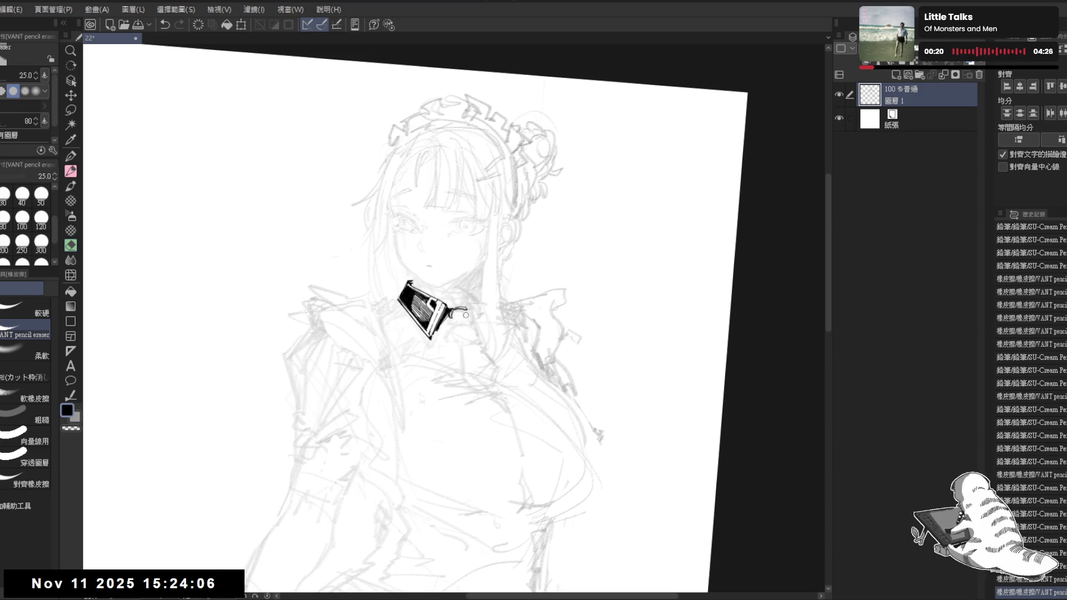
mouse_move(457, 322)
left_mouse_down()
mouse_move(453, 314)
mouse_move(448, 324)
left_mouse_up()
key("p")
left_click_drag(448, 319, 447, 326)
mouse_move(449, 318)
left_mouse_down()
mouse_move(468, 311)
mouse_move(475, 328)
mouse_move(470, 316)
mouse_move(431, 328)
mouse_move(509, 483)
left_mouse_up()
key("ctrl+z")
- Level the view and tap small ink strokes beside the collar's right end
key("ctrl+0")
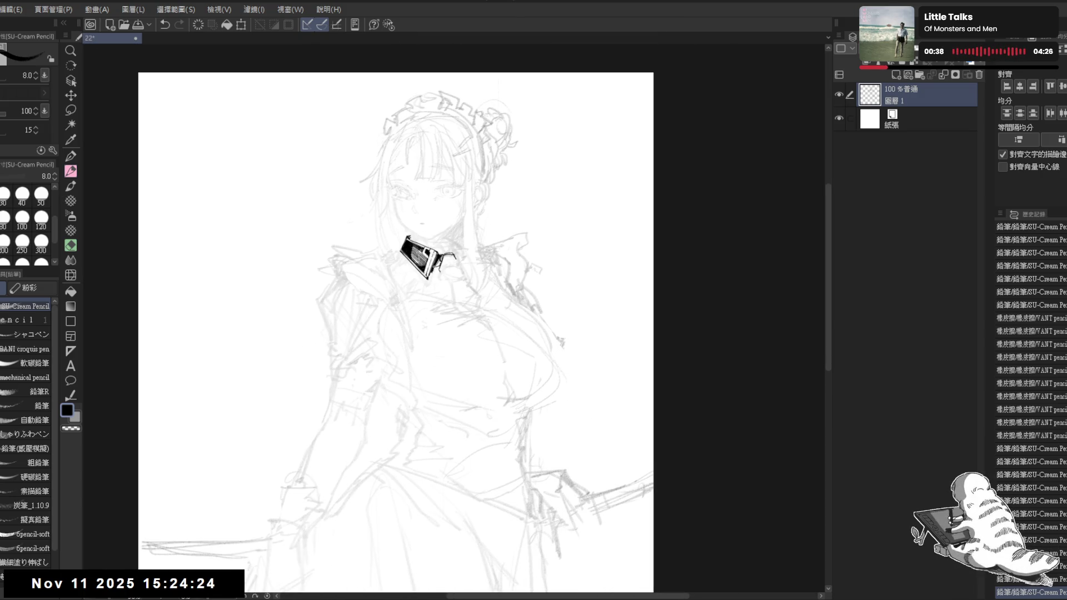
left_click_drag(472, 229, 462, 233)
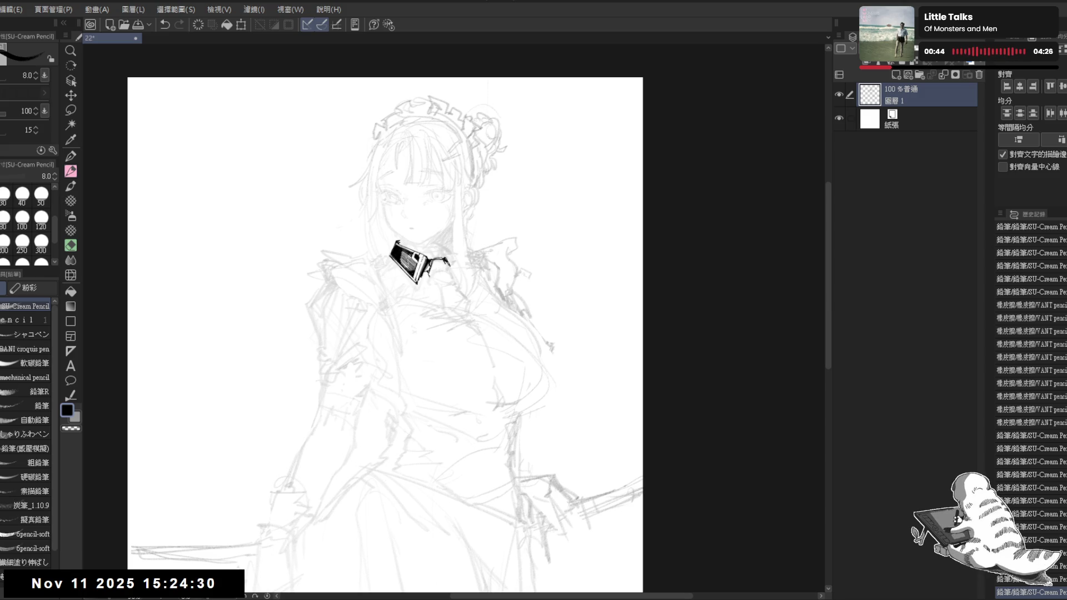
key("ctrl+z")
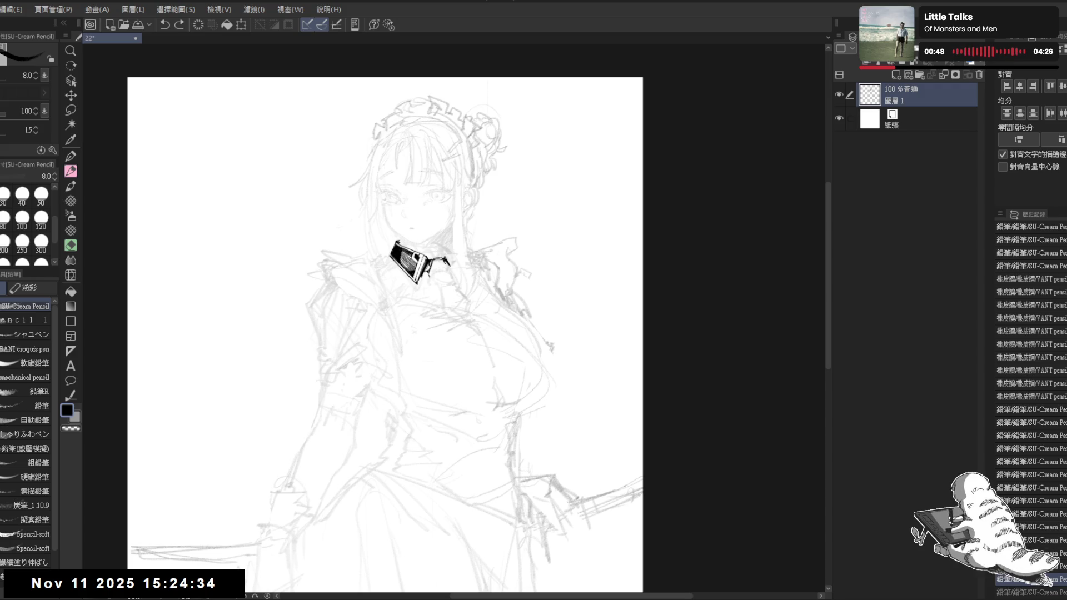
key("ctrl+y")
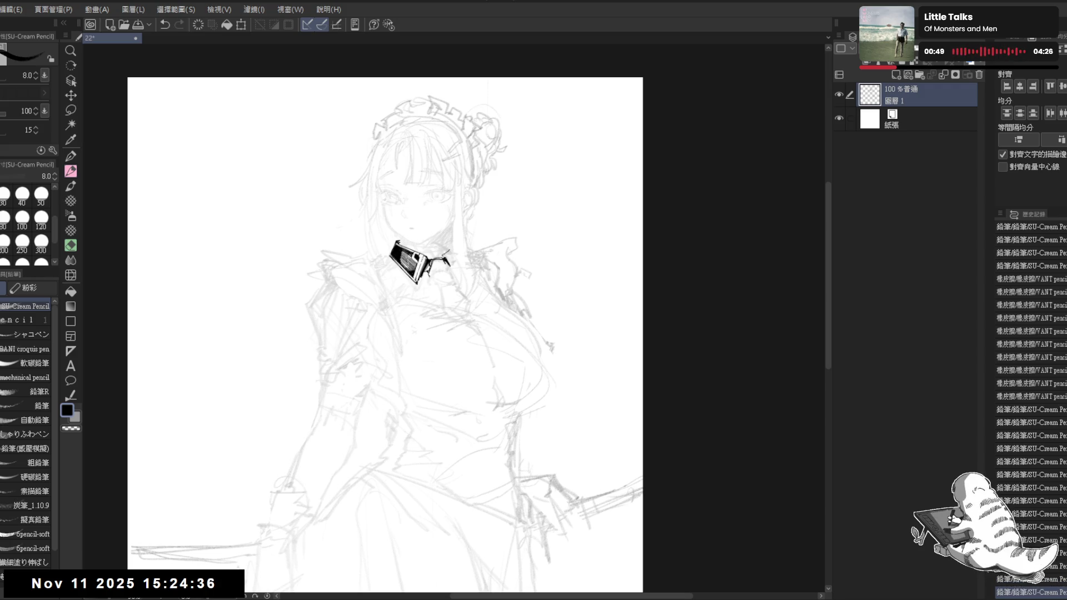
left_click(445, 257)
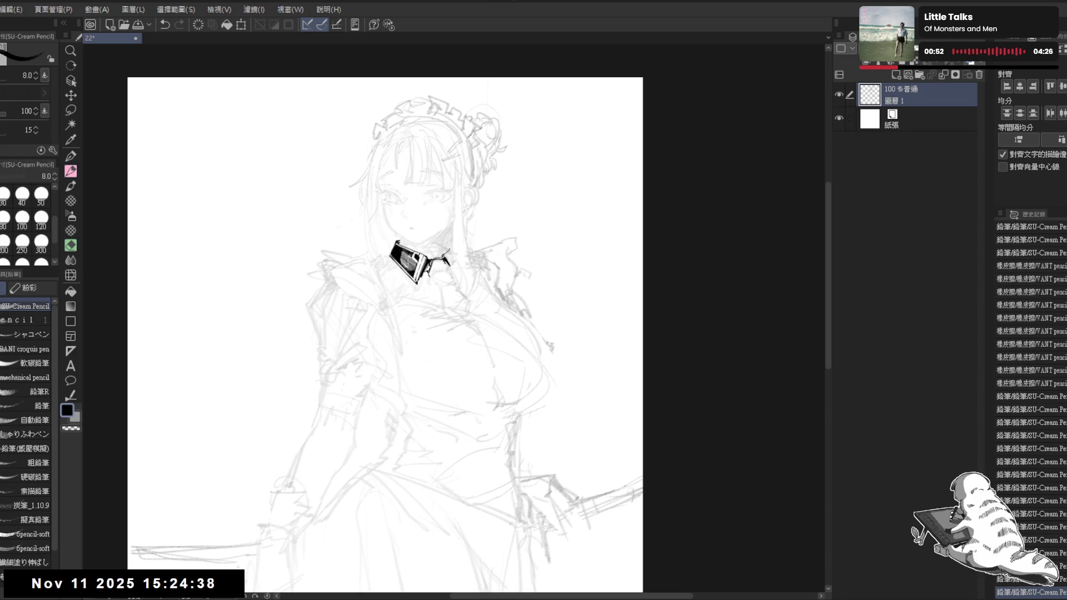
left_click(445, 257)
left_click(445, 257)
left_click(445, 257)
left_click(445, 257)
key("ctrl+z")
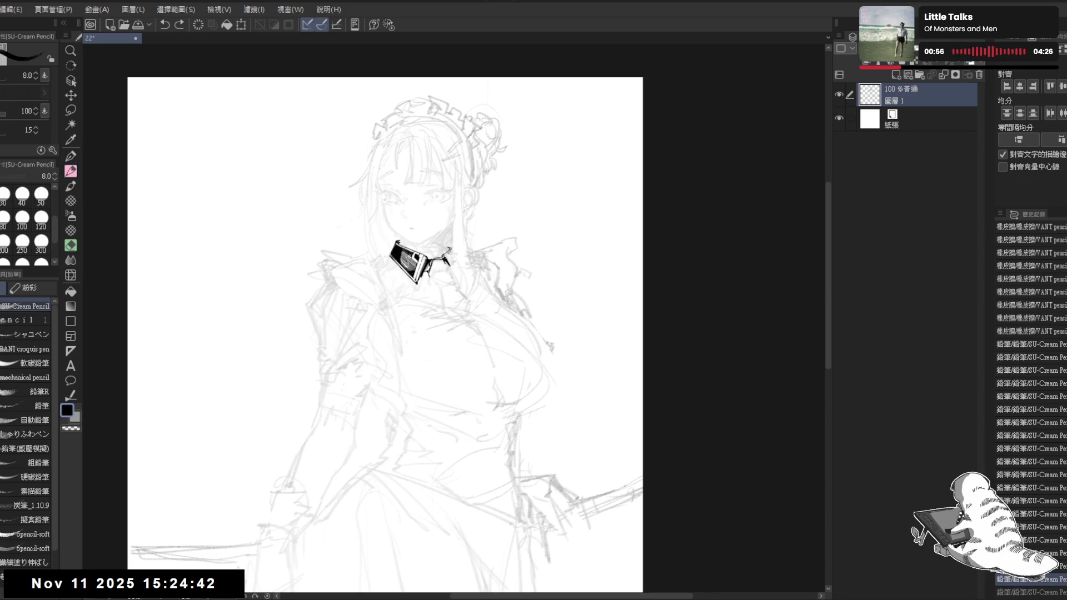
key("ctrl+y")
key("asciicircum")
- Erase stray marks and lines around the right side of the collar
key("e")
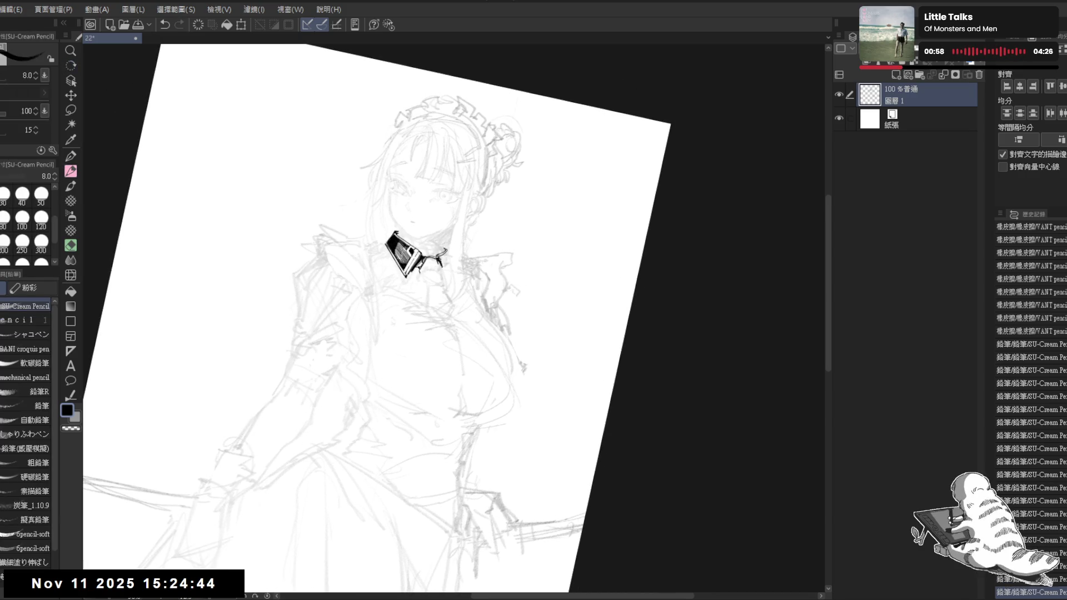
left_click(442, 263)
left_click(445, 278)
left_click(440, 261)
key("p")
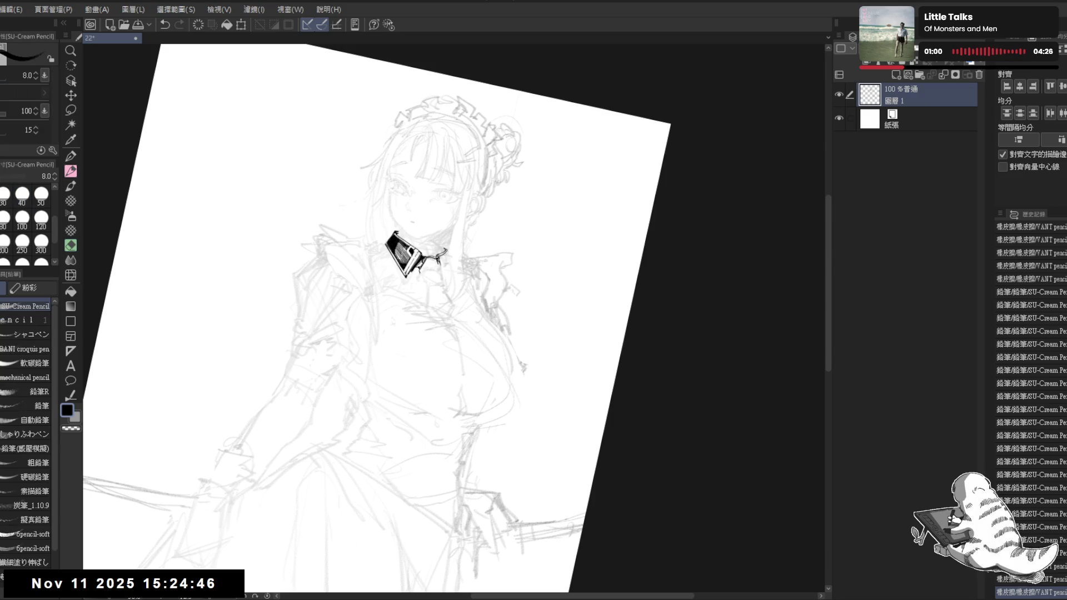
key("ctrl+z")
key("ctrl+y")
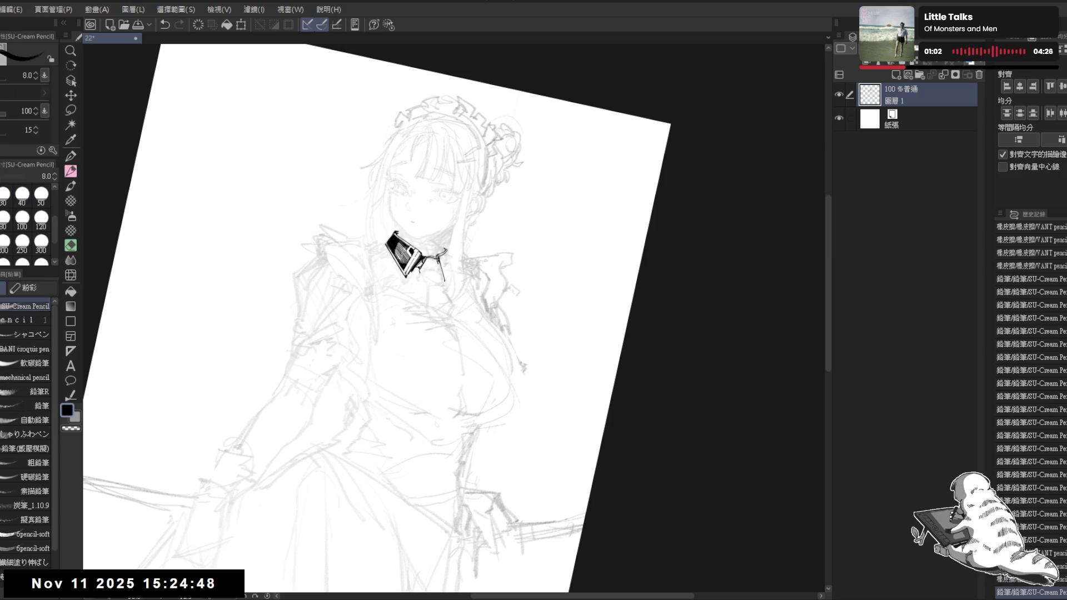
key("e")
left_click_drag(437, 266, 444, 285)
key("p")
- Redraw the collar stroke and draw the tie strokes with a small dot beneath it
key("ctrl+@")
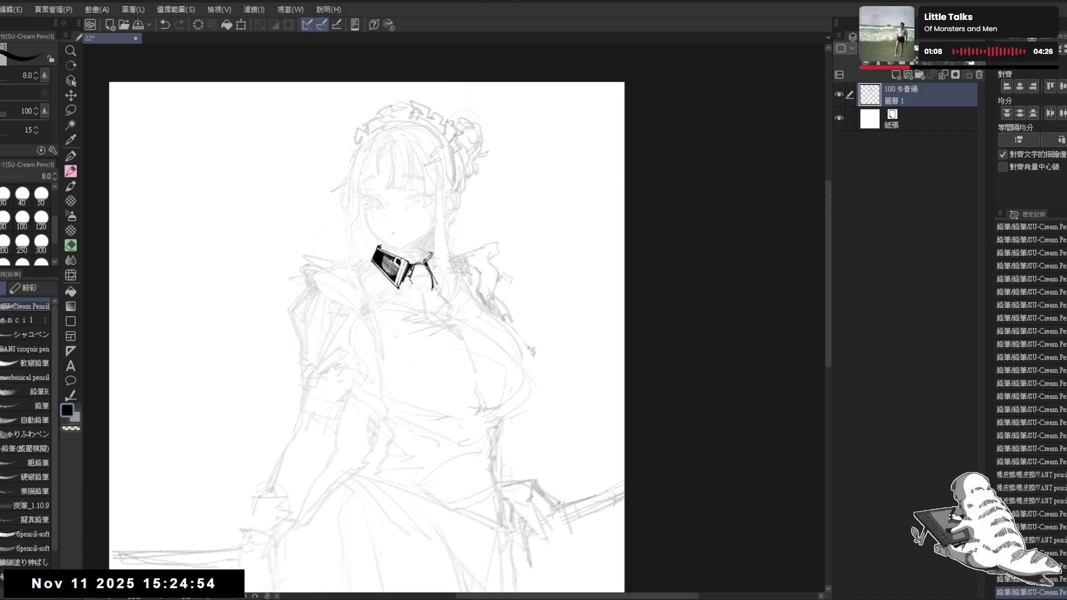
key("ctrl+z")
left_click_drag(410, 278, 420, 296)
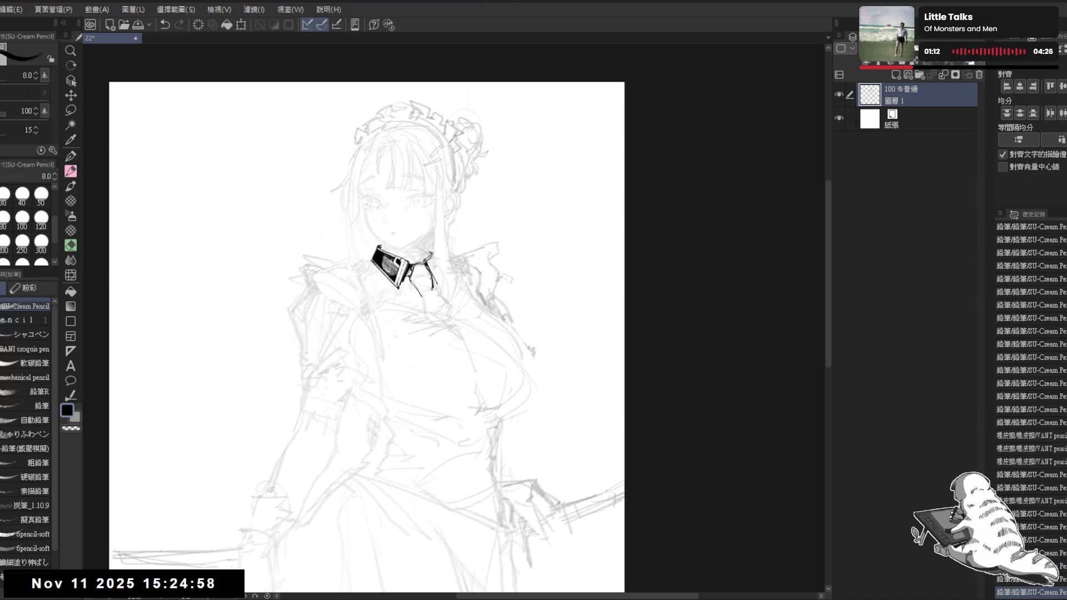
left_click_drag(421, 273, 435, 303)
left_click(442, 295)
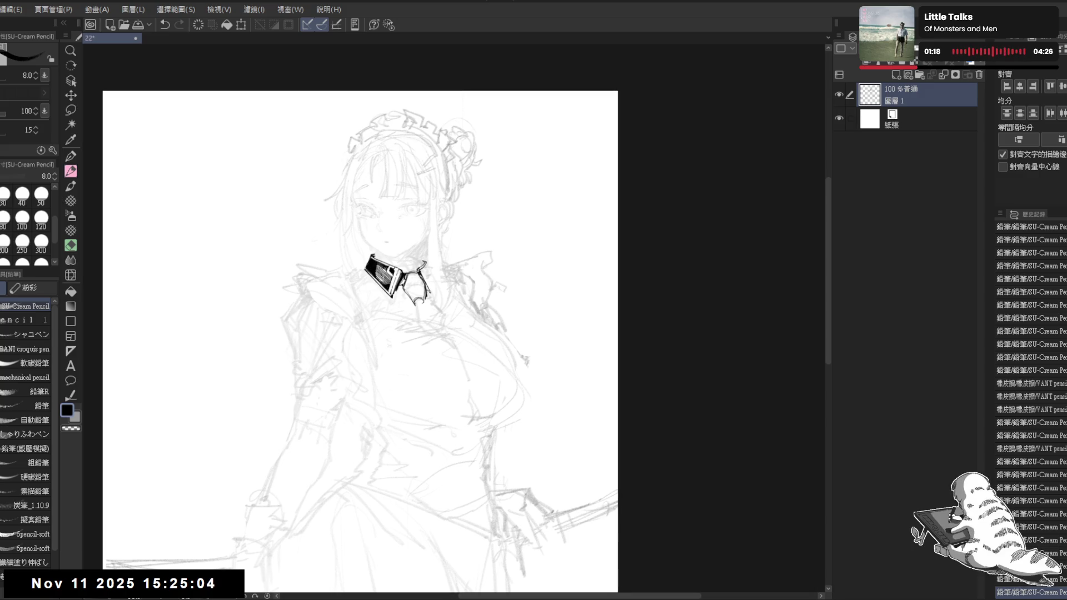
- Add small detail strokes to the right collar flap
left_click_drag(361, 334, 422, 311)
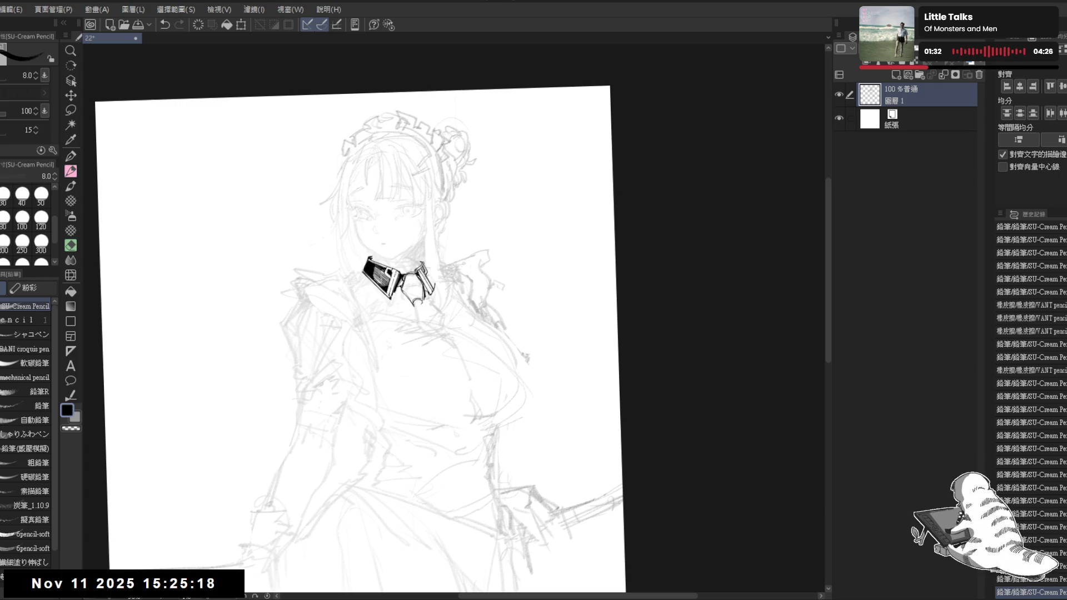
left_click(427, 269)
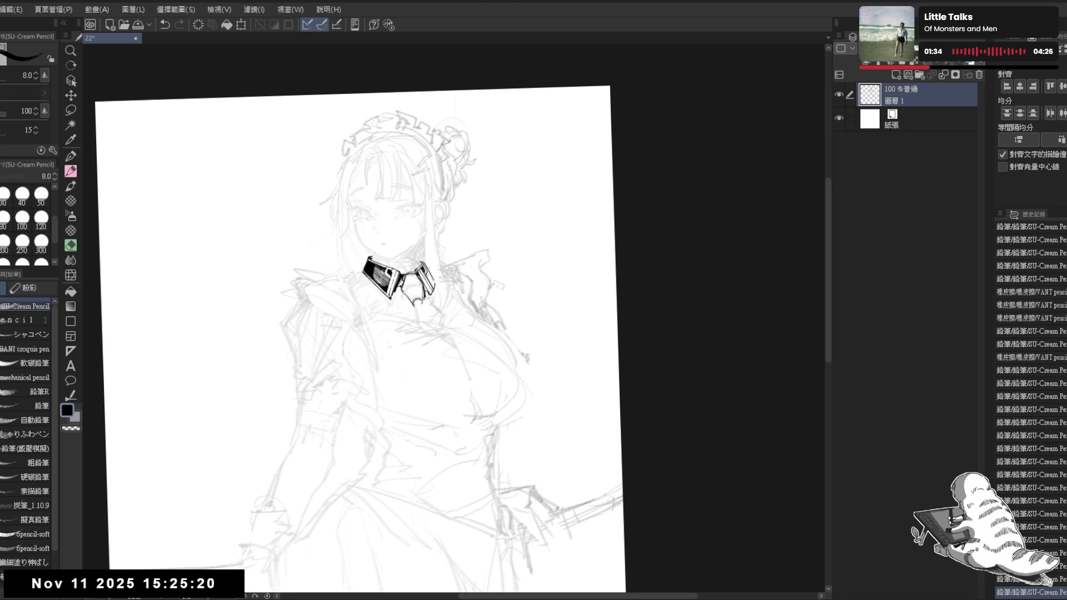
left_click(439, 278)
left_click(389, 278)
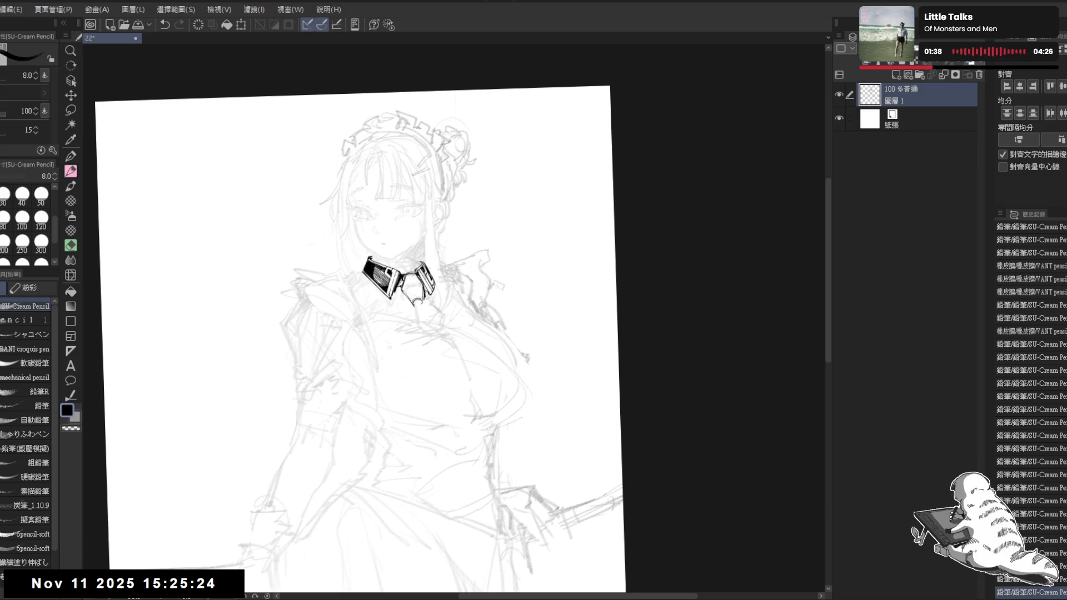
key("minus")
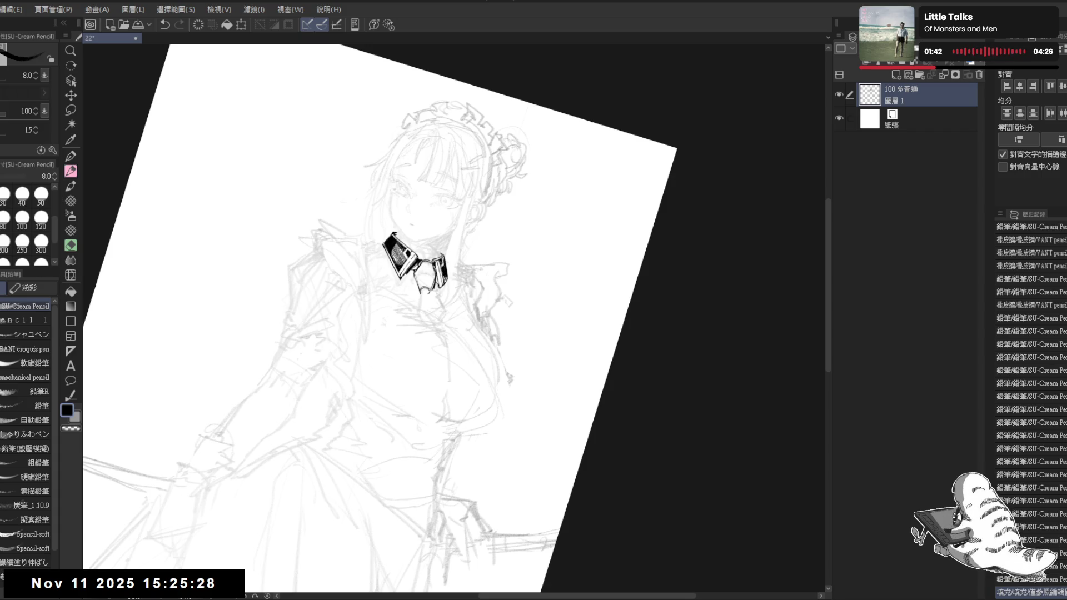
- Erase the excess ink around the collar with a larger eraser
key("asciicircum")
key("asciicircum")
key("e")
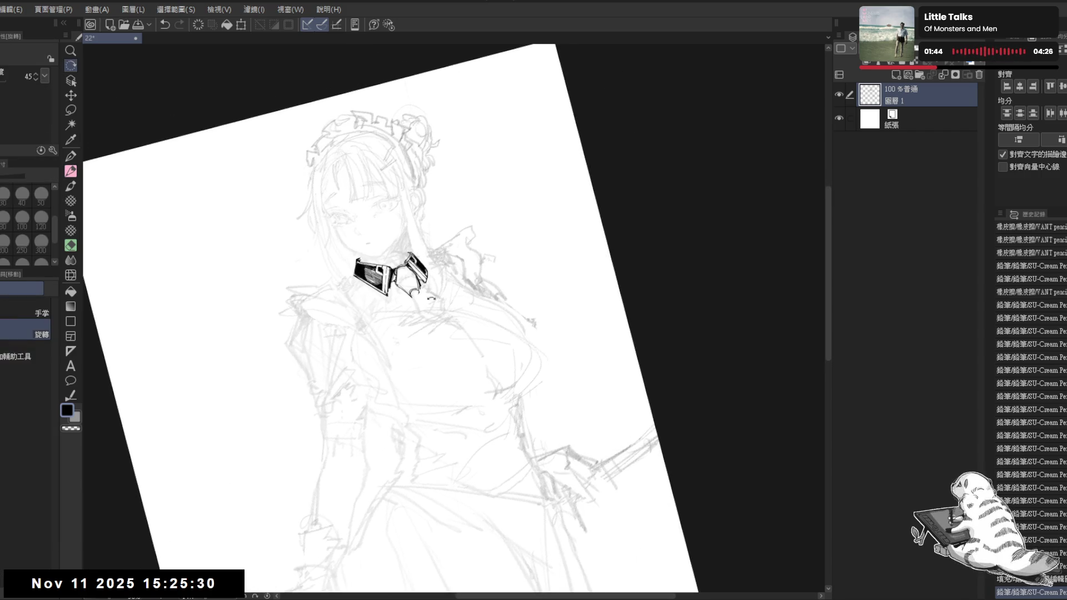
key("bracketright")
left_click_drag(429, 266, 423, 267)
key("p")
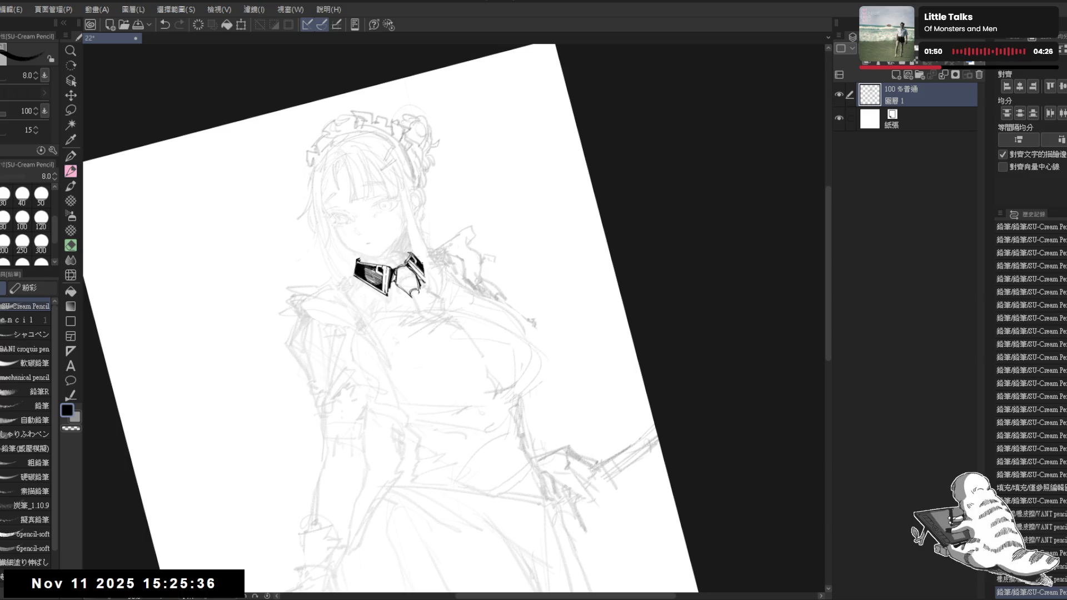
- Straighten the view, zoom in slightly, and erase a stray mark beside the collar
key("ctrl+at")
key("e")
key("ctrl+equal")
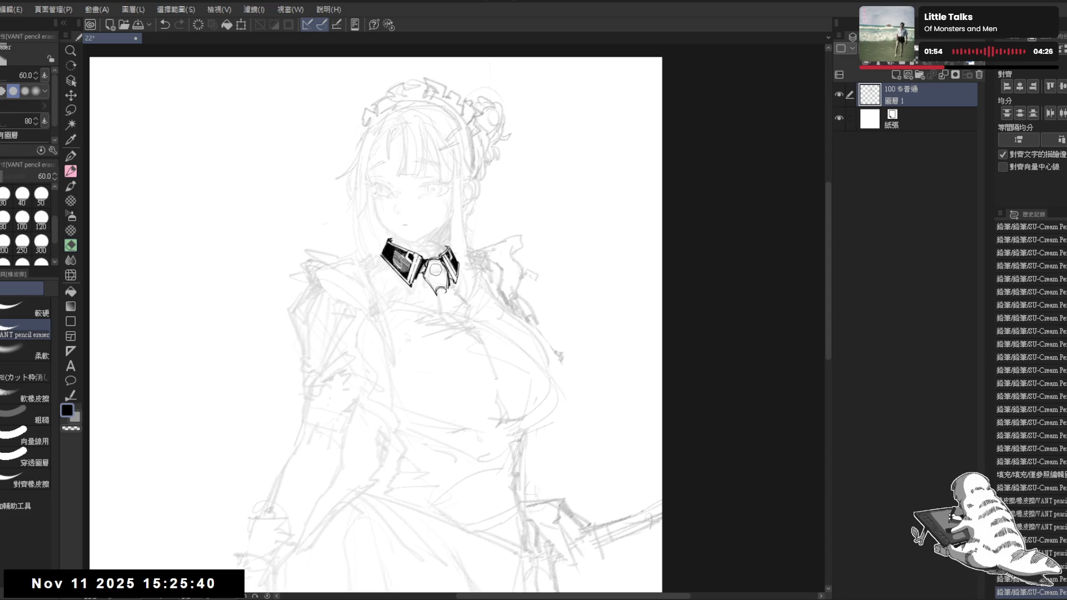
key("minus")
key("p")
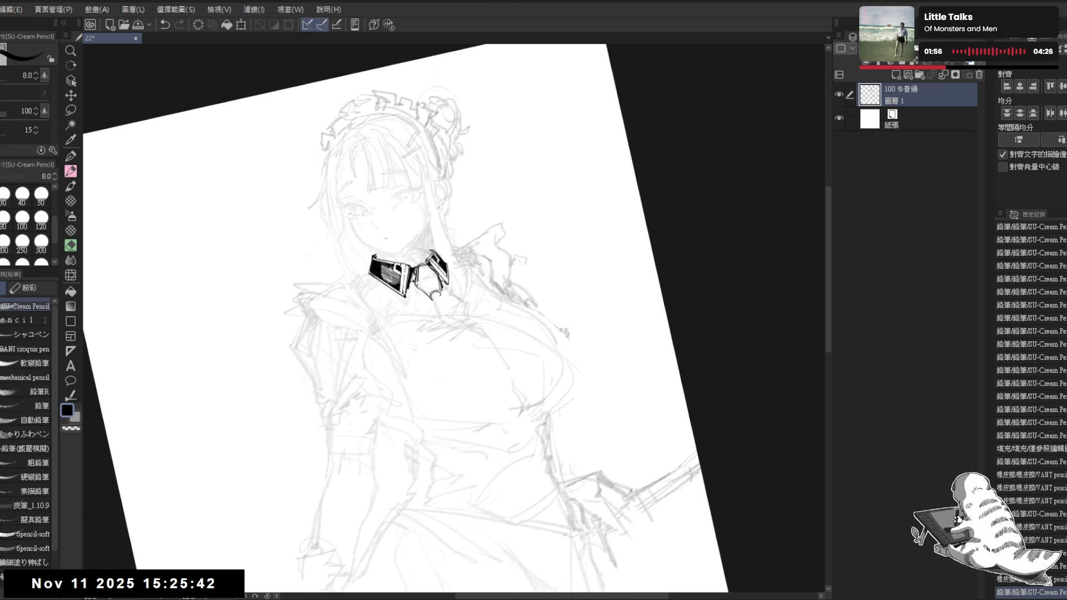
key("e")
key("asciicircum")
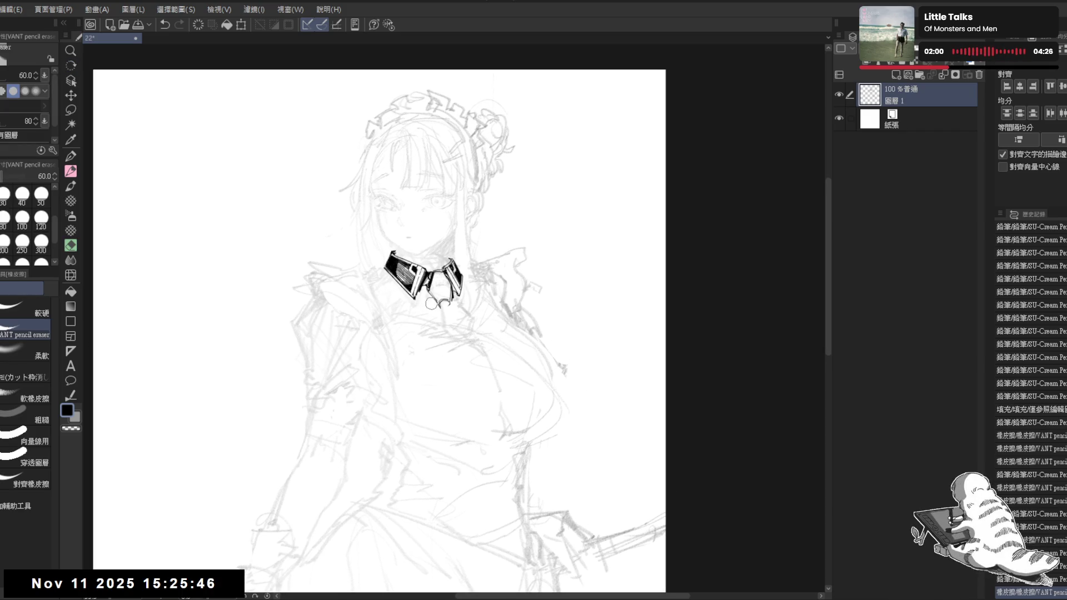
left_click_drag(400, 308, 389, 311)
- Recenter the view on the collar and bucket-fill a small gap in its black
scroll(389, 311, "down", 2)
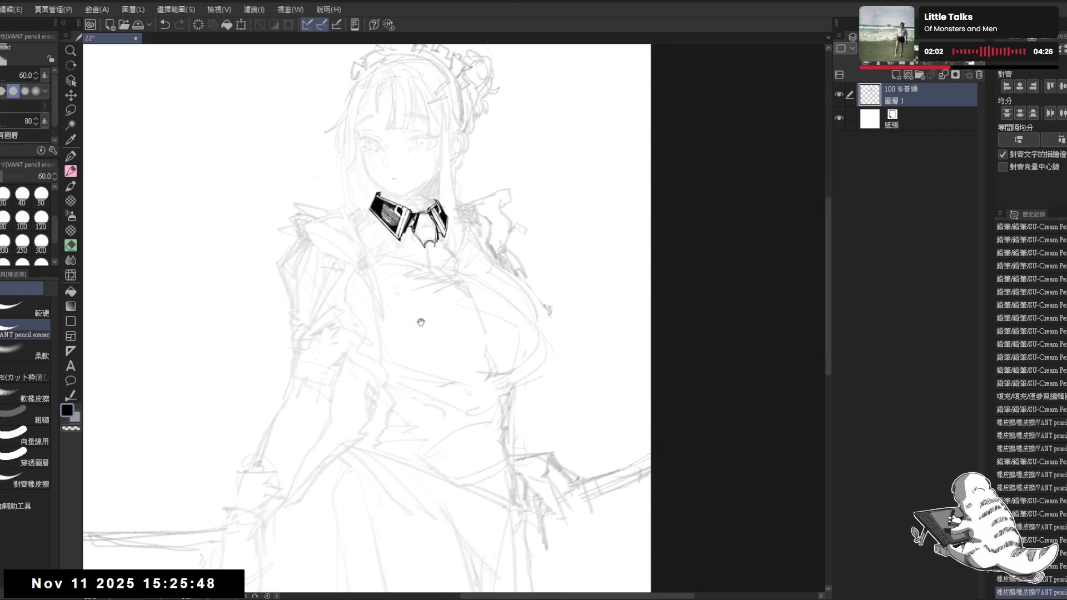
scroll(419, 299, "down", 1)
left_click_drag(459, 325, 484, 333)
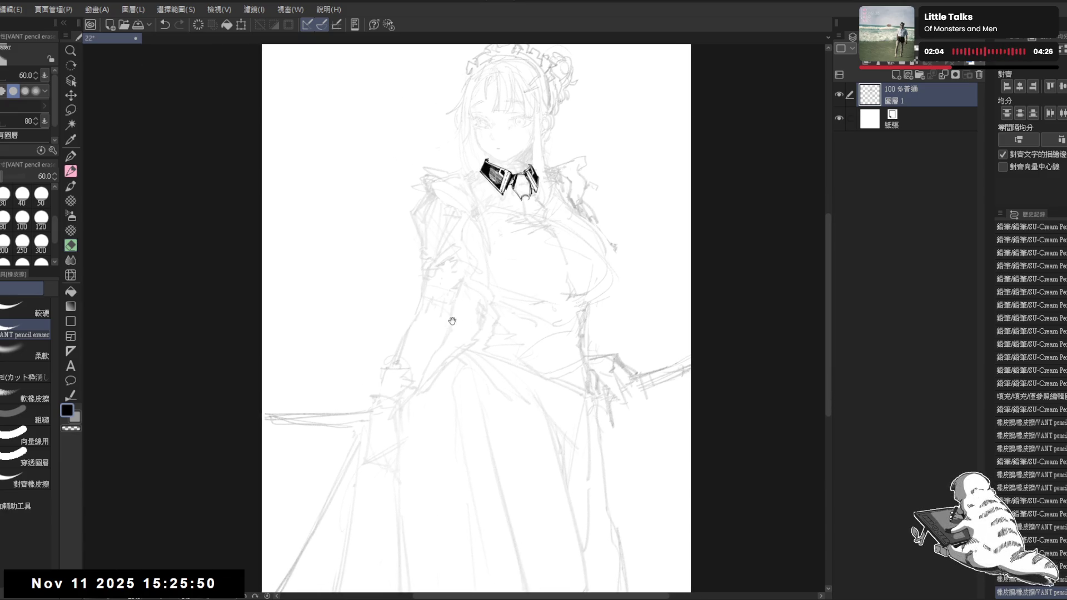
left_click_drag(472, 287, 472, 390)
scroll(472, 389, "up", 2)
mouse_move(496, 319)
left_mouse_down()
mouse_move(499, 350)
mouse_move(456, 337)
mouse_move(411, 261)
mouse_move(442, 287)
mouse_move(403, 399)
left_mouse_up()
key("r")
key("e")
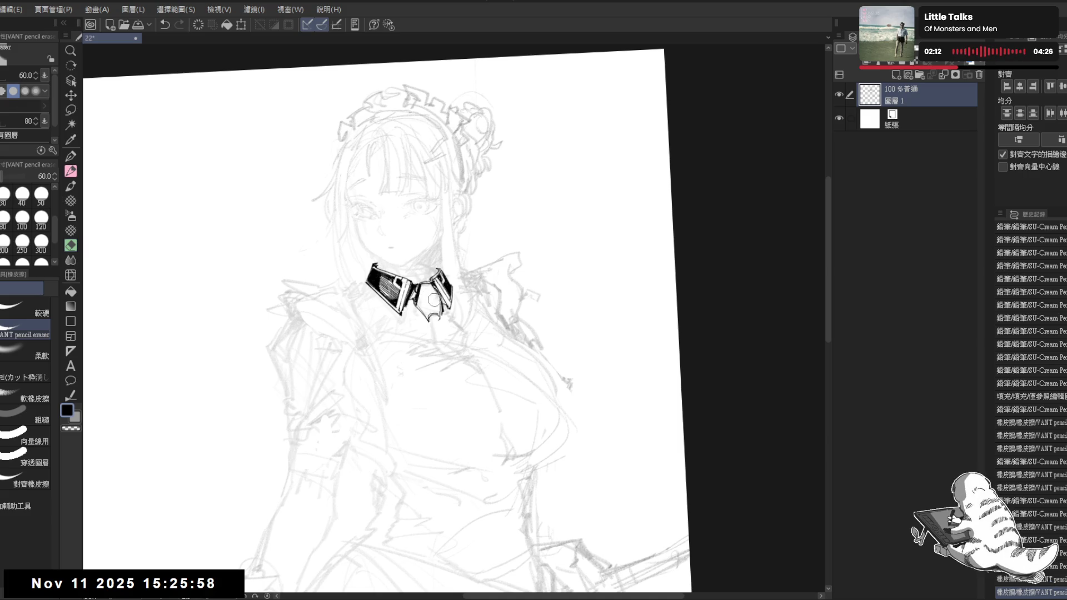
key("p")
left_click_drag(433, 295, 412, 327)
key("g")
left_click(439, 308)
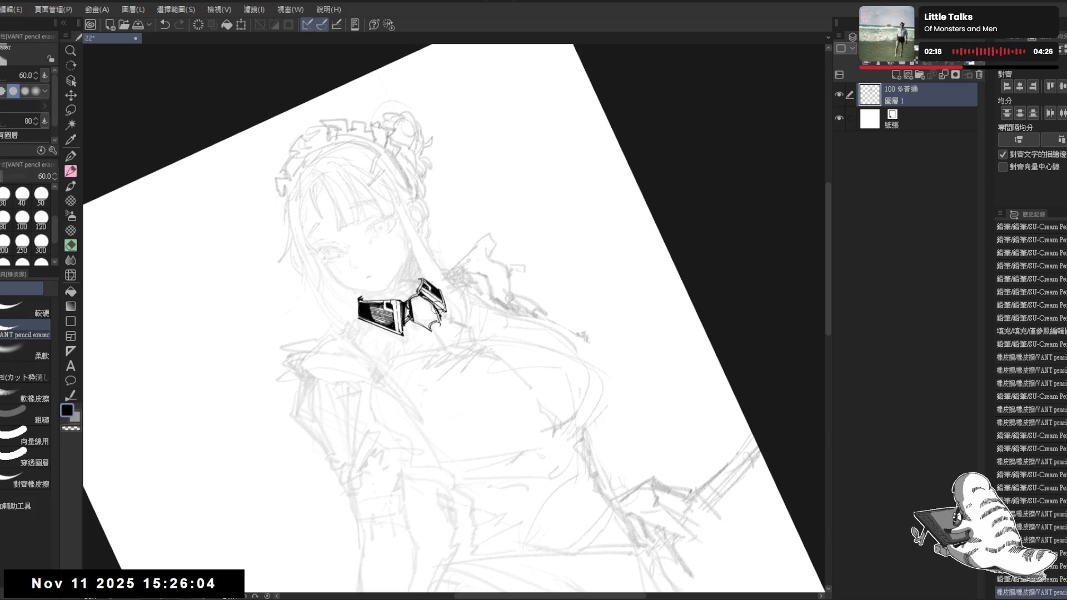
- Reset the rotation, zoom out, and fill another small collar area with black
key("p")
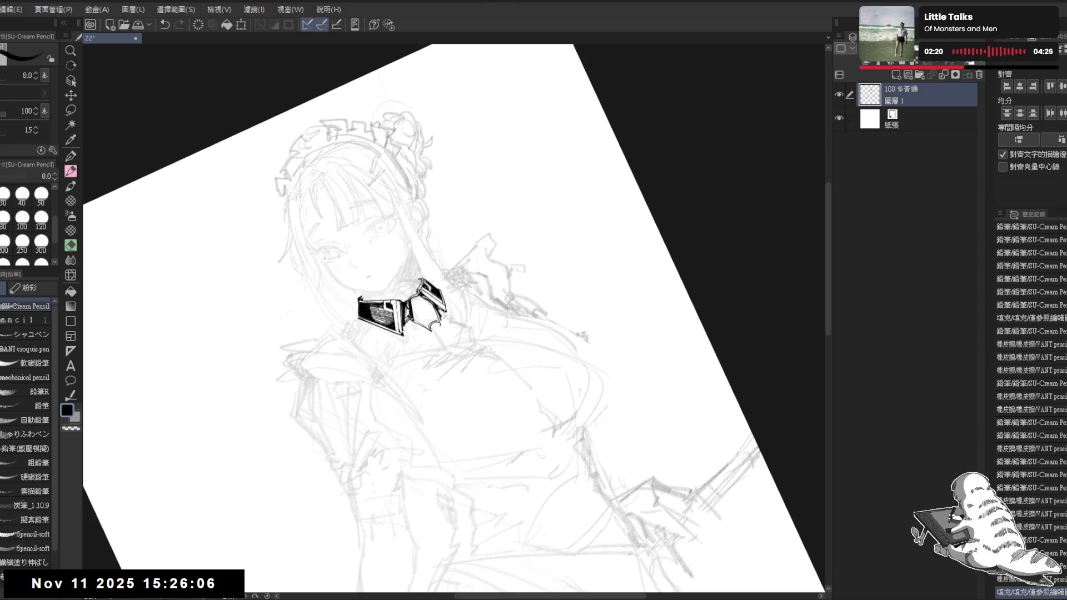
key("ctrl+0")
key("ctrl+minus")
mouse_move(436, 239)
left_mouse_down()
mouse_move(428, 232)
mouse_move(422, 261)
left_mouse_up()
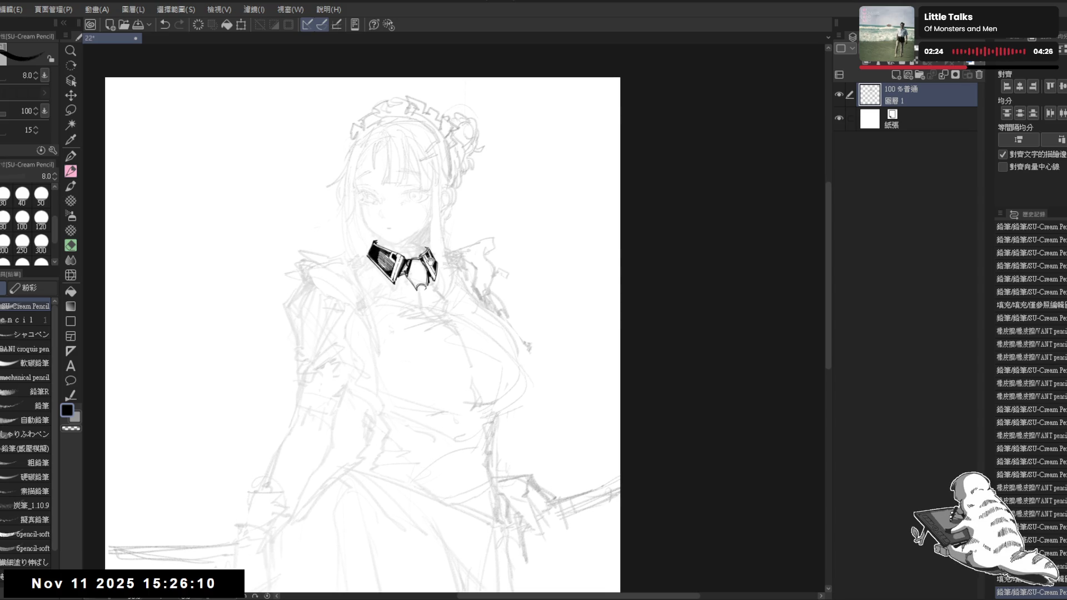
left_click_drag(393, 308, 412, 287)
key("e")
key("p")
left_click_drag(497, 422, 490, 500)
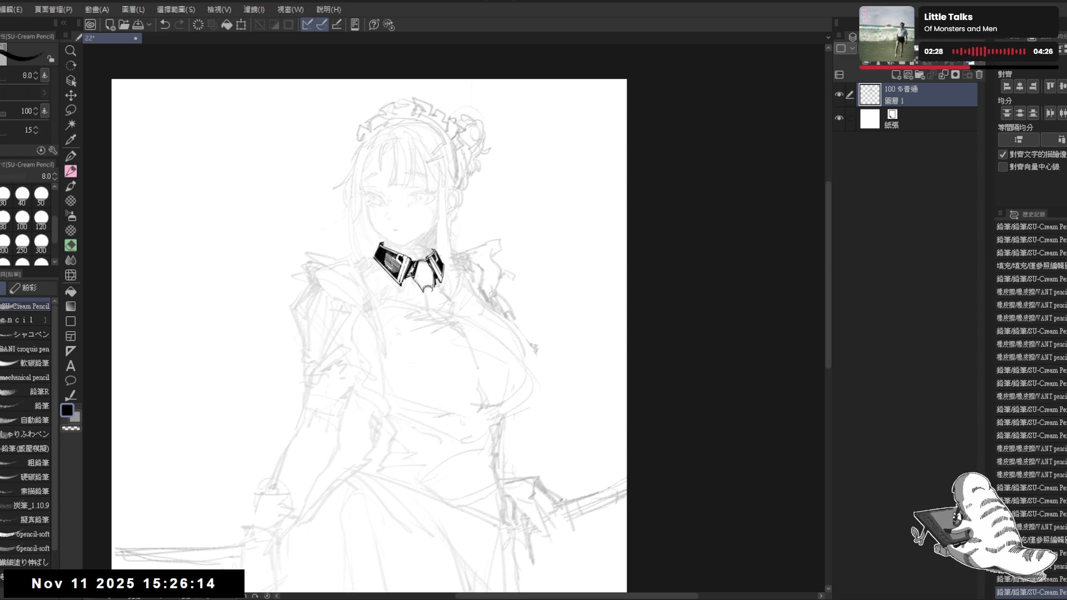
key("g")
left_click(423, 363)
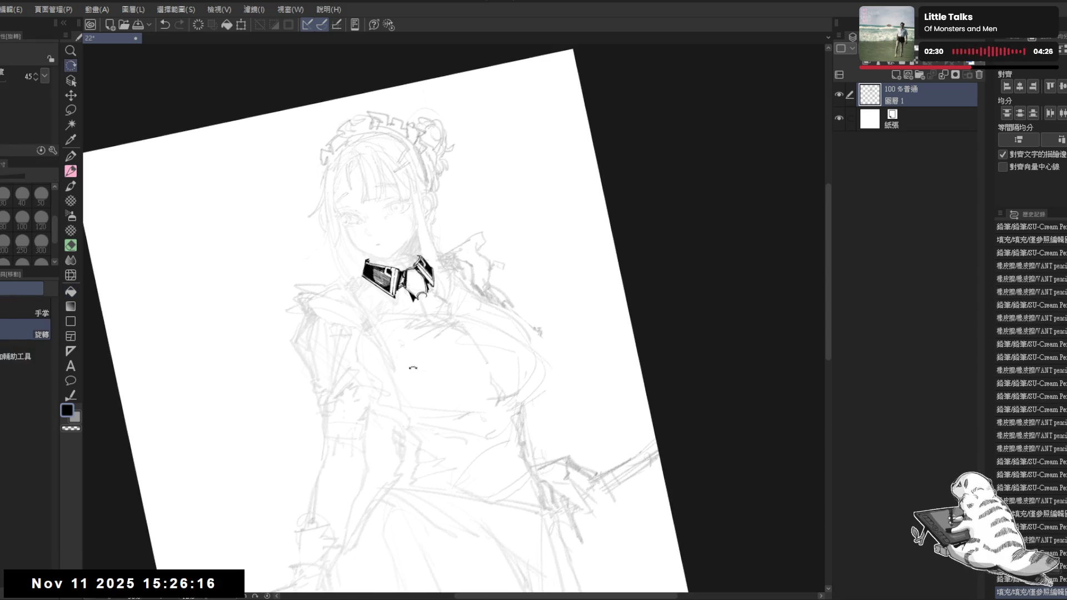
- Draw a short tie stroke hanging below the collar and set the canvas upright
key("p")
left_click_drag(411, 299, 406, 313)
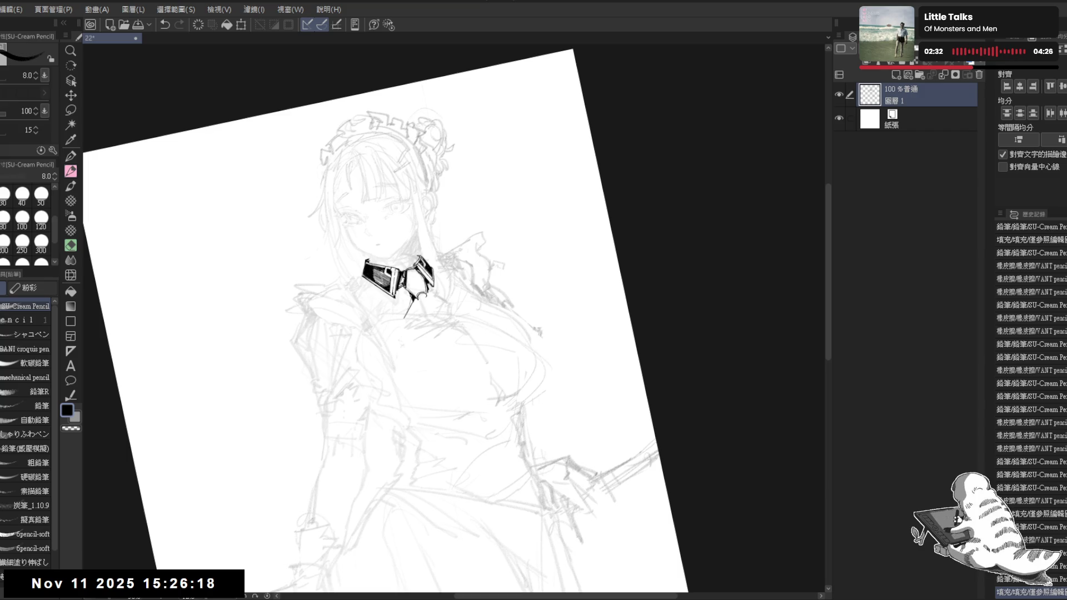
key("ctrl+@")
left_click_drag(446, 244, 458, 242)
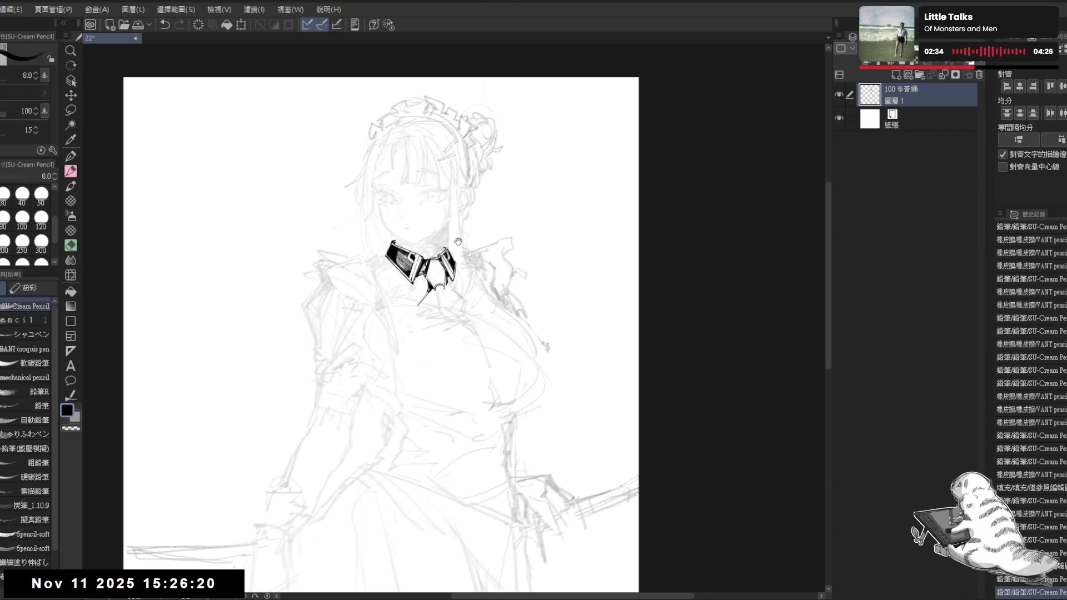
scroll(458, 241, "down", 1)
scroll(467, 238, "up", 1)
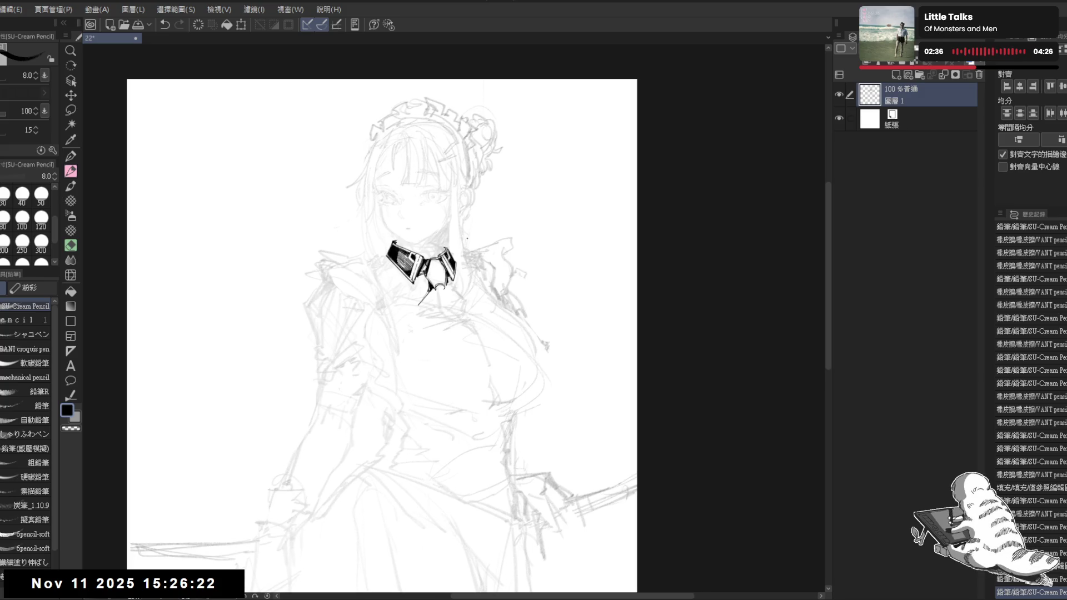
scroll(445, 309, "up", 2)
- Erase a tiny bit near the collar tip, then undo that erase
key("e")
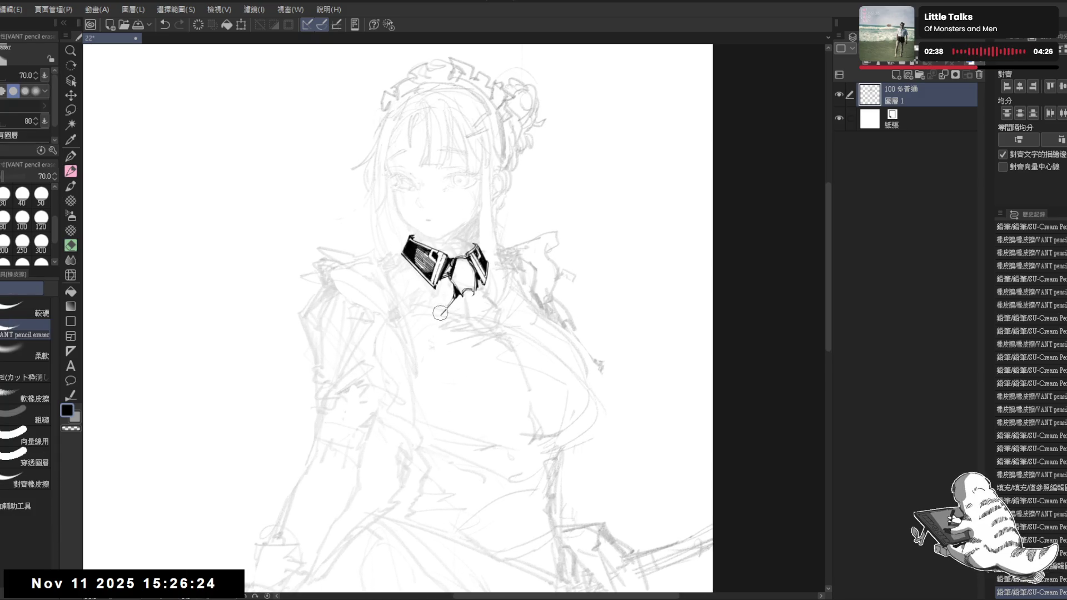
left_click_drag(445, 309, 446, 310)
key("p")
key("minus")
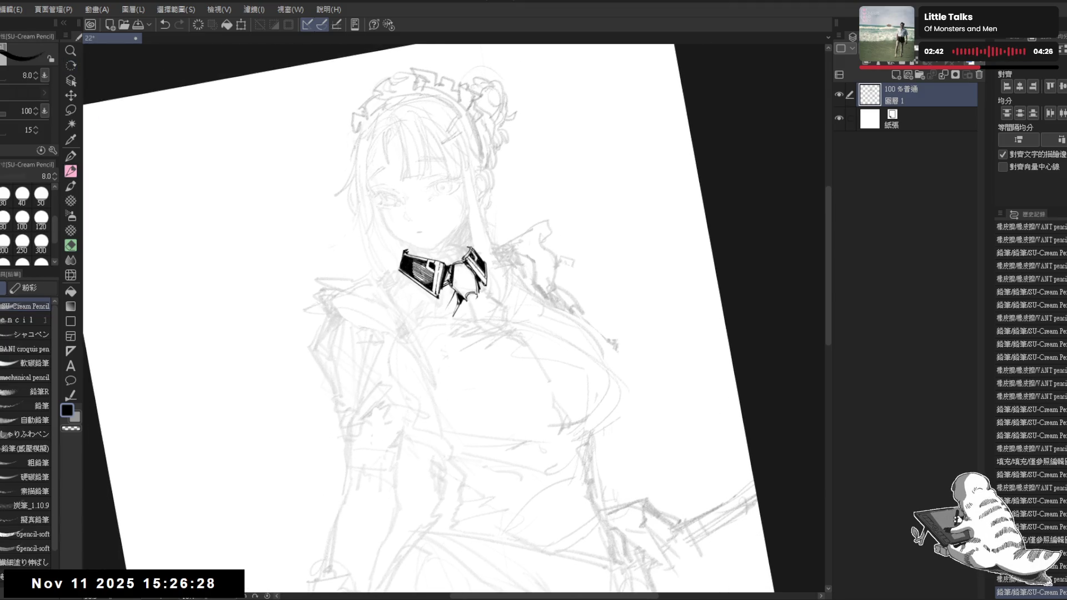
key("ctrl+z")
key("ctrl+z")
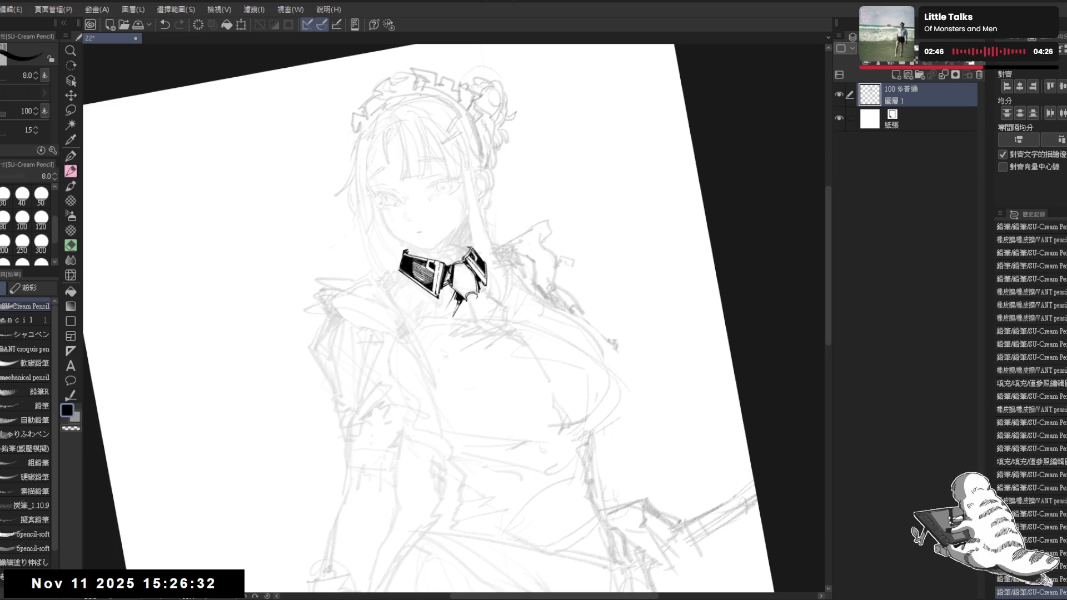
key("ctrl+@")
scroll(532, 241, "down", 2)
scroll(532, 241, "up", 1)
- Erase a small part of the collar and rotate the canvas clockwise
key("e")
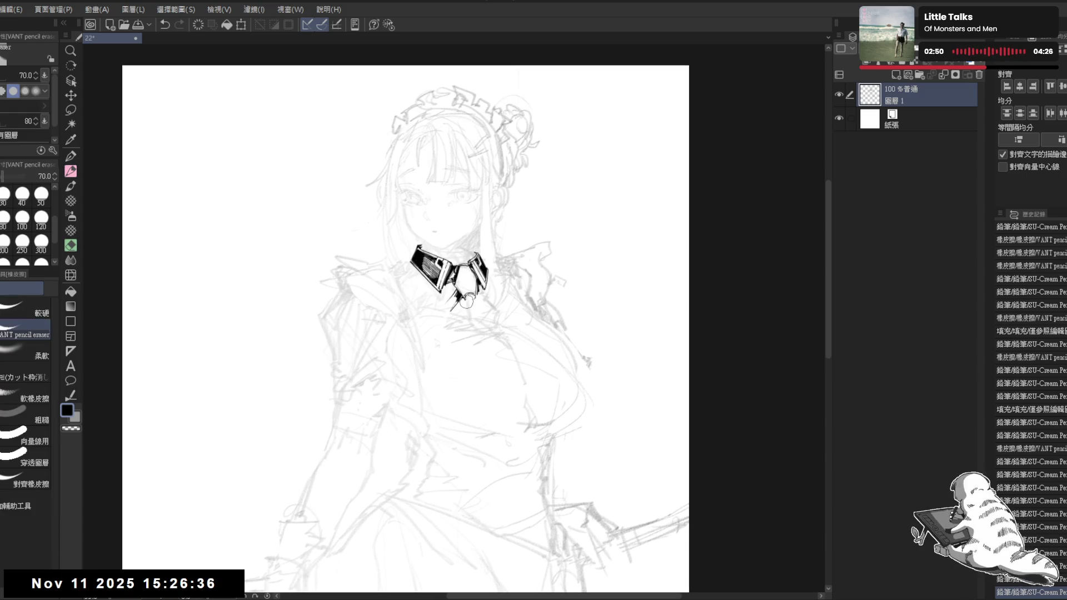
left_click_drag(466, 303, 470, 298)
key("p")
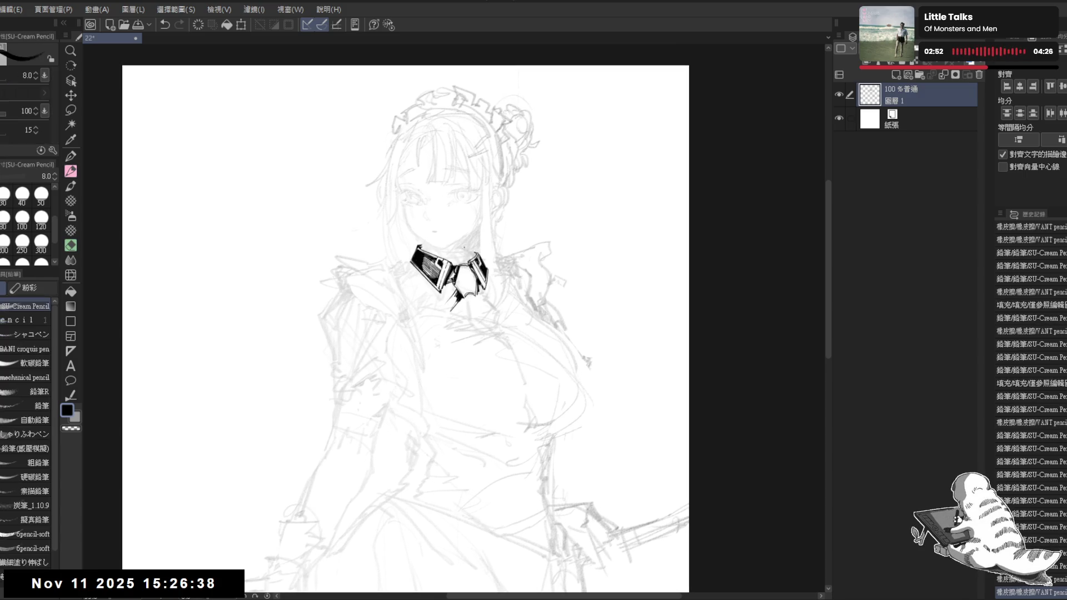
key("minus")
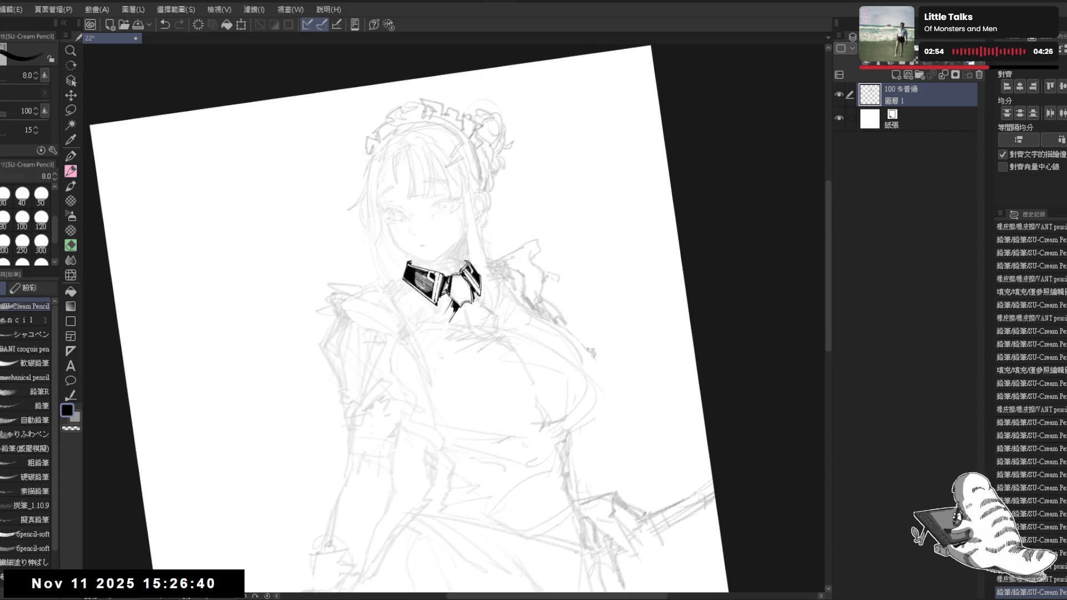
key("r")
mouse_move(472, 467)
left_mouse_down()
mouse_move(408, 461)
mouse_move(414, 445)
mouse_move(442, 452)
left_mouse_up()
- Draw a short dark line inside the bow and fill two bow gaps with black
key("p")
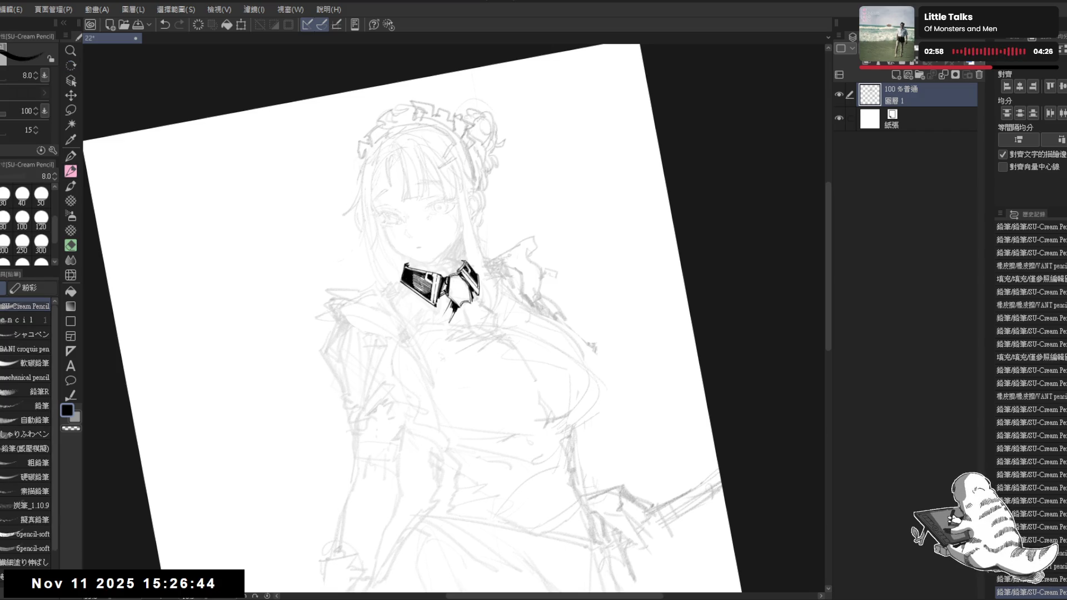
left_click_drag(449, 276, 456, 286)
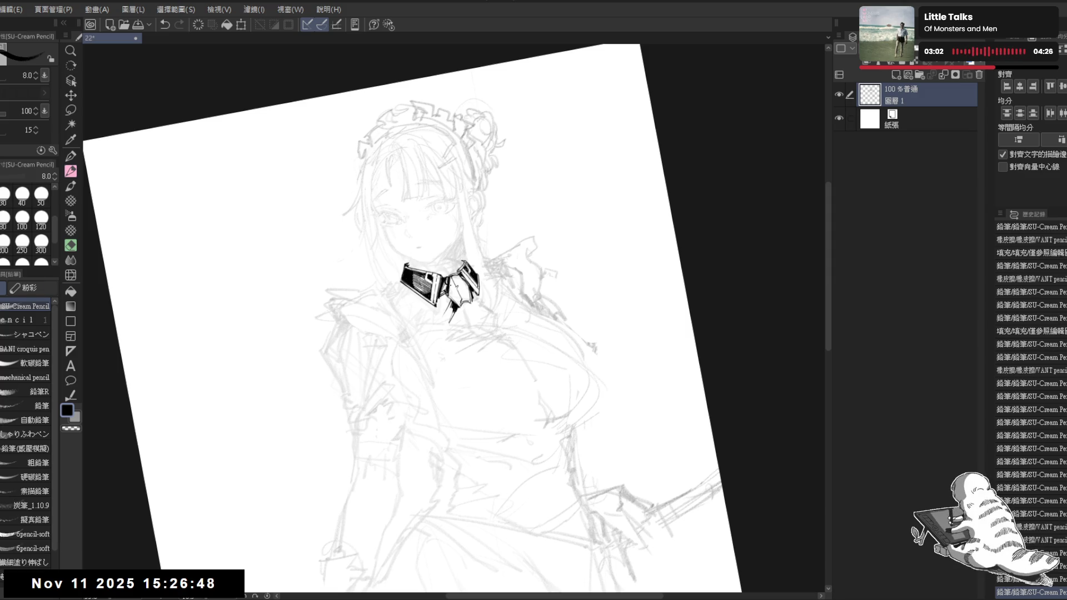
key("g")
left_click(460, 287)
left_click(454, 276)
- Add small dark detail strokes across the collar bow
key("p")
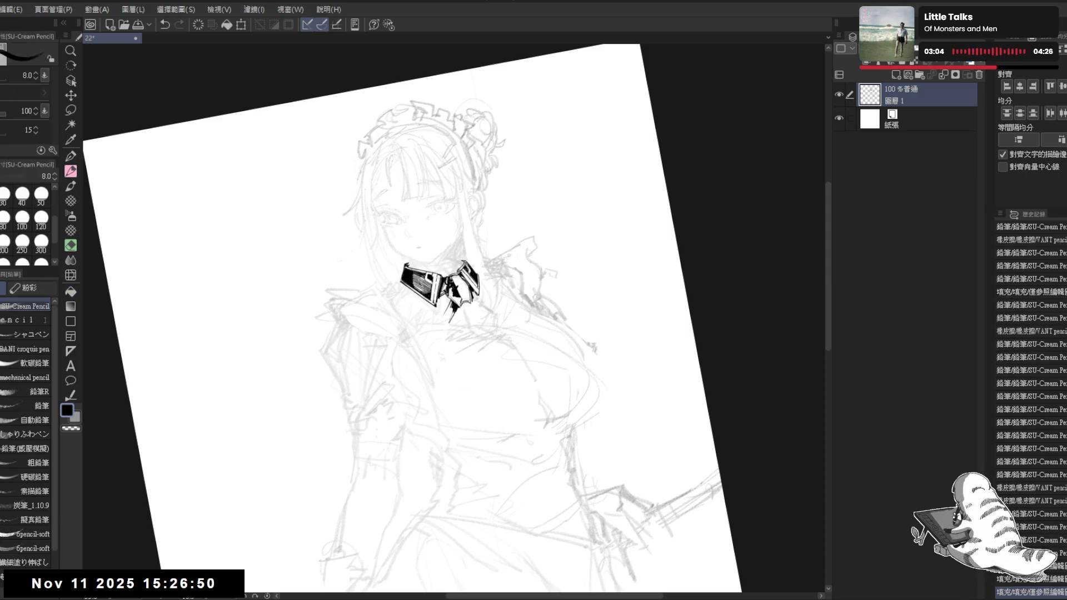
left_click_drag(452, 284, 454, 302)
left_click_drag(455, 291, 475, 314)
key("e")
key("ctrl+at")
key("p")
key("asciicircum")
left_click_drag(472, 309, 474, 314)
left_click_drag(471, 309, 476, 315)
- Rotate the canvas near upright and add more small strokes on the bow
key("r")
mouse_move(500, 389)
left_mouse_down()
mouse_move(526, 441)
mouse_move(472, 459)
left_mouse_up()
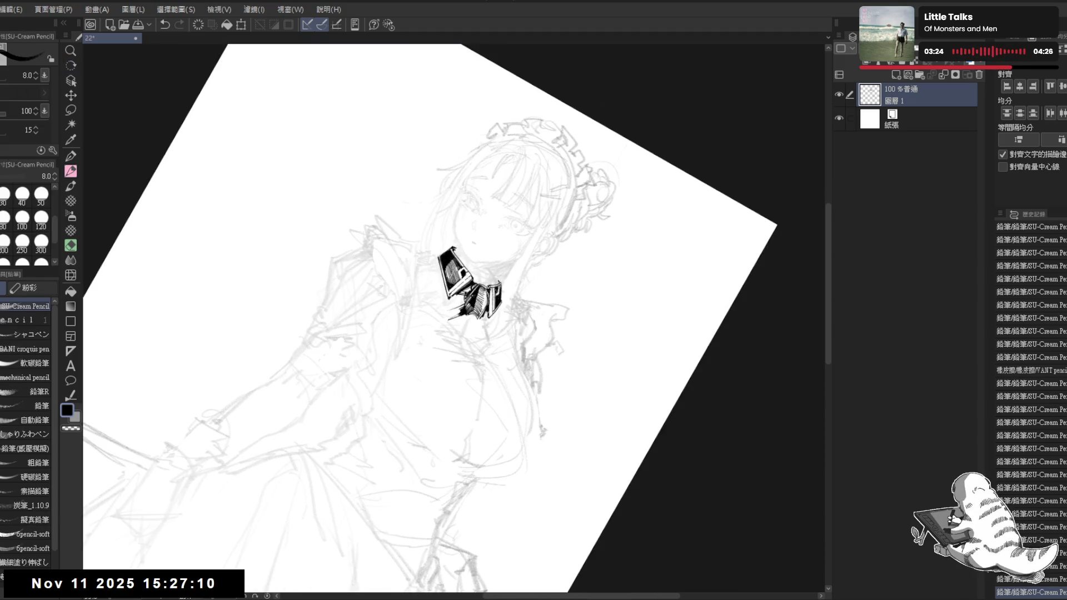
left_click_drag(471, 308, 475, 314)
left_click_drag(472, 459, 525, 441)
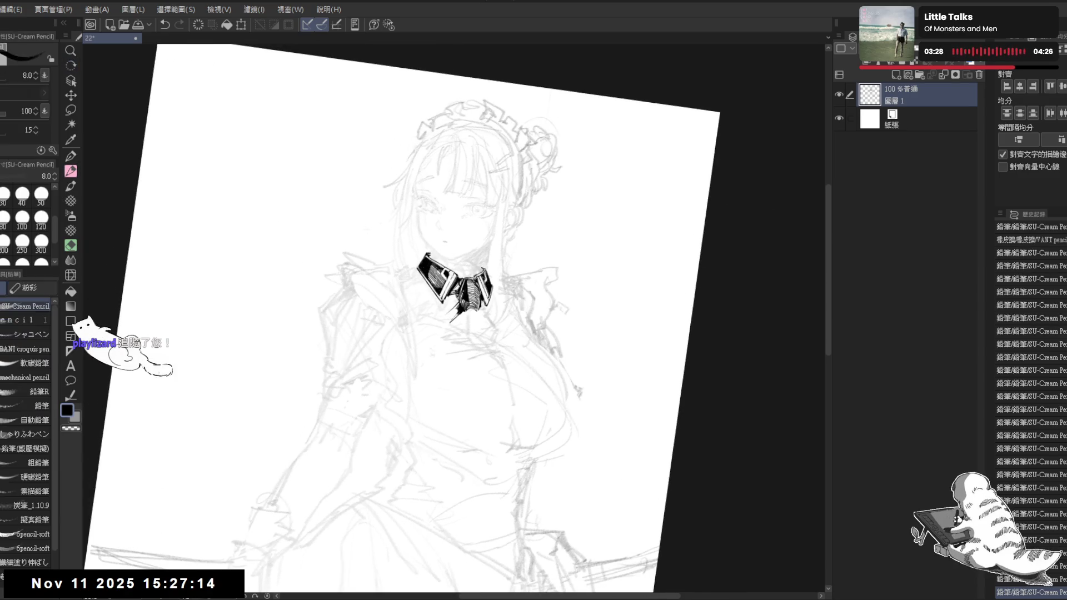
left_click_drag(475, 284, 479, 292)
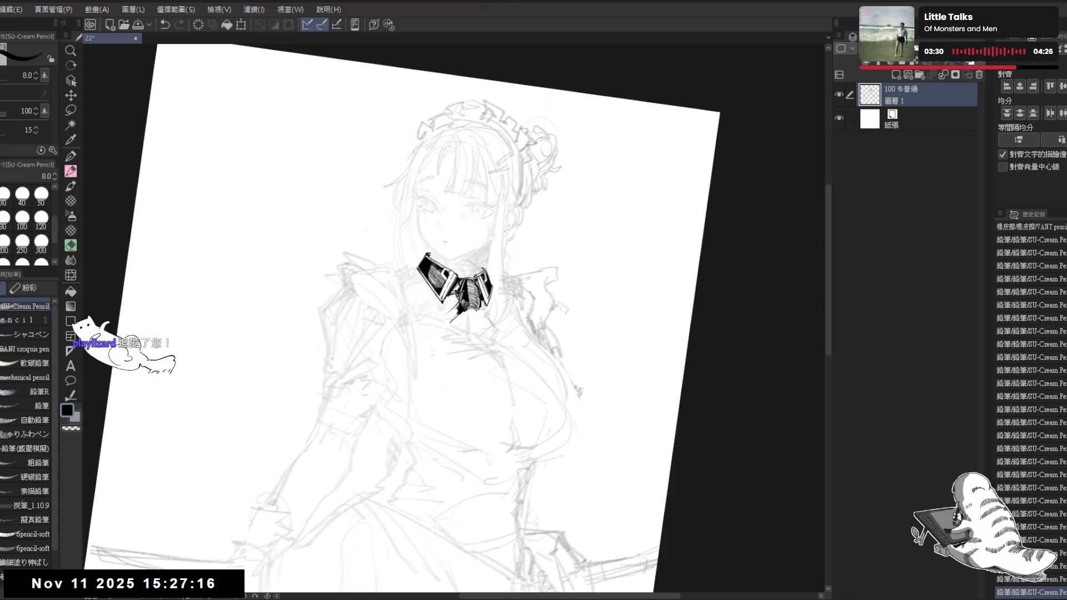
- Straighten the canvas and erase the dark stroke tip dangling under the bow
key("minus")
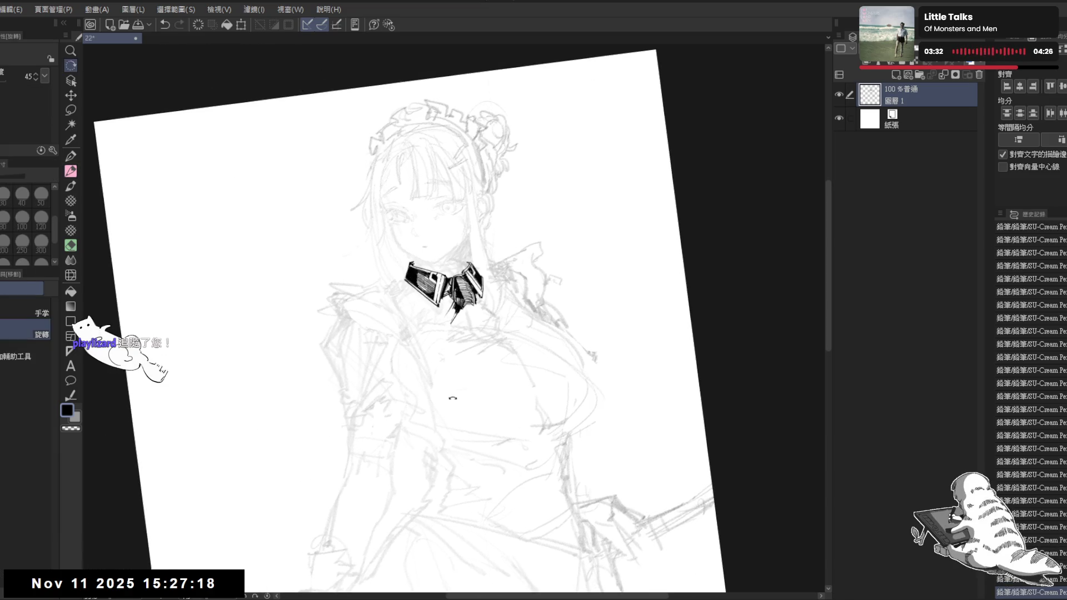
key("e")
key("p")
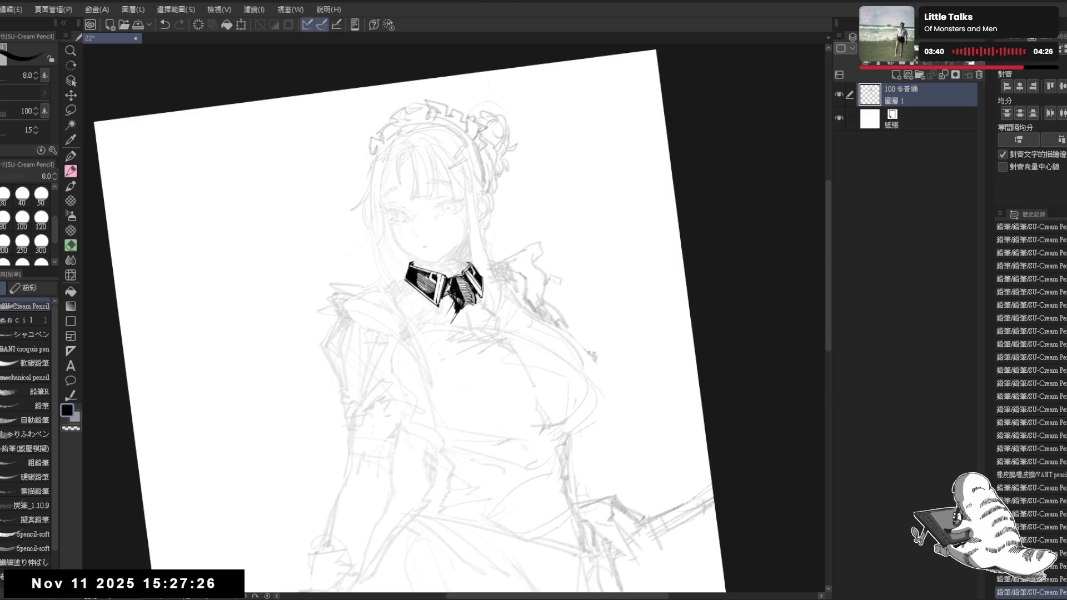
key("-")
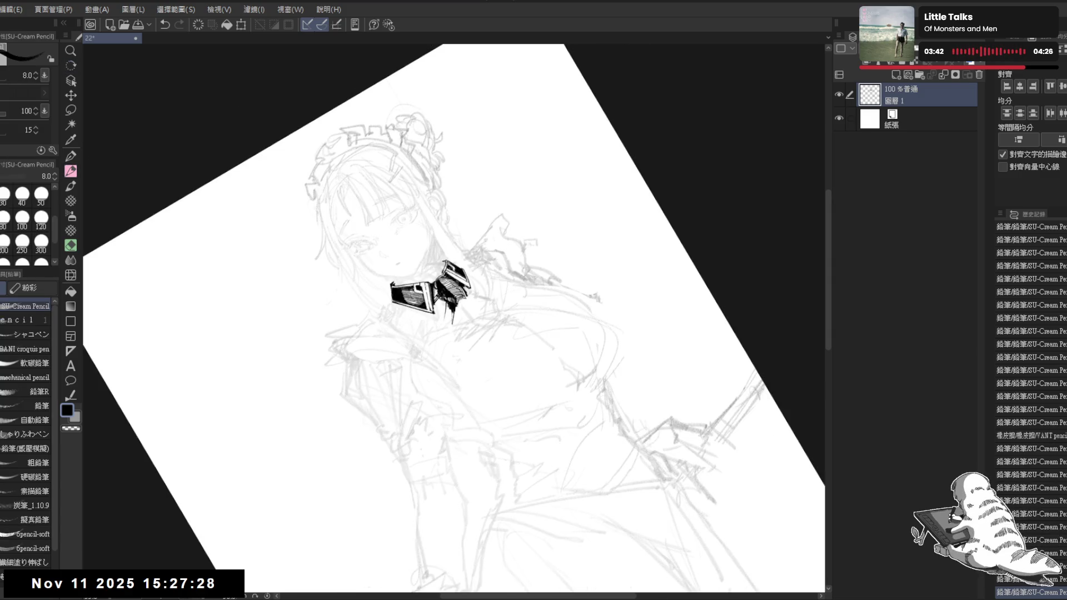
key("ctrl+at")
scroll(451, 294, "up", 1)
key("e")
mouse_move(451, 295)
left_mouse_down()
mouse_move(471, 286)
mouse_move(467, 278)
mouse_move(475, 284)
mouse_move(465, 277)
left_mouse_up()
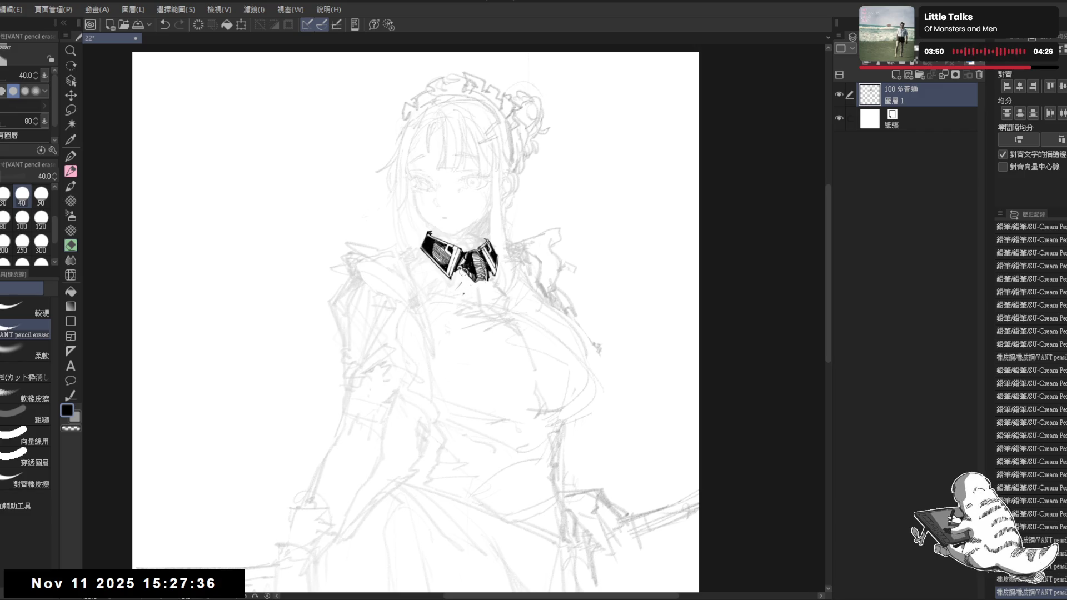
- Add several small pencil marks and short detail strokes on the bow and collar
key("p")
key("minus")
left_click(451, 265)
left_click(467, 281)
left_click(446, 261)
key("minus")
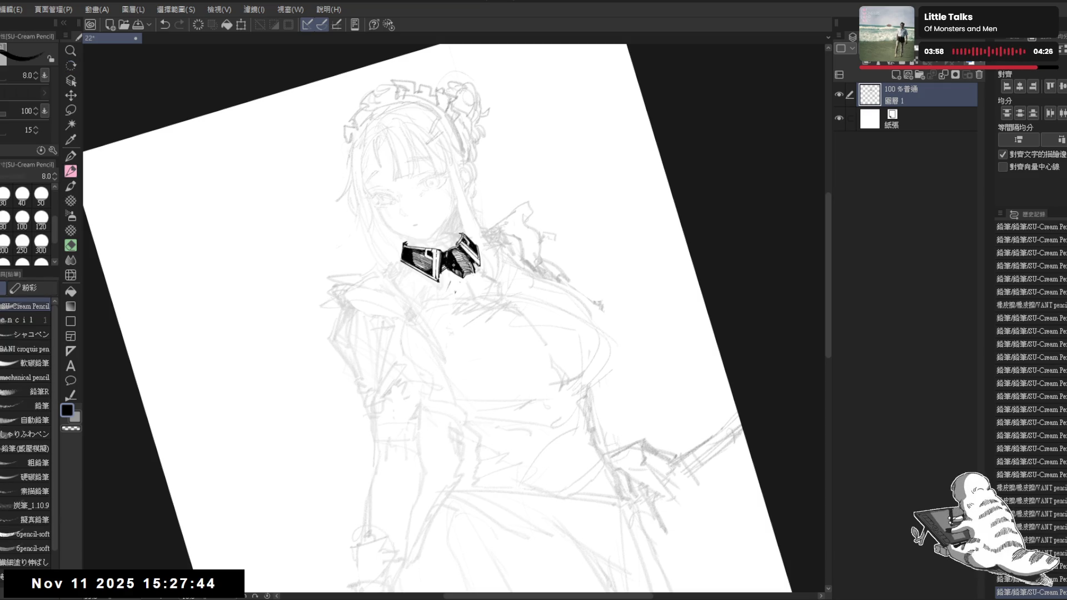
left_click(453, 262)
left_click(453, 262)
left_click(453, 263)
left_click(454, 262)
left_click(466, 278)
- Erase a few small spots on the bow and collar
key("e")
left_click(452, 290)
key("ctrl+@")
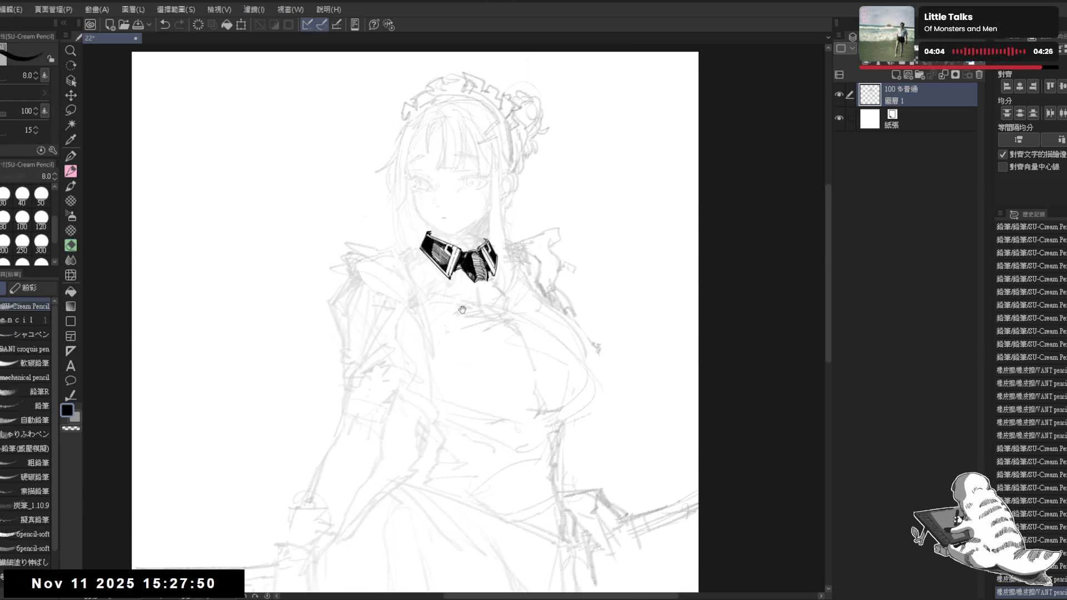
left_click(482, 281)
left_click(482, 283)
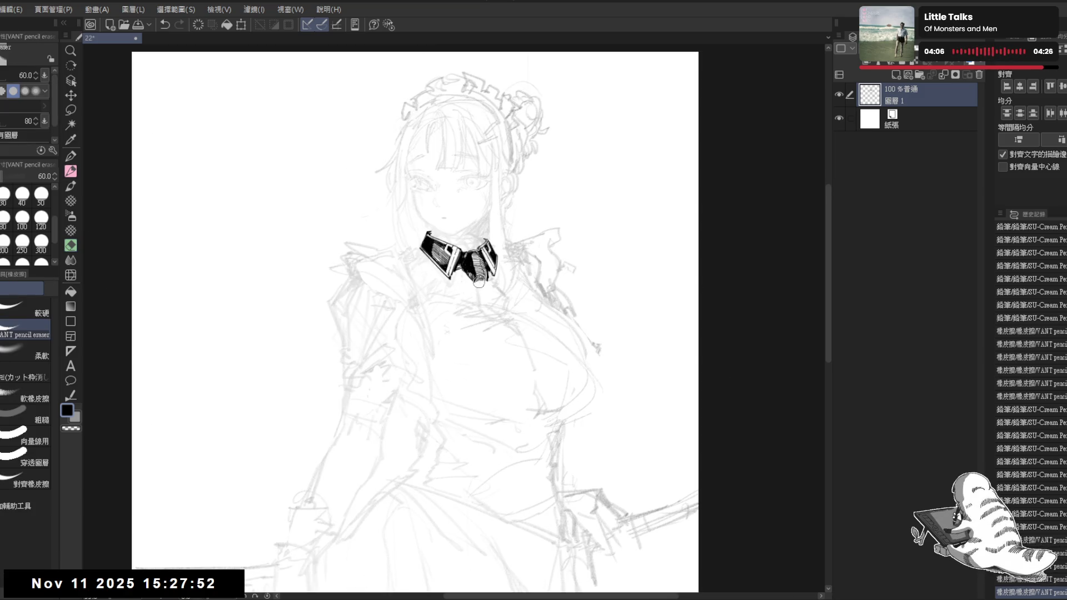
key("p")
left_click_drag(394, 251, 444, 266)
- Recenter the view on the finished collar, then undo and redo the last stroke
left_click(444, 266)
mouse_move(558, 240)
left_mouse_down()
mouse_move(527, 229)
mouse_move(515, 256)
left_mouse_up()
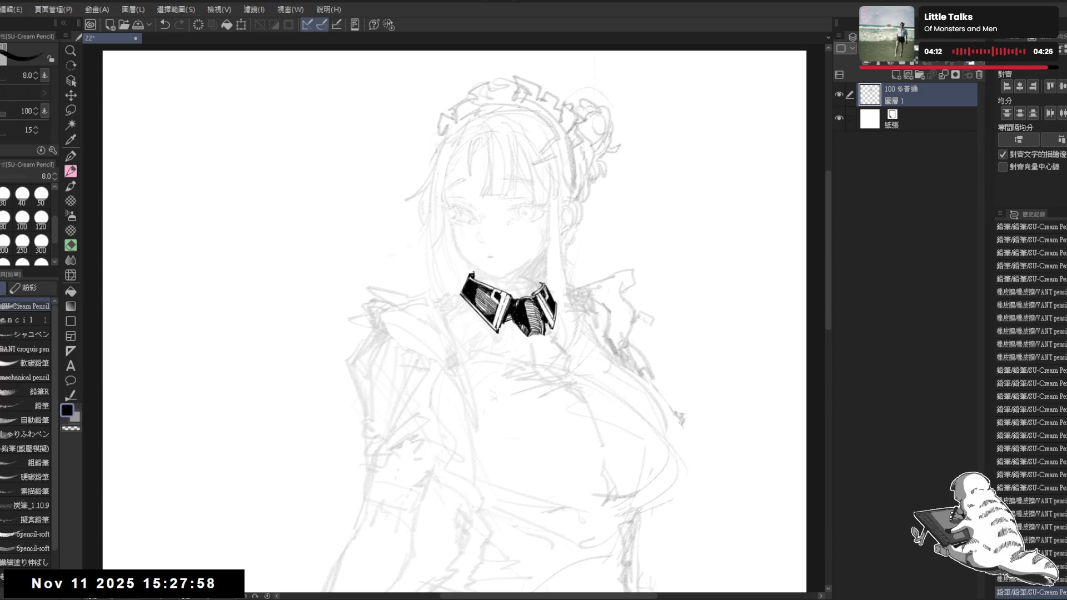
left_click_drag(495, 335, 487, 315)
scroll(479, 285, "down", 3)
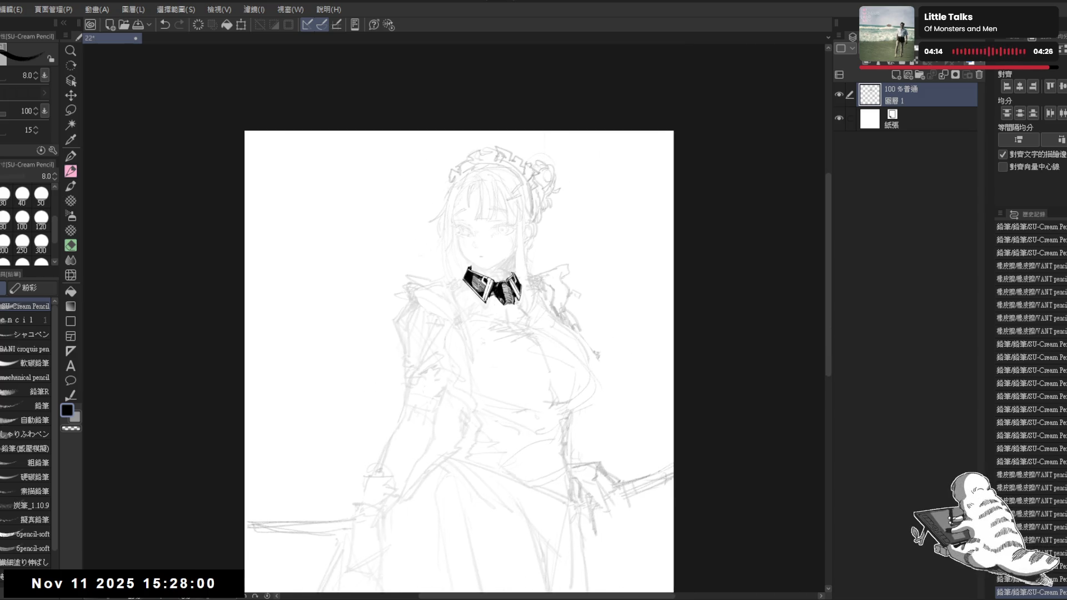
scroll(489, 281, "up", 2)
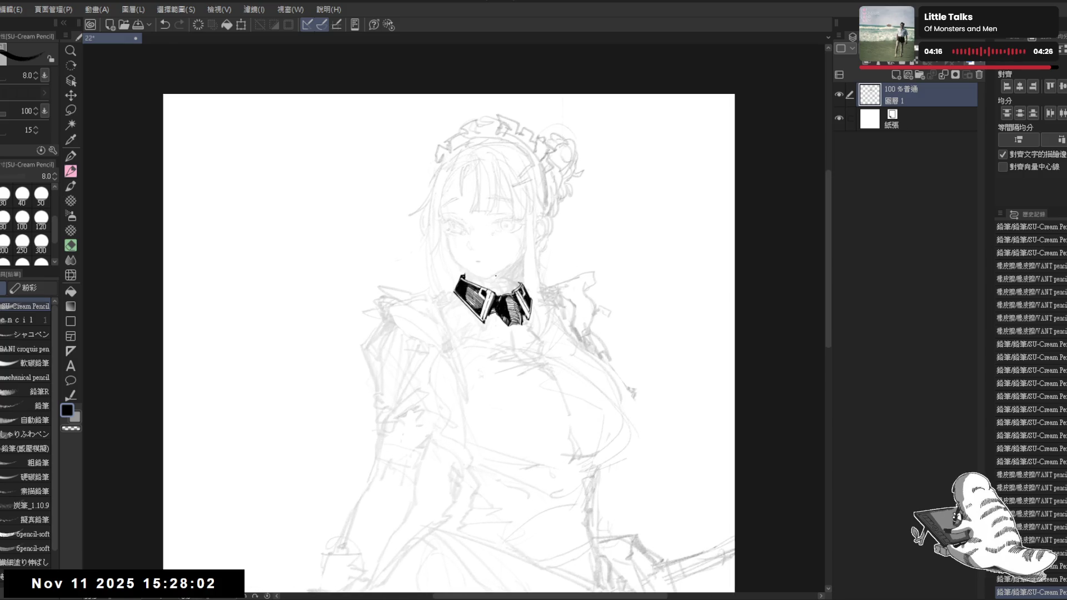
left_click_drag(476, 262, 473, 263)
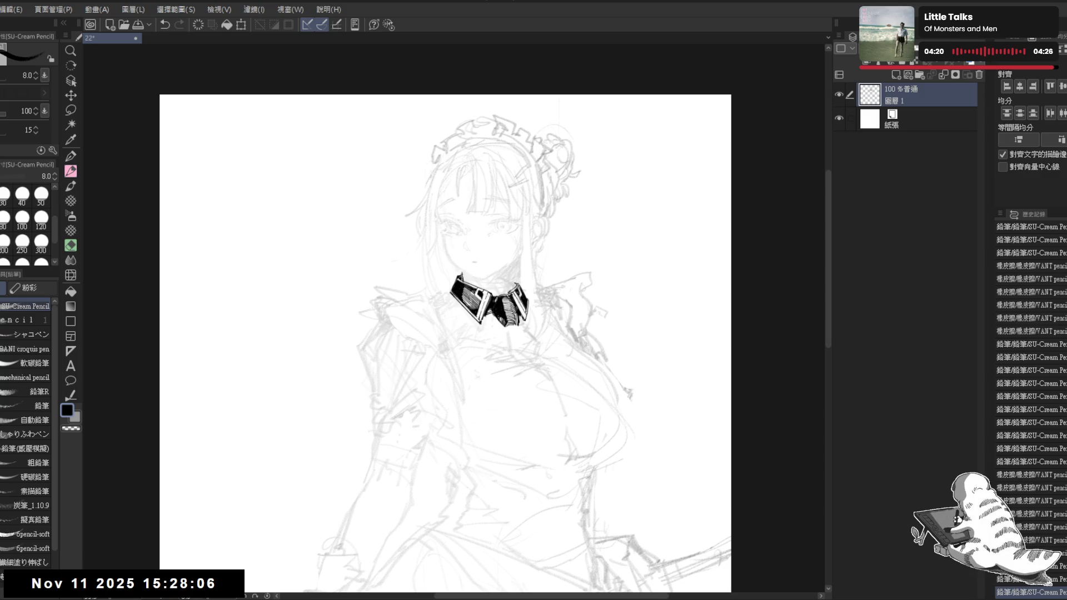
key("ctrl+z")
key("ctrl+y")
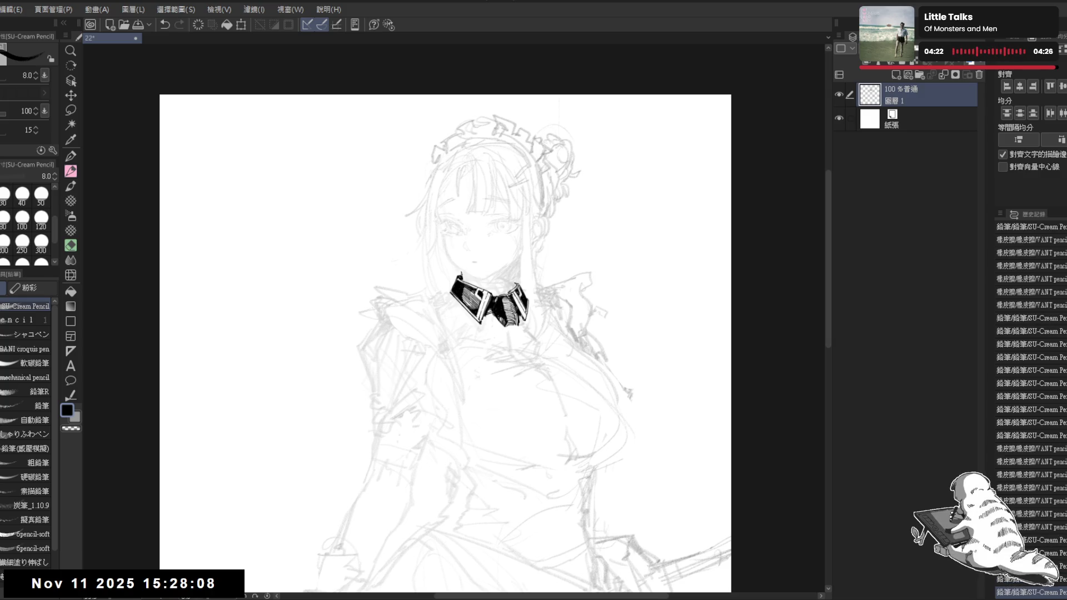
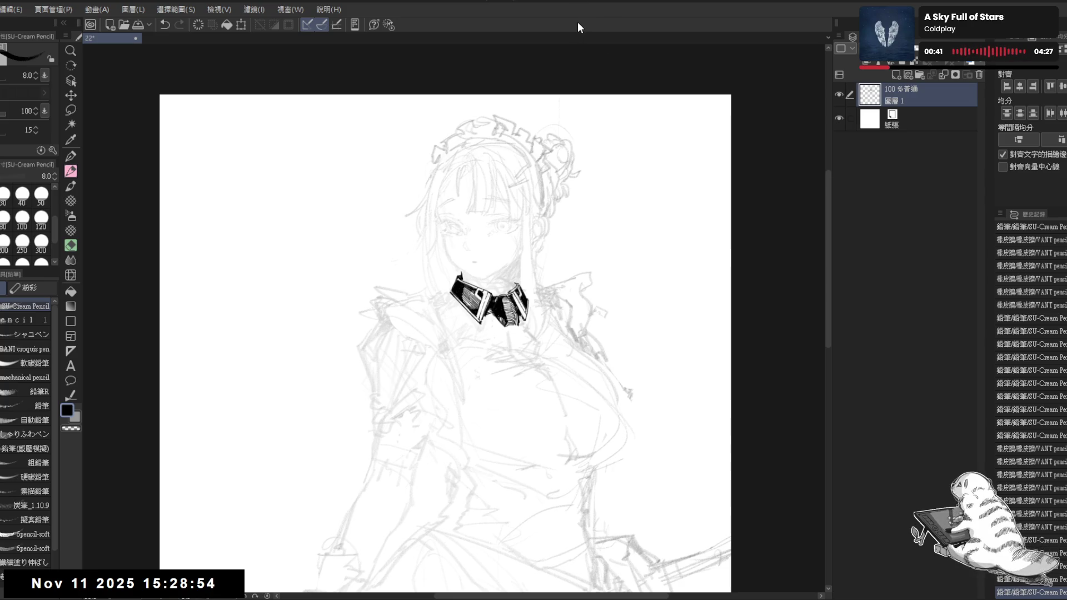
- Centre the collar in view and erase the bow's lower edge clean
scroll(497, 324, "up", 3)
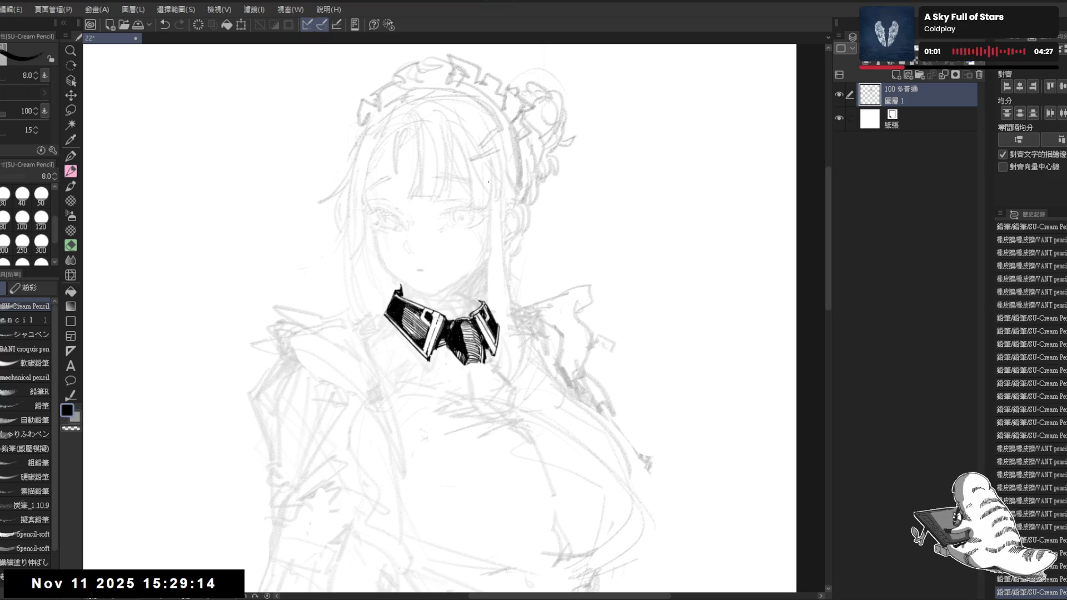
left_click_drag(470, 326, 472, 338)
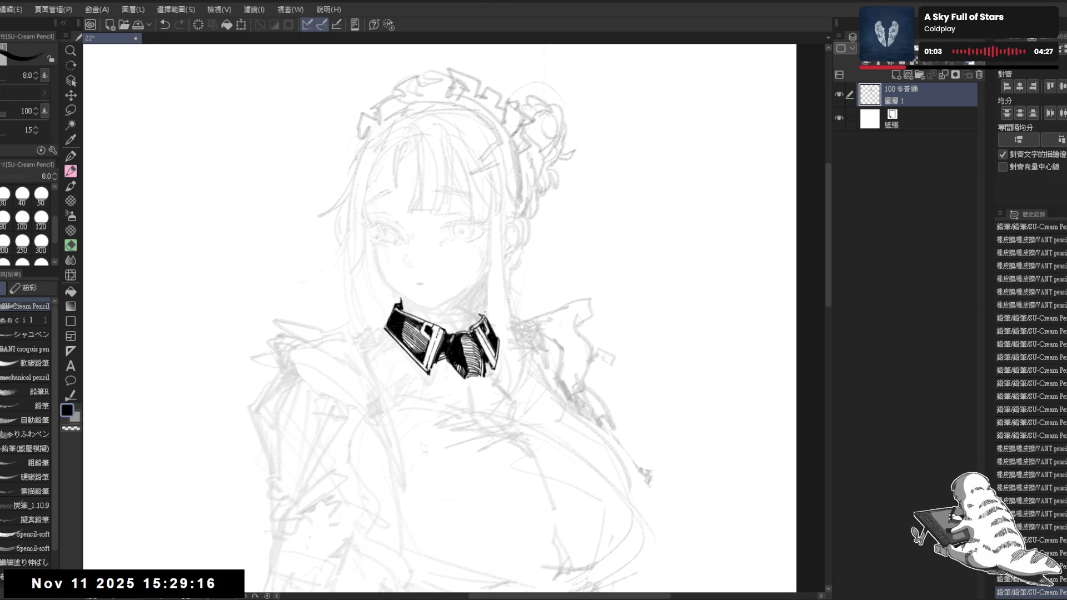
key("e")
mouse_move(464, 380)
left_mouse_down()
mouse_move(472, 377)
mouse_move(463, 372)
left_mouse_up()
key("p")
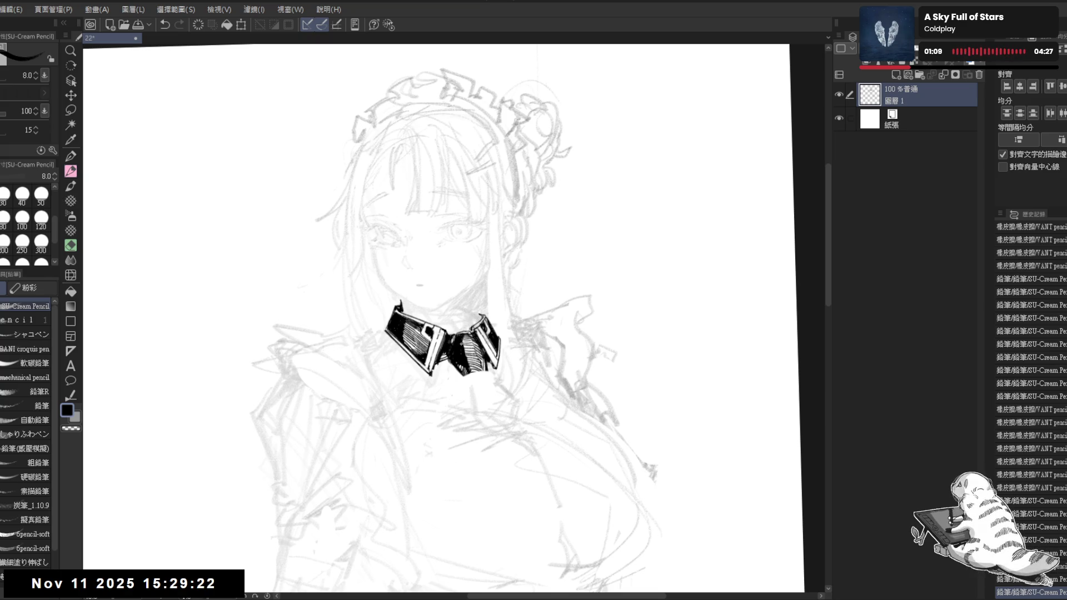
- Tilt the canvas to a comfortable angle and erase stray marks along the collar
left_click_drag(556, 222, 416, 194)
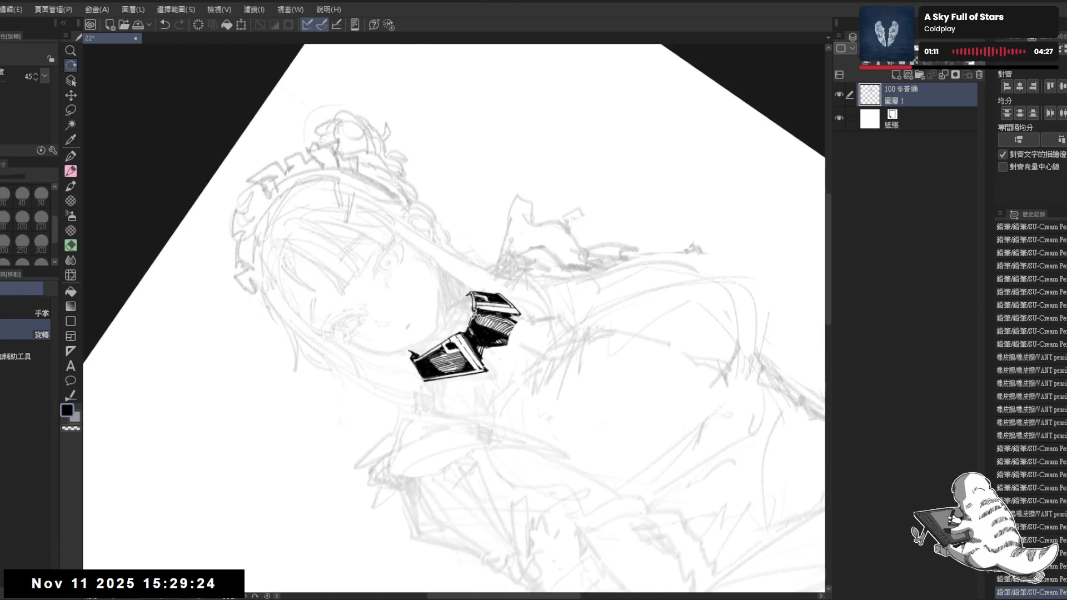
mouse_move(493, 452)
left_mouse_down()
mouse_move(437, 455)
mouse_move(500, 448)
left_mouse_up()
key("e")
mouse_move(467, 314)
left_mouse_down()
mouse_move(472, 325)
mouse_move(472, 310)
mouse_move(444, 314)
mouse_move(428, 339)
mouse_move(470, 337)
mouse_move(440, 325)
mouse_move(470, 338)
mouse_move(448, 424)
mouse_move(460, 374)
left_mouse_up()
key("p")
key("r")
key("p")
key("e")
key("p")
- Reset the canvas rotation to upright and enlarge the eraser to size 30
key("r")
key("ctrl+@")
scroll(460, 345, "down", 3)
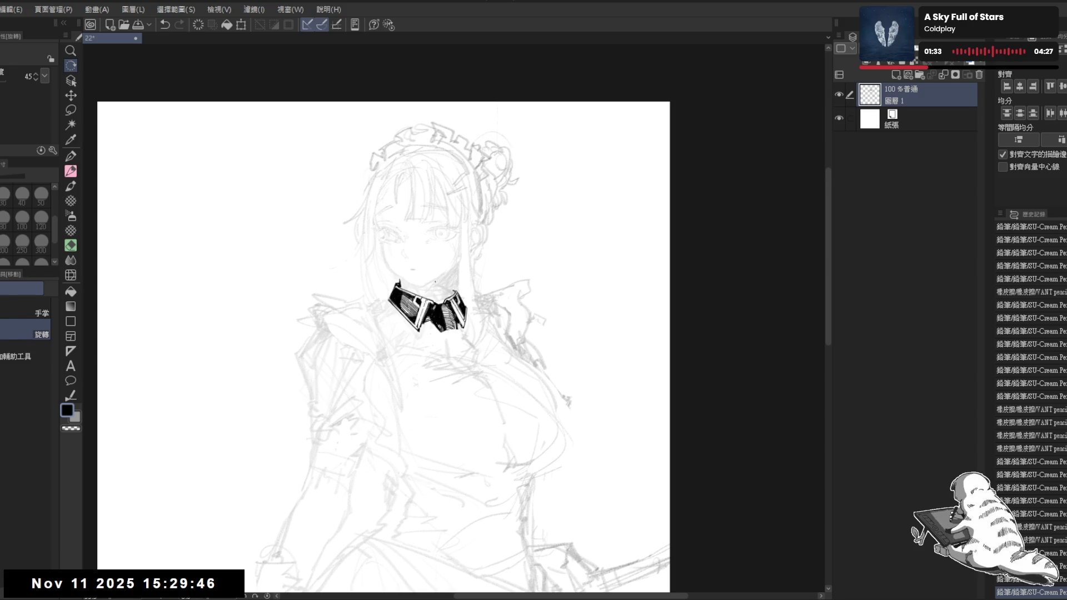
key("p")
key("e")
left_click(456, 321)
key("bracketright")
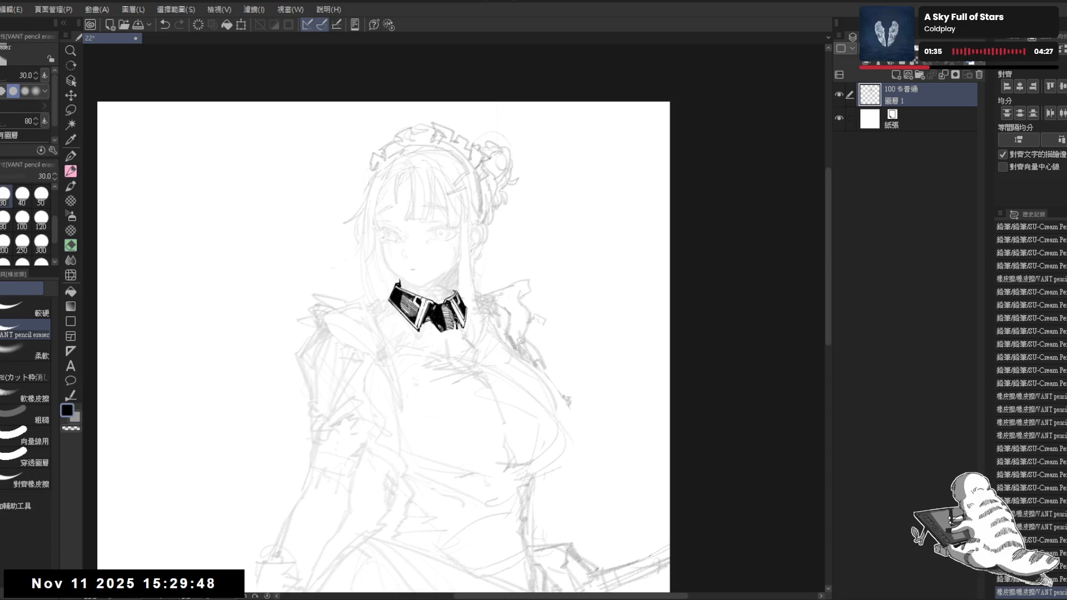
- Add faint pencil ribbon strokes under the collar and erase the small bits around them
key("p")
left_click_drag(452, 314, 452, 328)
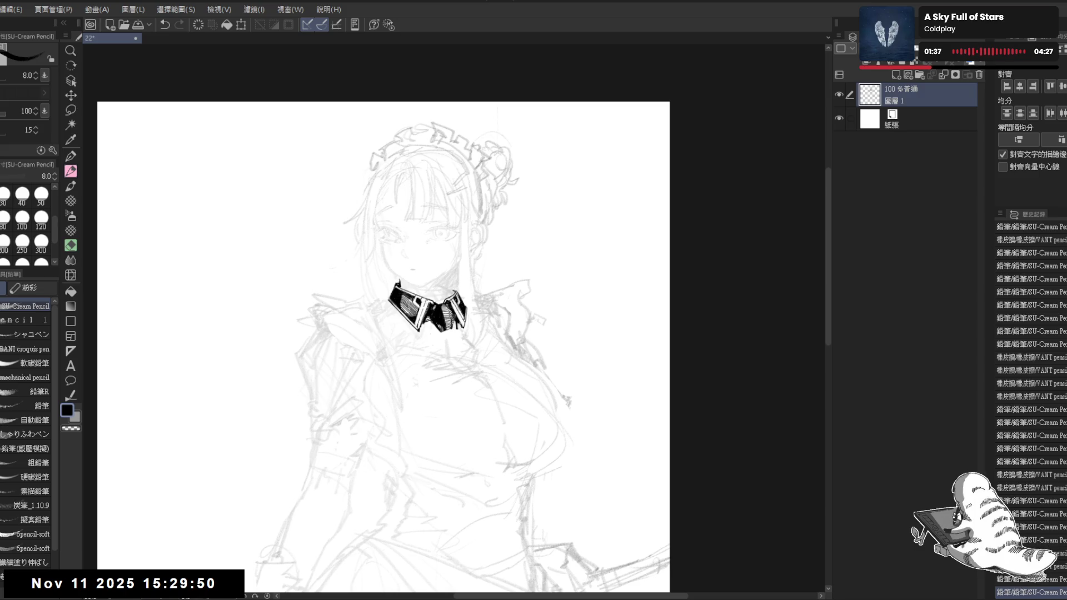
key("e")
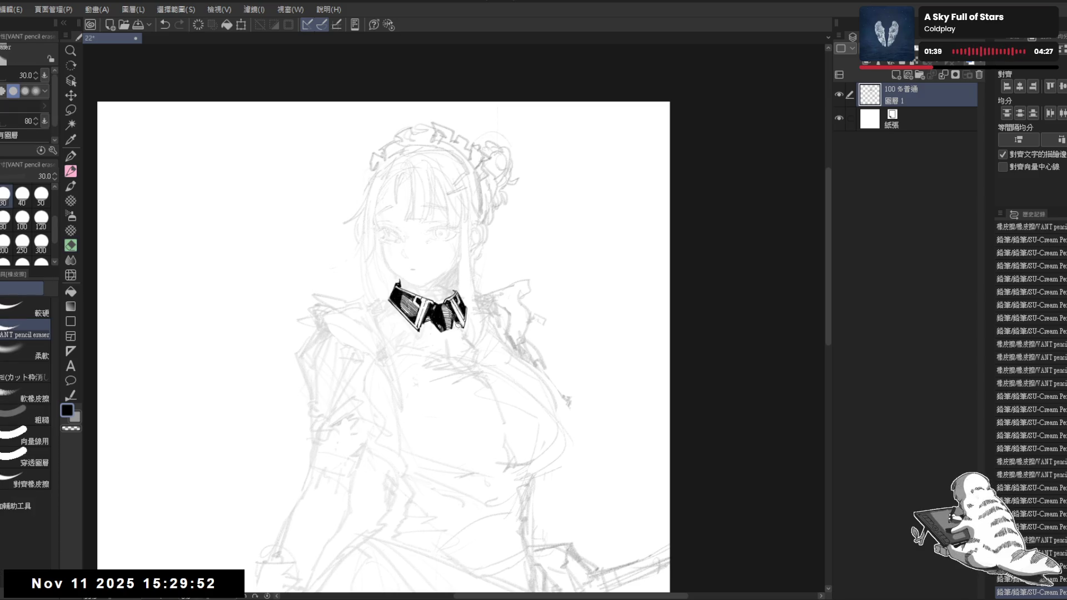
mouse_move(456, 318)
left_mouse_down()
mouse_move(451, 307)
mouse_move(461, 326)
left_mouse_up()
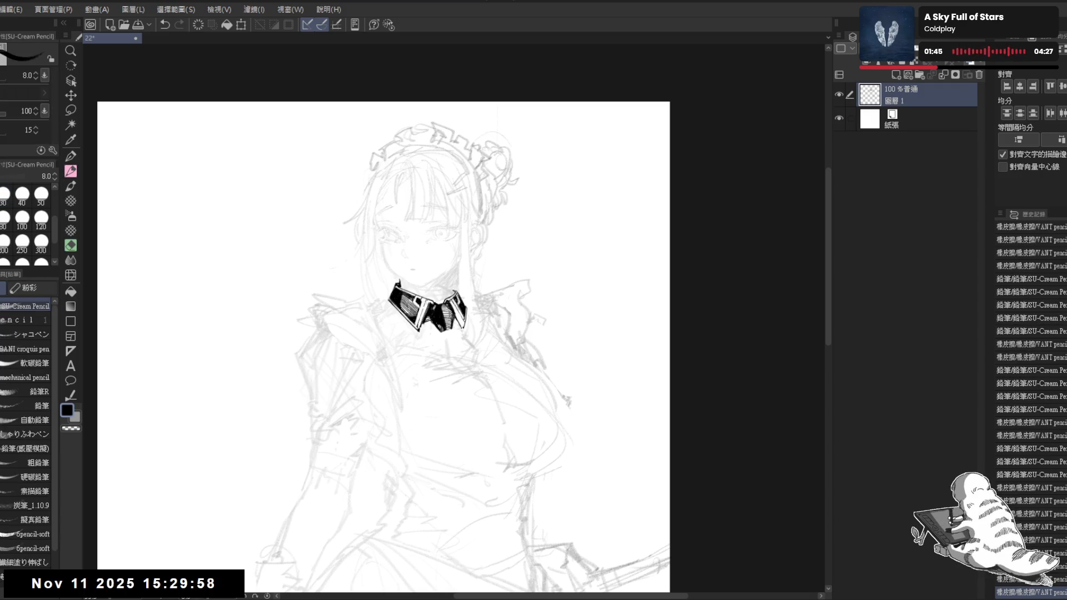
key("r")
key("e")
left_click_drag(430, 328, 425, 337)
key("p")
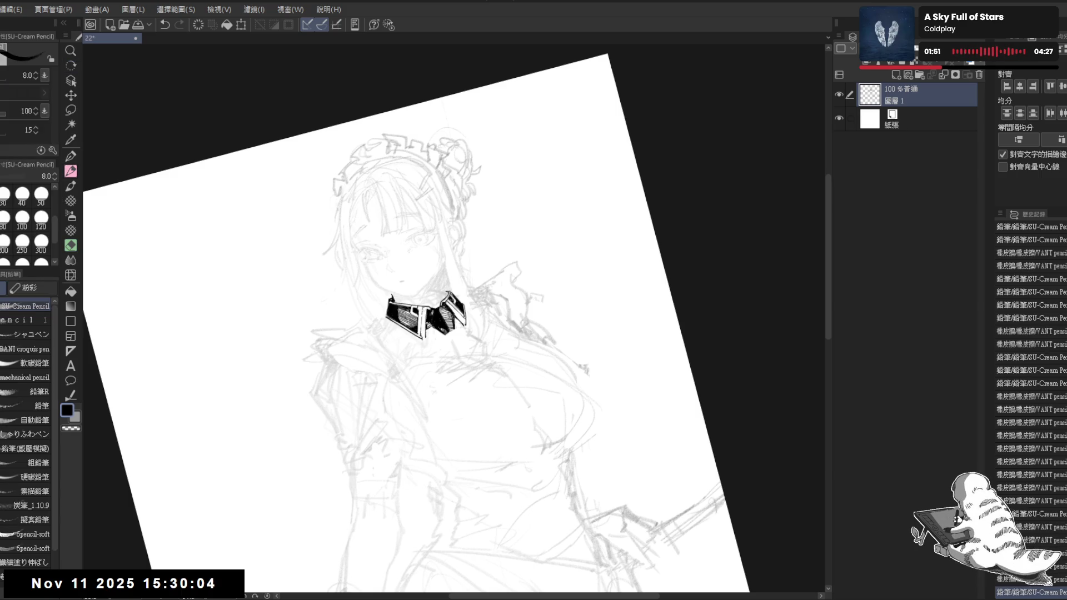
- Undo and restore the last collar stroke, erase a small bit, and turn the canvas upright
key("ctrl+z")
key("ctrl+y")
key("asciicircum")
key("asciicircum")
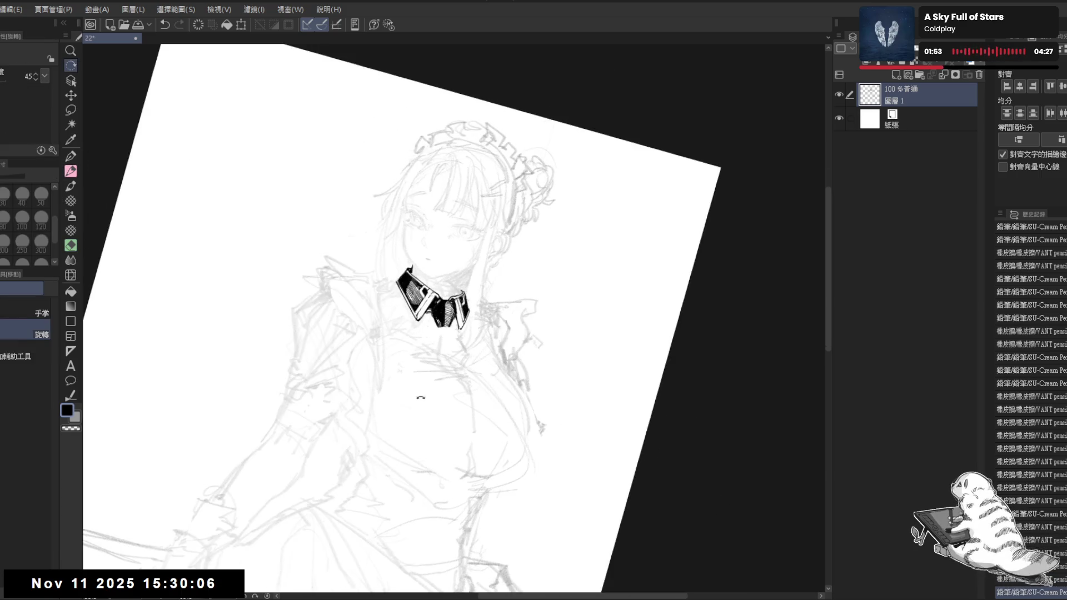
key("e")
left_click_drag(458, 321, 460, 326)
key("p")
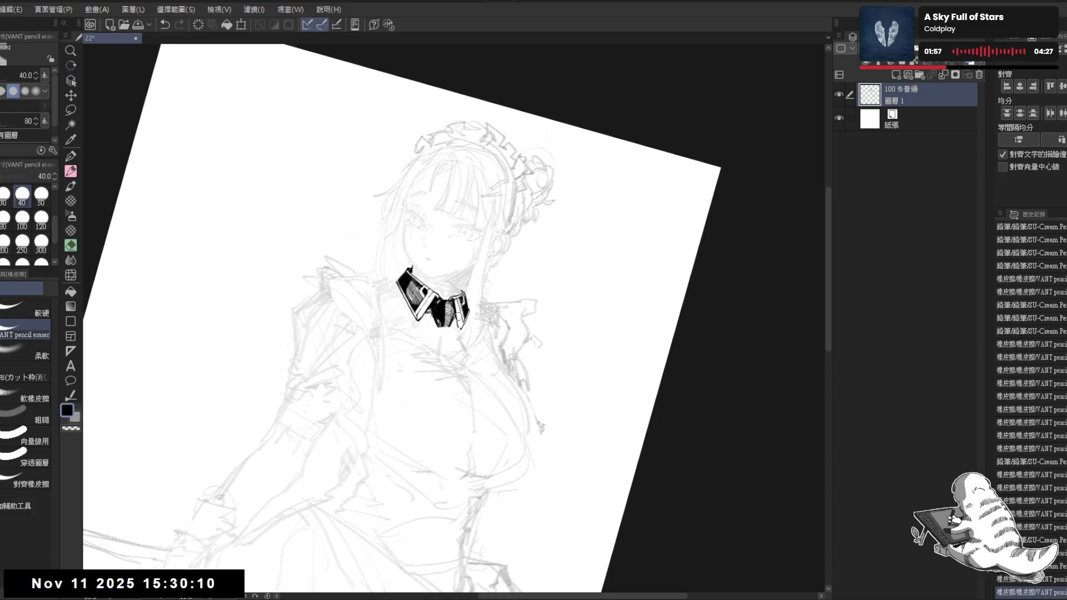
key("r")
mouse_move(418, 423)
left_mouse_down()
mouse_move(428, 311)
mouse_move(436, 358)
mouse_move(457, 333)
left_mouse_up()
- Finish the ribbon strands with alternating pencil and eraser touches
key("e")
key("p")
key("e")
key("p")
key("e")
key("p")
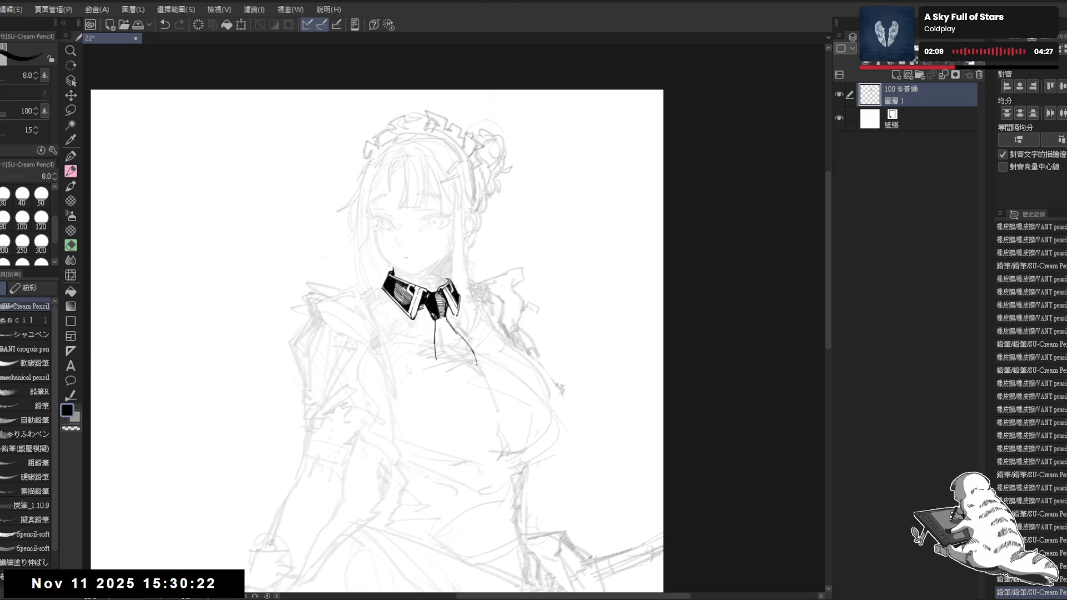
- Undo the stray diagonal stroke and sketch the ribbon tie lines below the collar
key("ctrl+z")
key("ctrl+z")
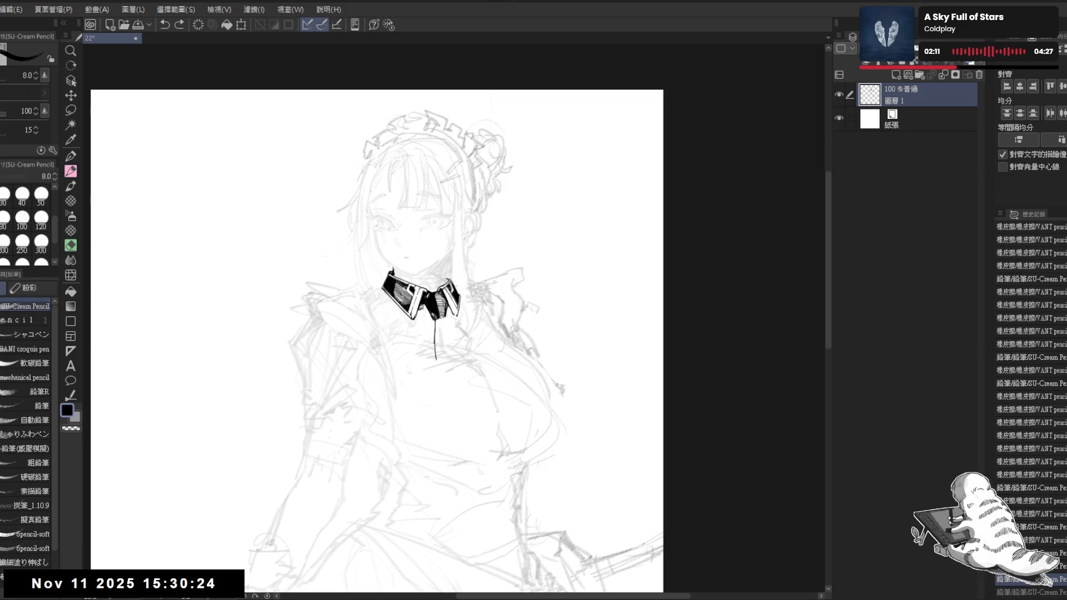
mouse_move(445, 321)
left_mouse_down()
mouse_move(456, 334)
mouse_move(444, 339)
mouse_move(478, 355)
mouse_move(445, 339)
left_mouse_up()
left_click(437, 361)
left_click_drag(440, 329, 445, 339)
left_click_drag(440, 329, 445, 339)
left_click_drag(440, 329, 445, 340)
- Erase small bits of the tie, then shift the view and tilt the canvas slightly clockwise
key("e")
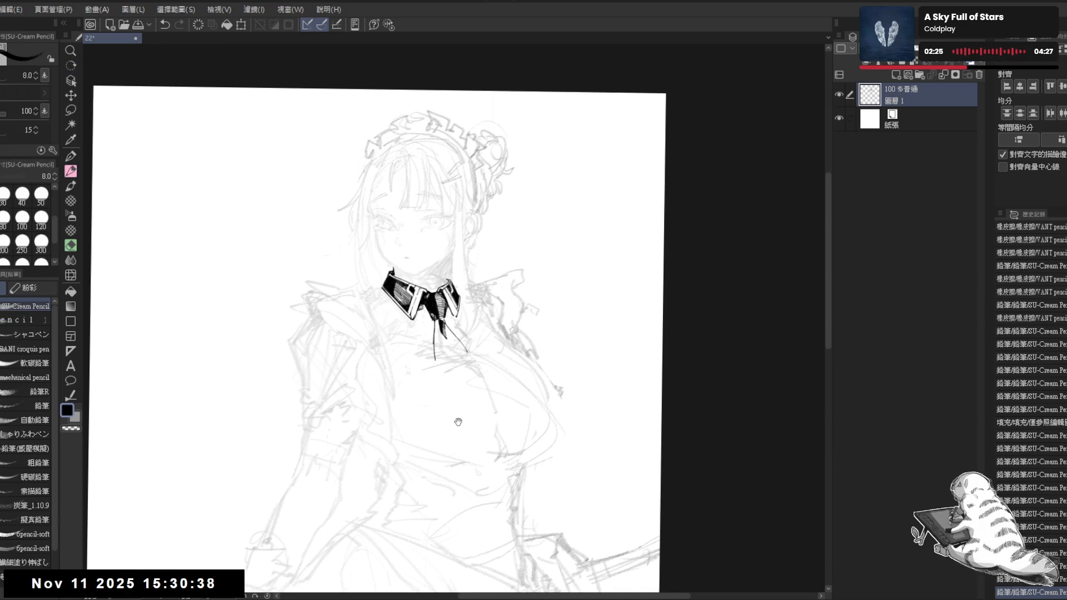
mouse_move(441, 349)
left_mouse_down()
mouse_move(435, 333)
mouse_move(442, 353)
left_mouse_up()
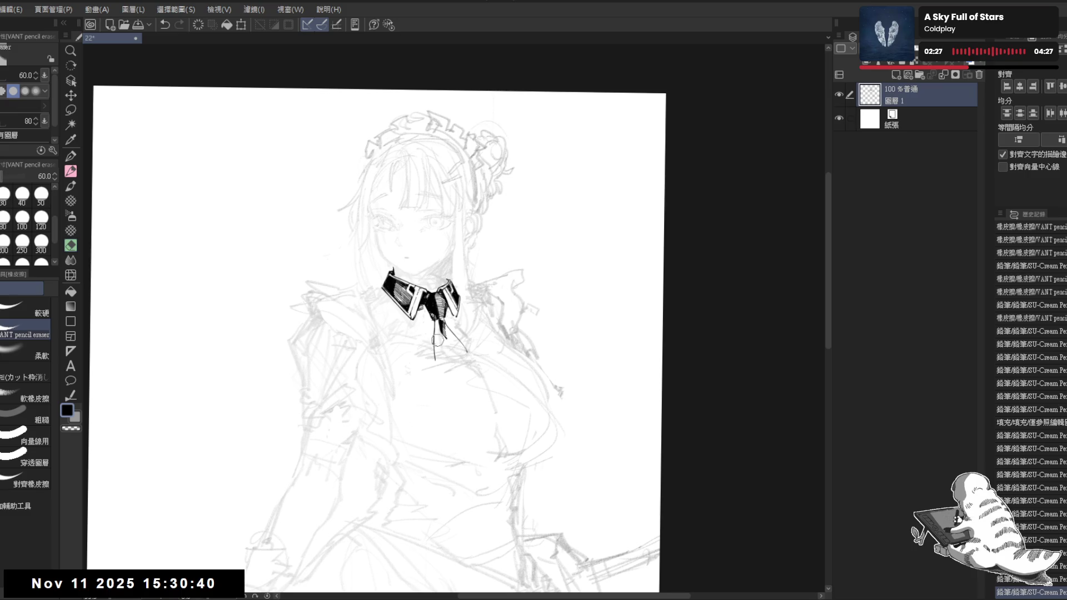
key("p")
left_click_drag(475, 314, 462, 271)
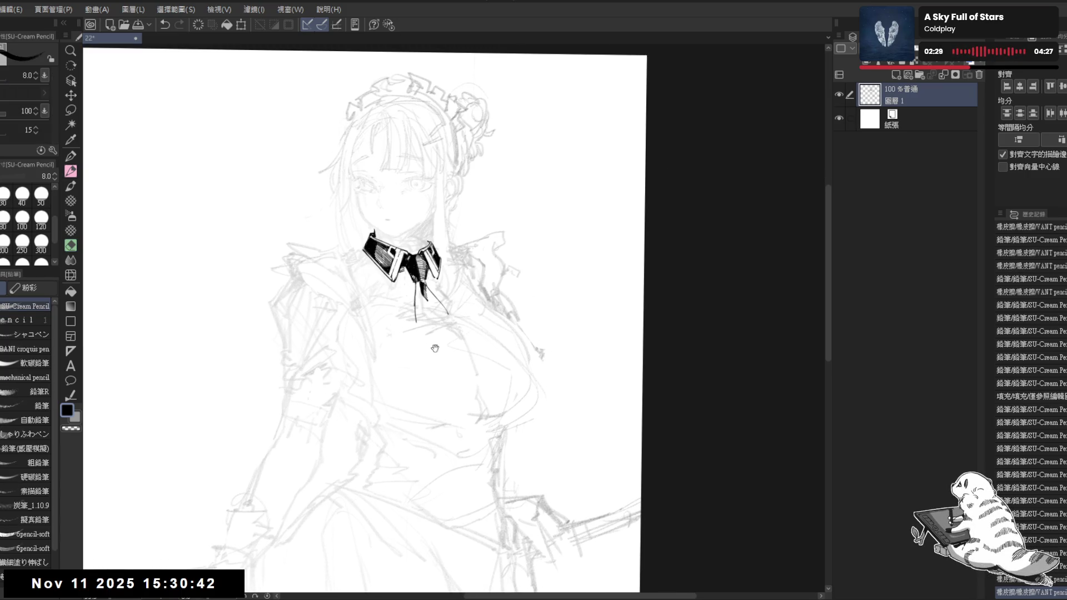
key("r")
left_click_drag(418, 367, 406, 331)
key("p")
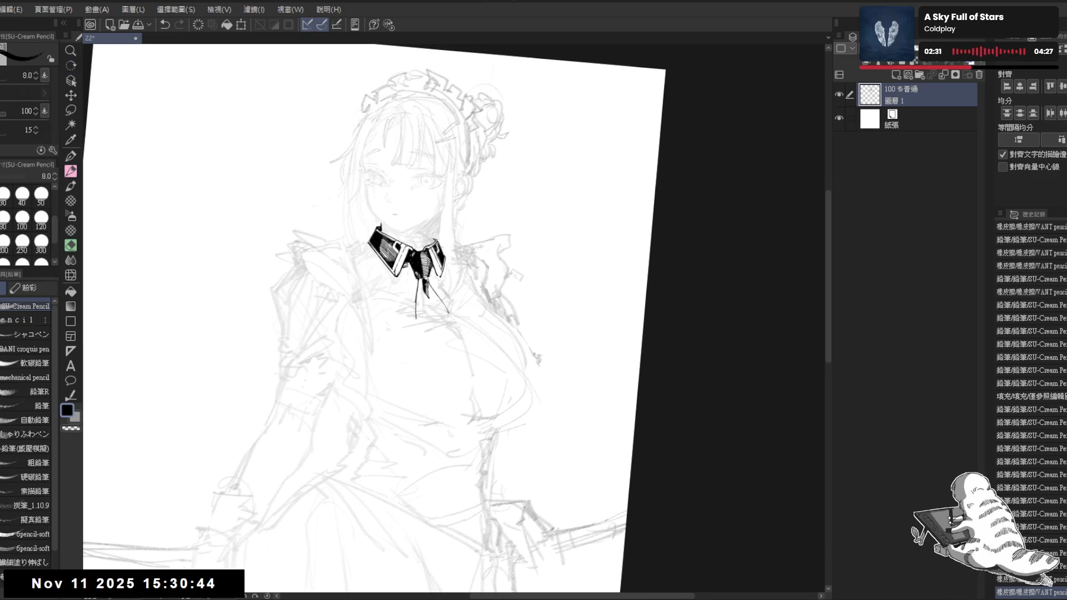
- Erase the tie line's lower end and undo the unwanted lower stroke loops
key("e")
left_click_drag(414, 311, 439, 328)
key("p")
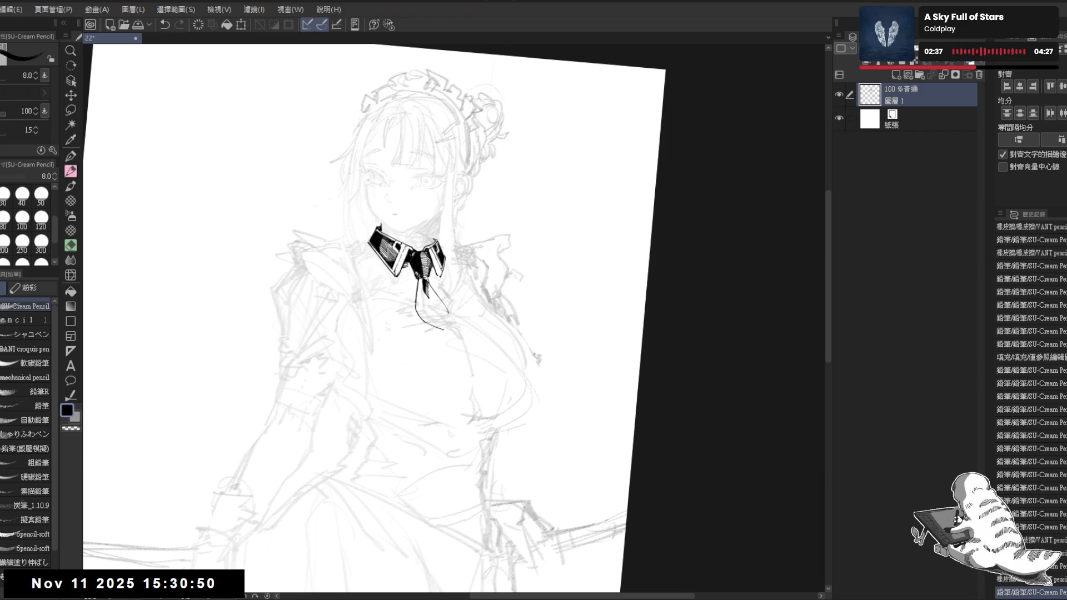
key("ctrl+z")
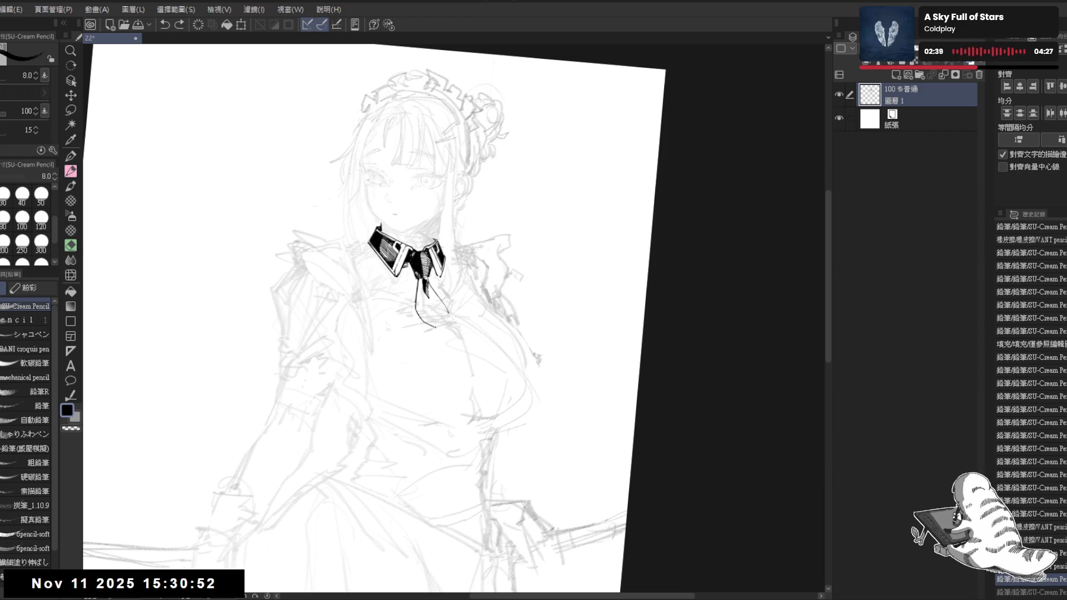
key("ctrl+z")
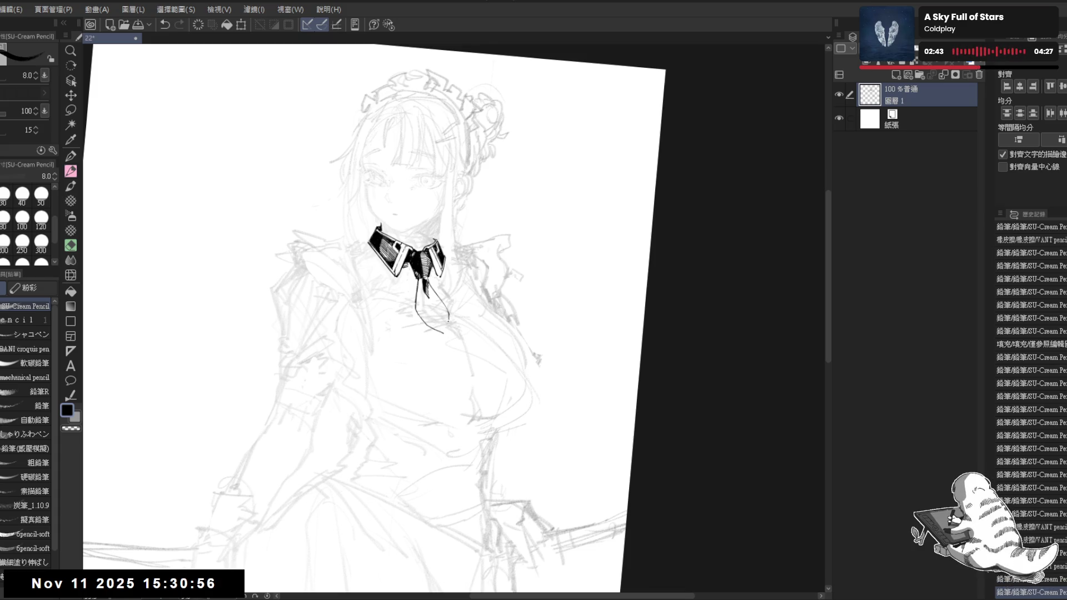
key("e")
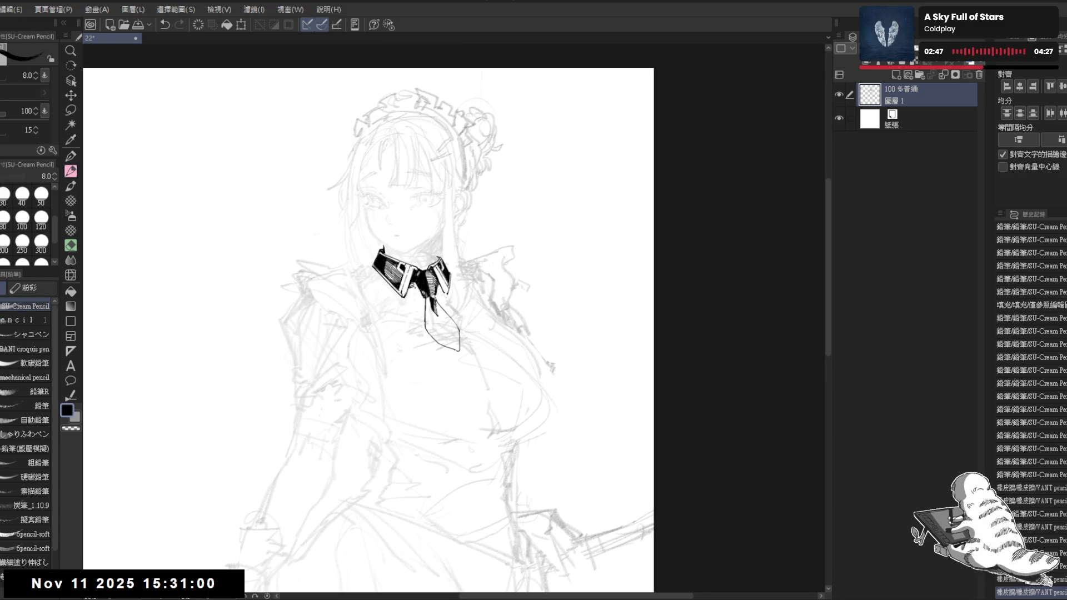
- Erase stray lines around the tie, level the canvas, and reposition the view on the figure
left_click_drag(415, 293, 418, 296)
mouse_move(443, 361)
left_mouse_down()
mouse_move(473, 369)
mouse_move(511, 300)
left_mouse_up()
key("p")
key("e")
mouse_move(410, 277)
left_mouse_down()
mouse_move(428, 260)
mouse_move(415, 249)
left_mouse_up()
key("r")
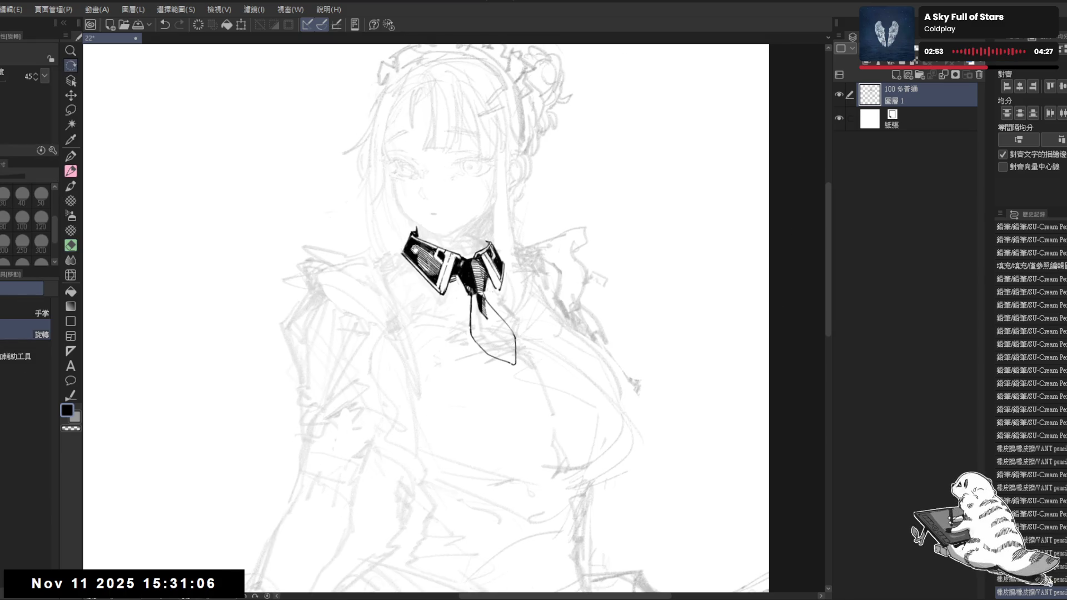
scroll(442, 194, "down", 2)
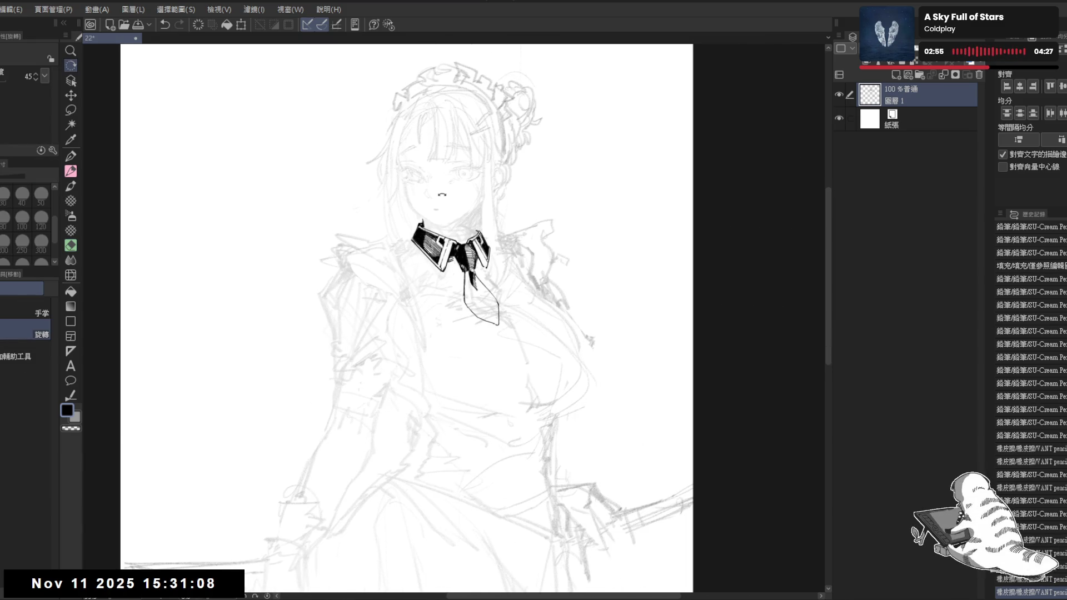
scroll(442, 194, "up", 1)
left_click_drag(408, 171, 353, 332)
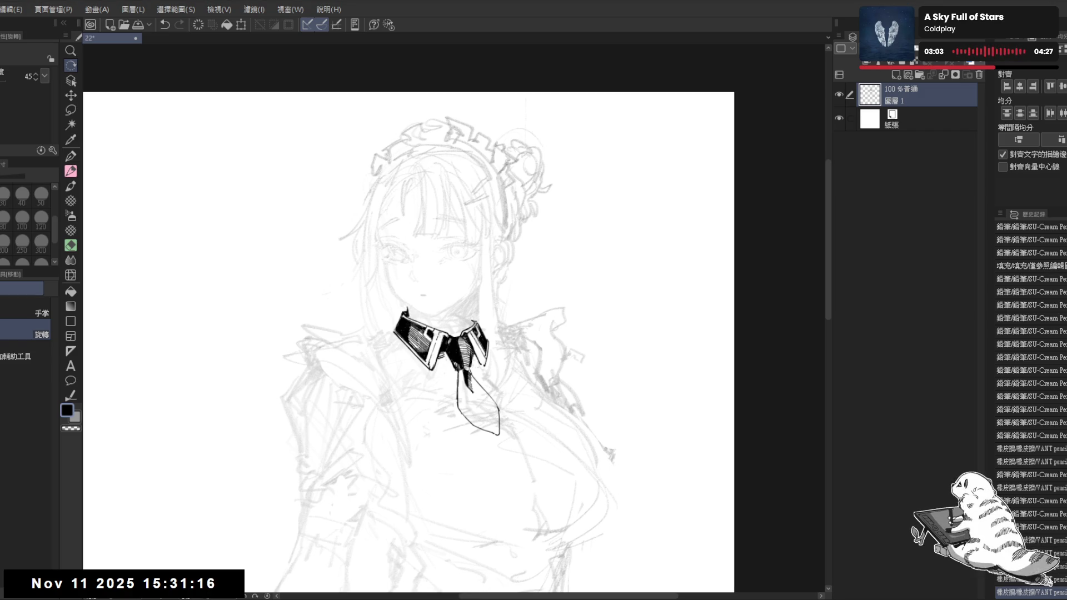
key("e")
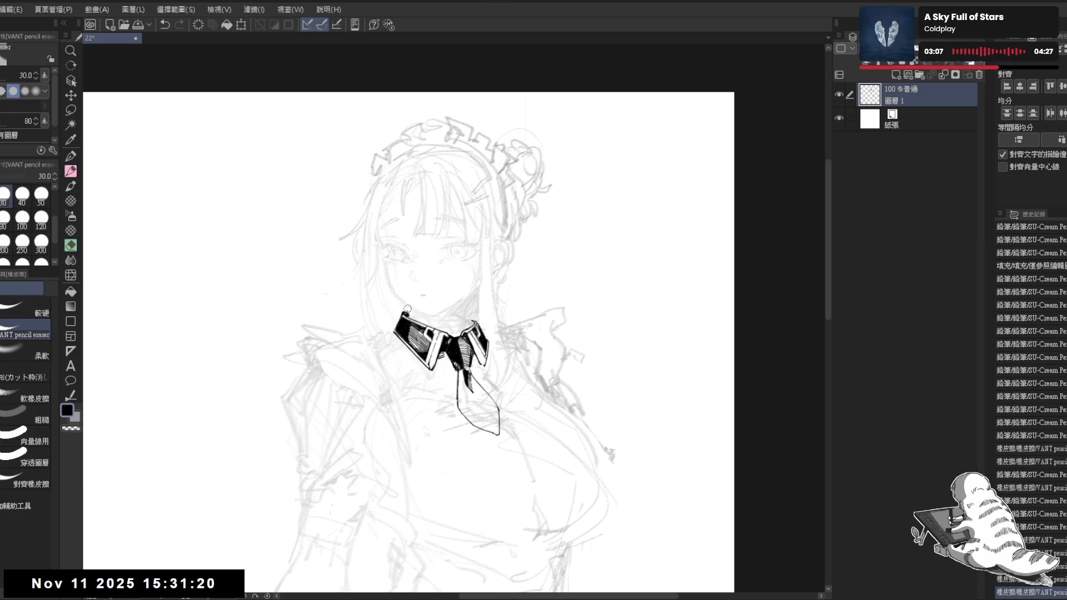
key("p")
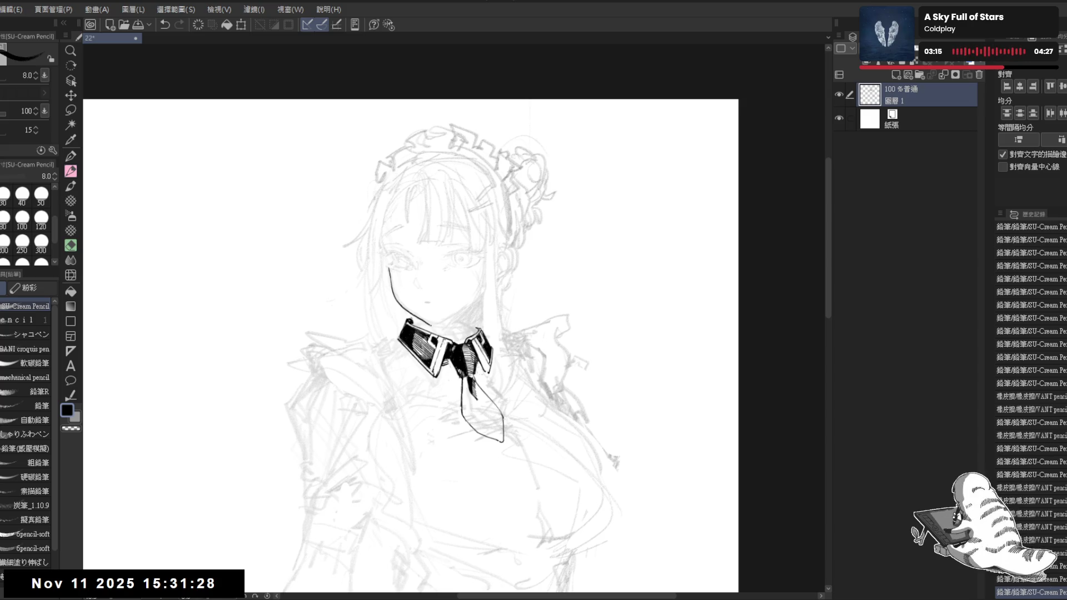
- Tilt the view and undo or redo the short strokes at the chin
key("minus")
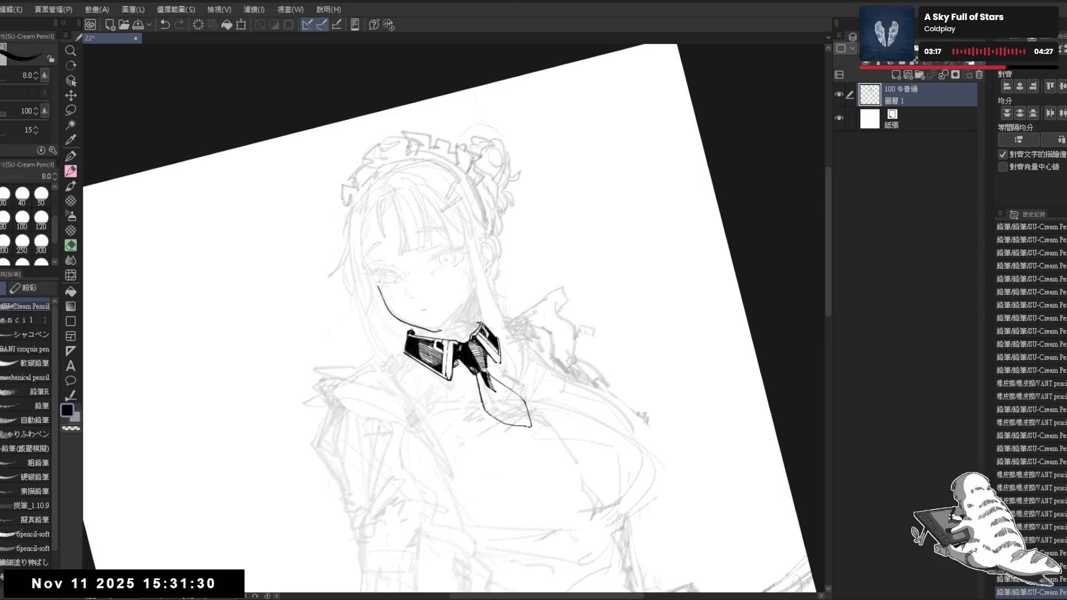
key("ctrl+z")
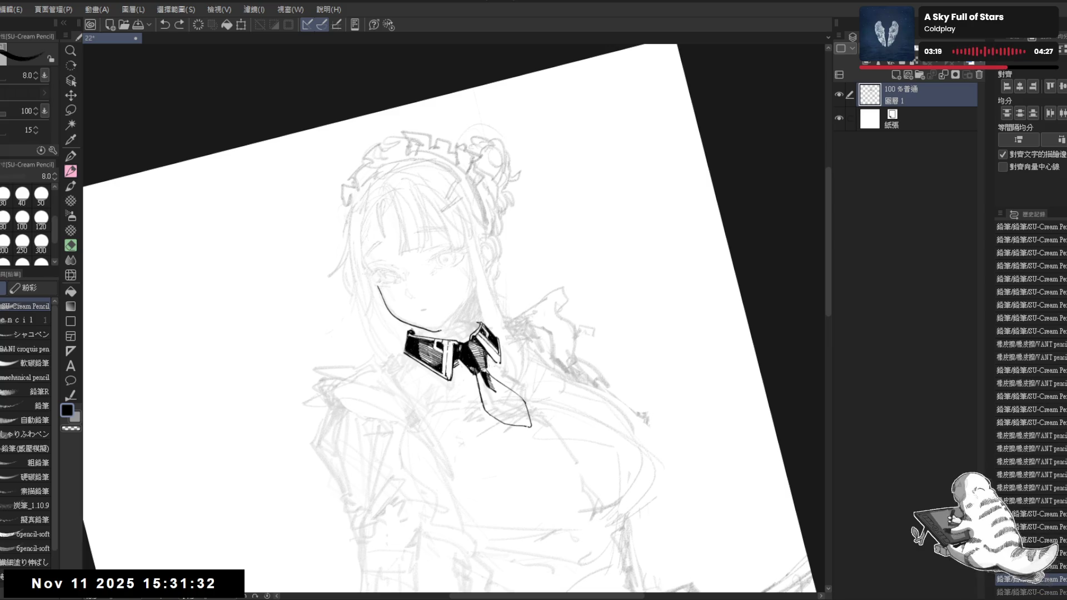
key("ctrl+z")
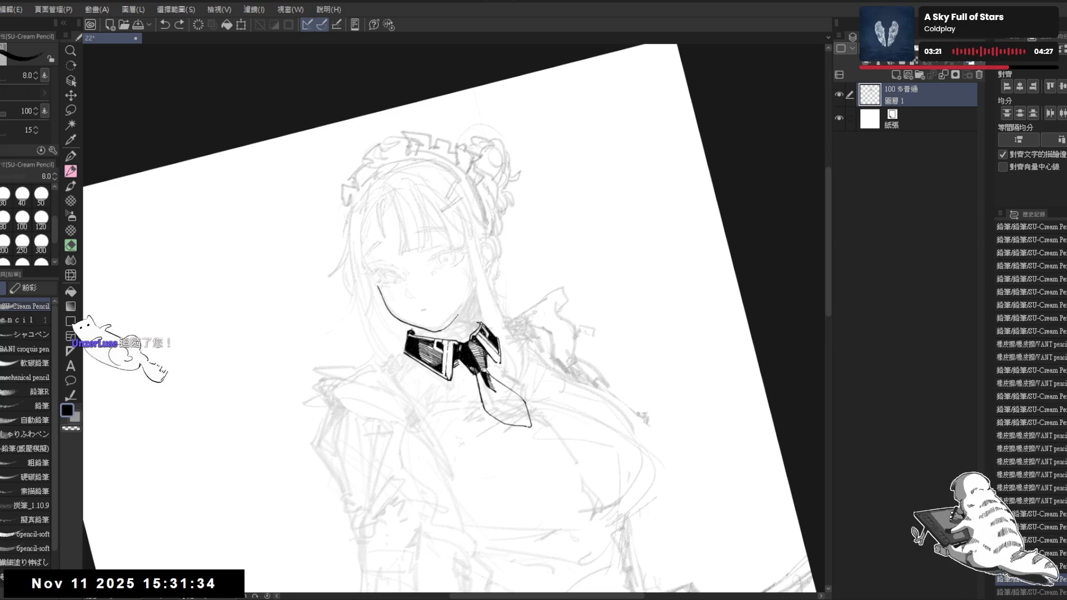
key("ctrl+y")
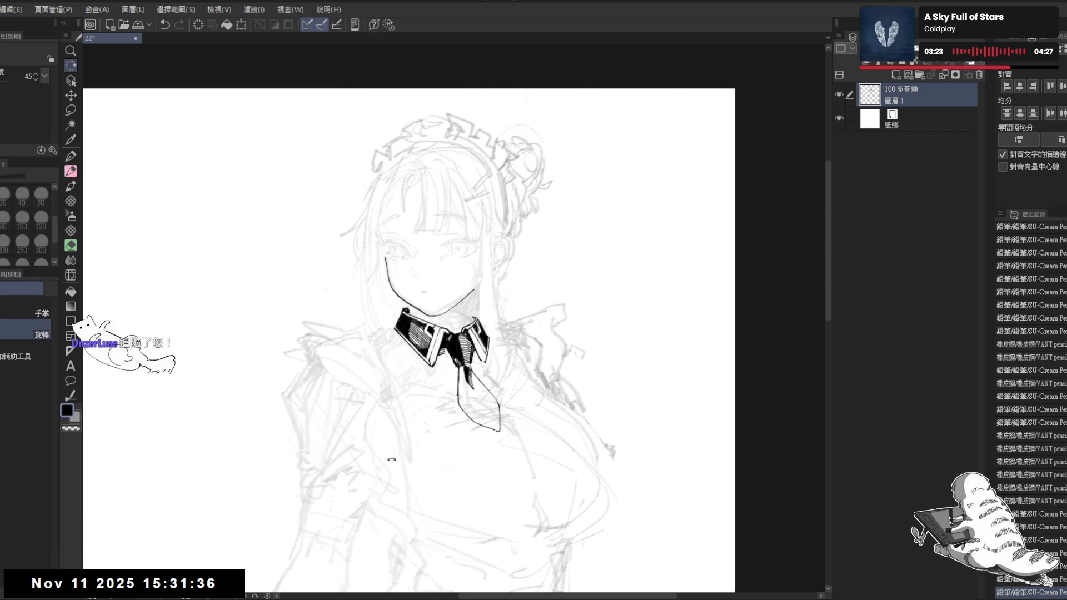
key("-")
key("-")
key("-")
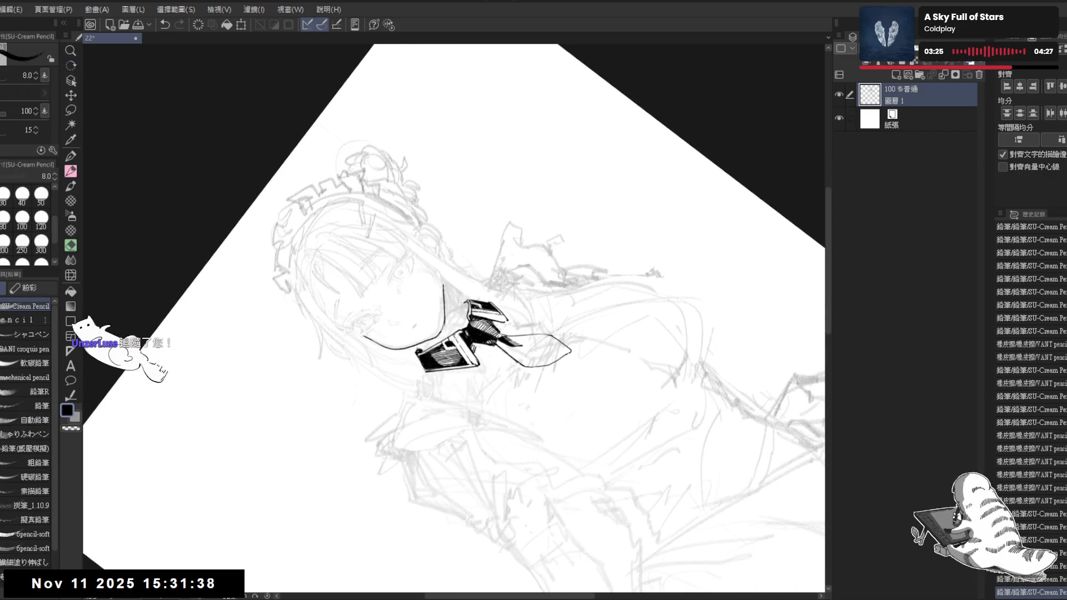
key("ctrl+z")
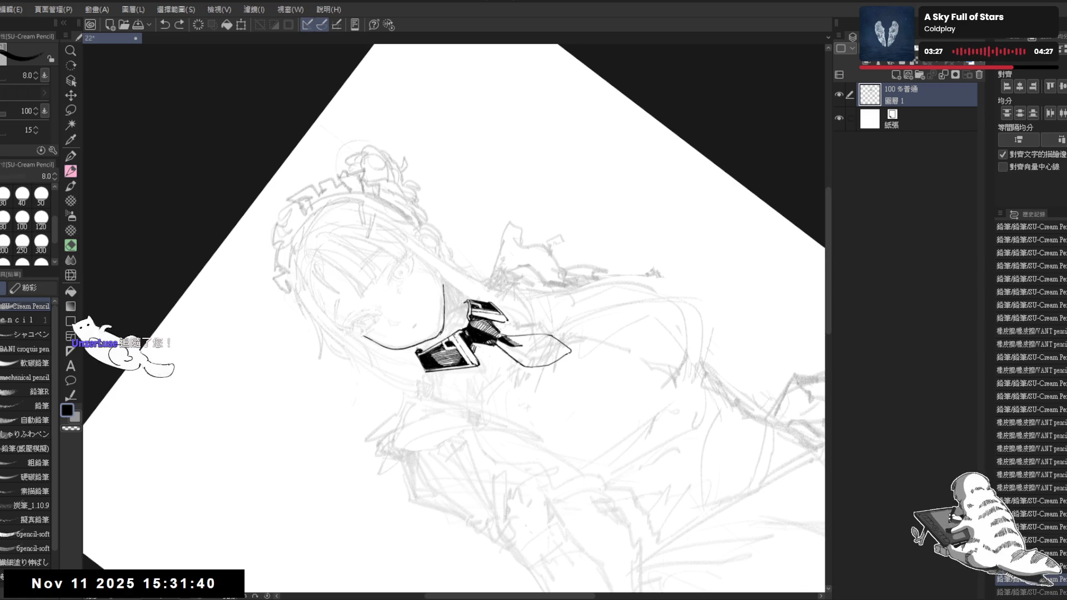
key("ctrl+y")
key("^")
key("^")
key("^")
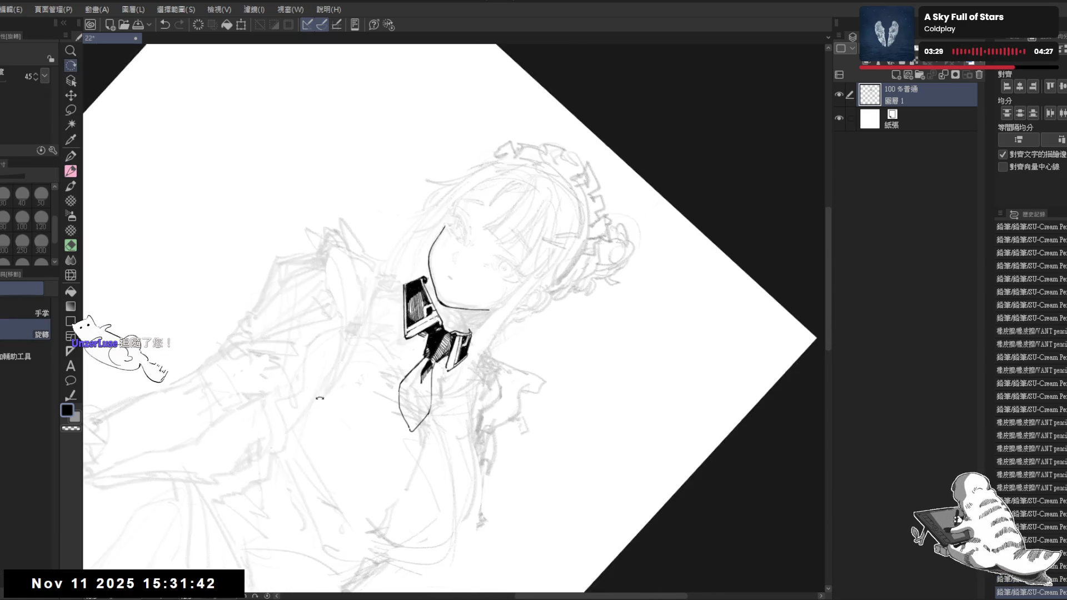
- Erase stray marks near the chin, enlarging the eraser to size 40
key("e")
left_click(442, 300)
left_click(441, 300)
left_click(442, 300)
left_click(442, 300)
key("minus")
key("minus")
key("minus")
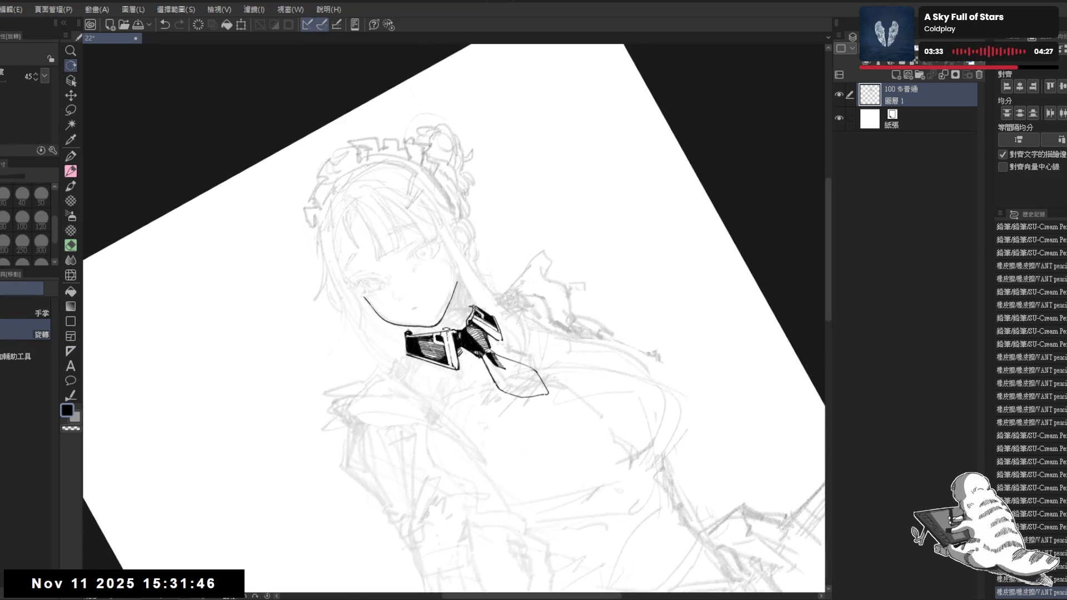
key("bracketright")
left_click(450, 284)
- Rotate the view as needed and erase the remaining small marks around the chin
key("r")
mouse_move(355, 334)
left_mouse_down()
mouse_move(371, 257)
mouse_move(420, 275)
mouse_move(426, 294)
mouse_move(400, 323)
mouse_move(442, 293)
mouse_move(336, 347)
mouse_move(356, 333)
left_mouse_up()
key("e")
key("r")
left_click(442, 294)
key("r")
left_click(437, 316)
key("r")
mouse_move(394, 302)
left_mouse_down()
mouse_move(412, 316)
mouse_move(397, 337)
left_mouse_up()
key("r")
- Clean up the collar's left edge with a size 50 eraser and reset the view upright
key("]")
left_click_drag(404, 326, 397, 338)
key("p")
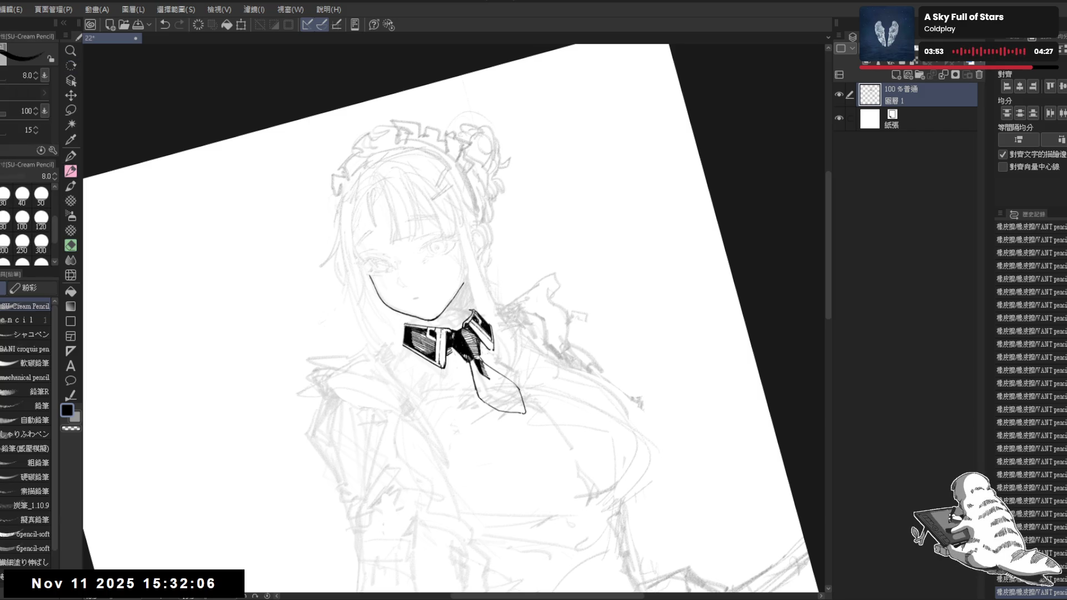
key("ctrl+at")
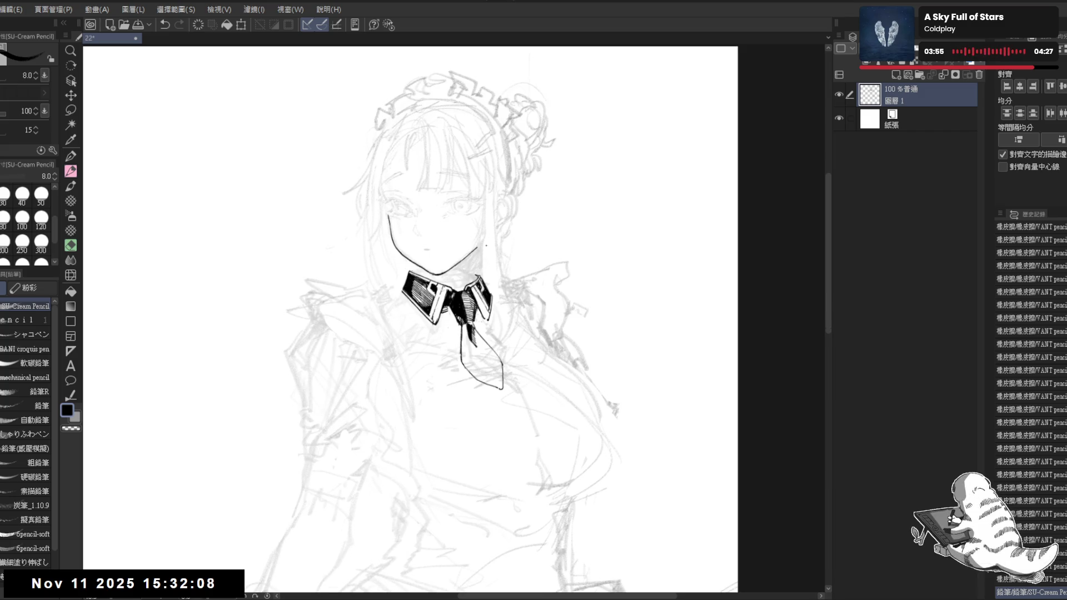
scroll(483, 192, "down", 2)
scroll(522, 195, "up", 3)
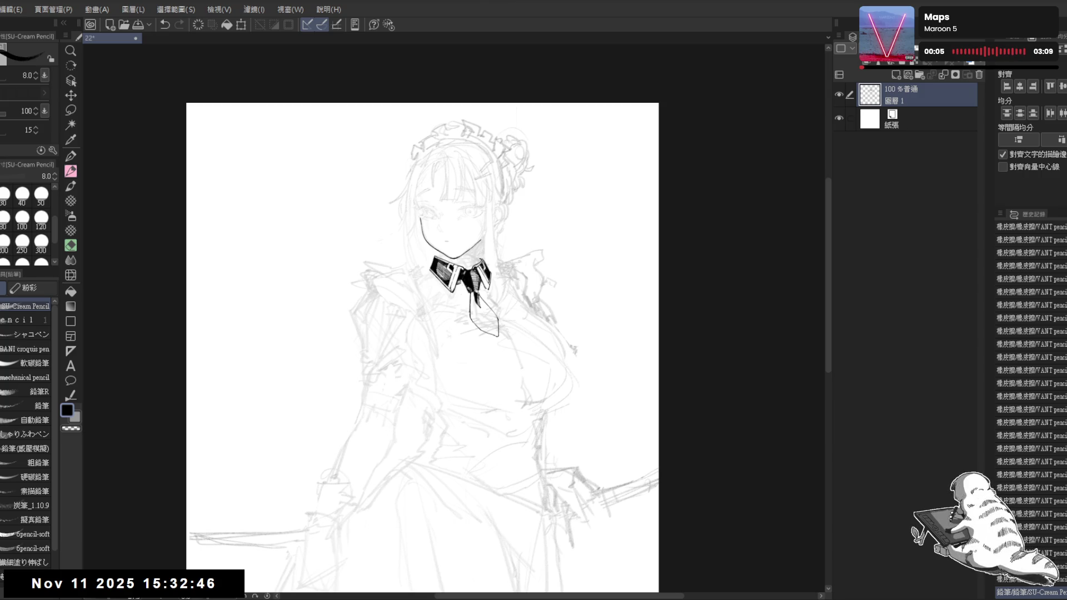
- Zoom in, undo the last pencil stroke, and trim the collar's left edge
scroll(447, 214, "up", 4)
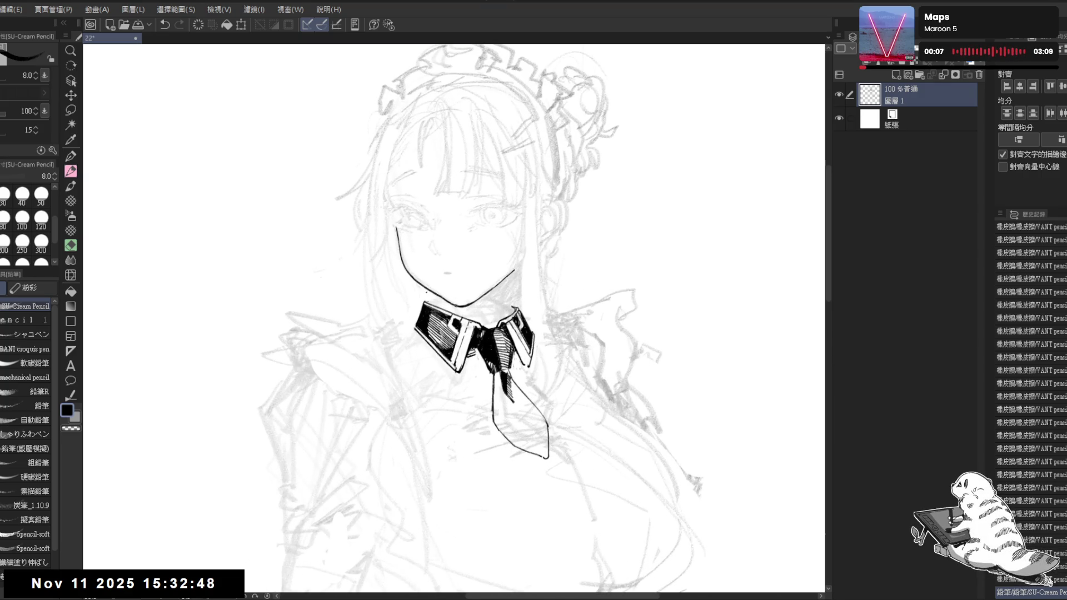
key("e")
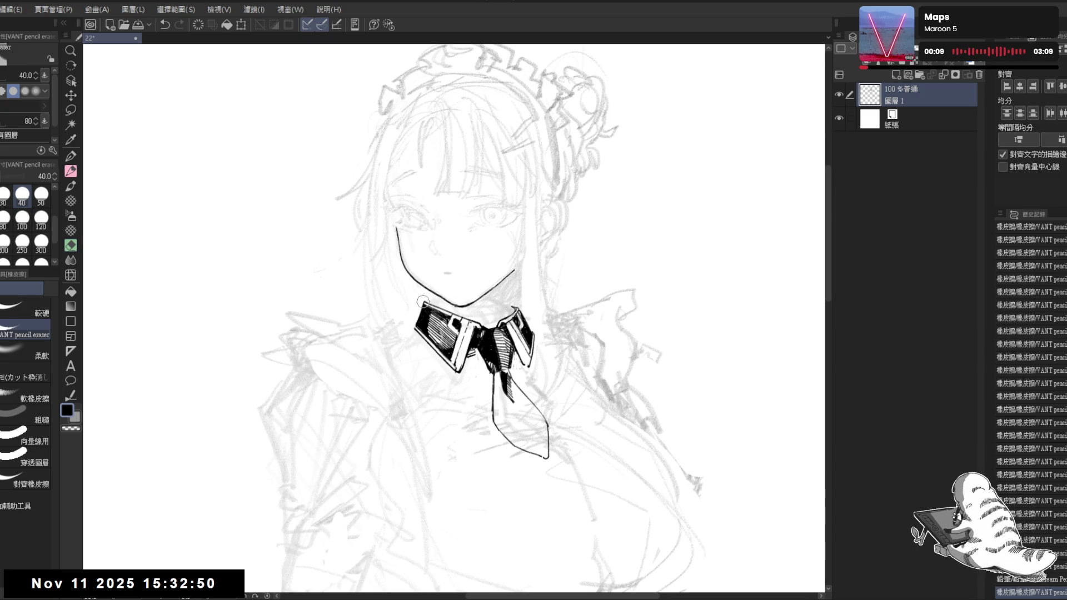
key("p")
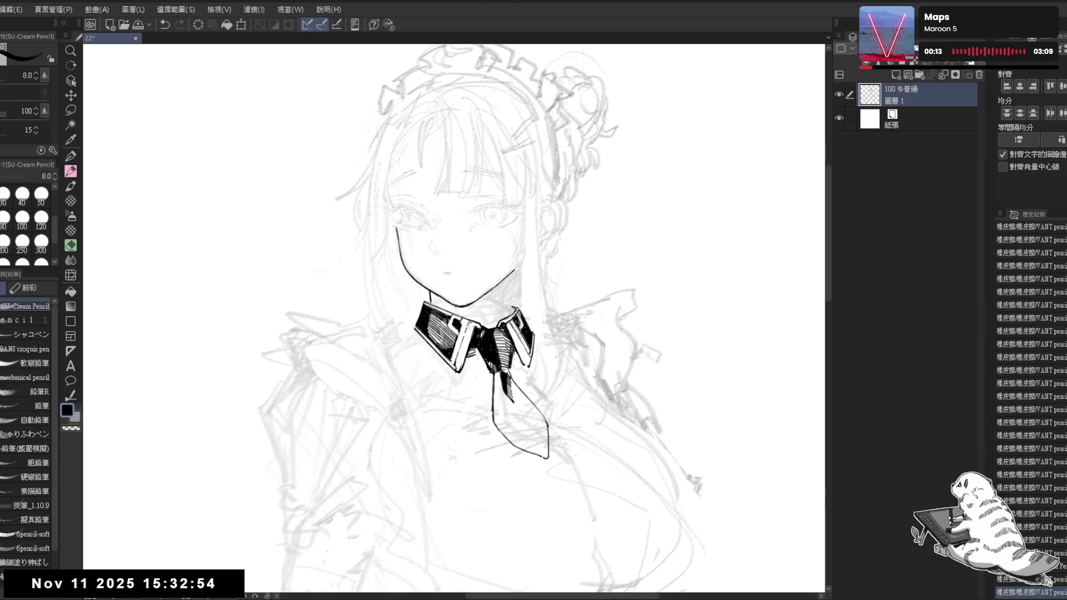
key("ctrl+z")
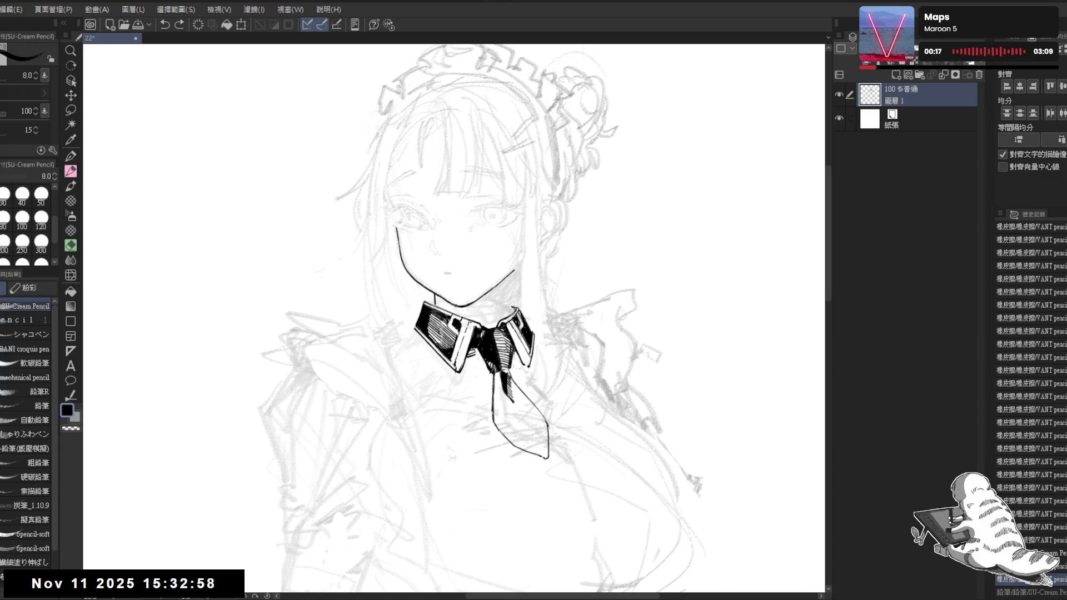
key("e")
left_click_drag(409, 345, 424, 300)
key("p")
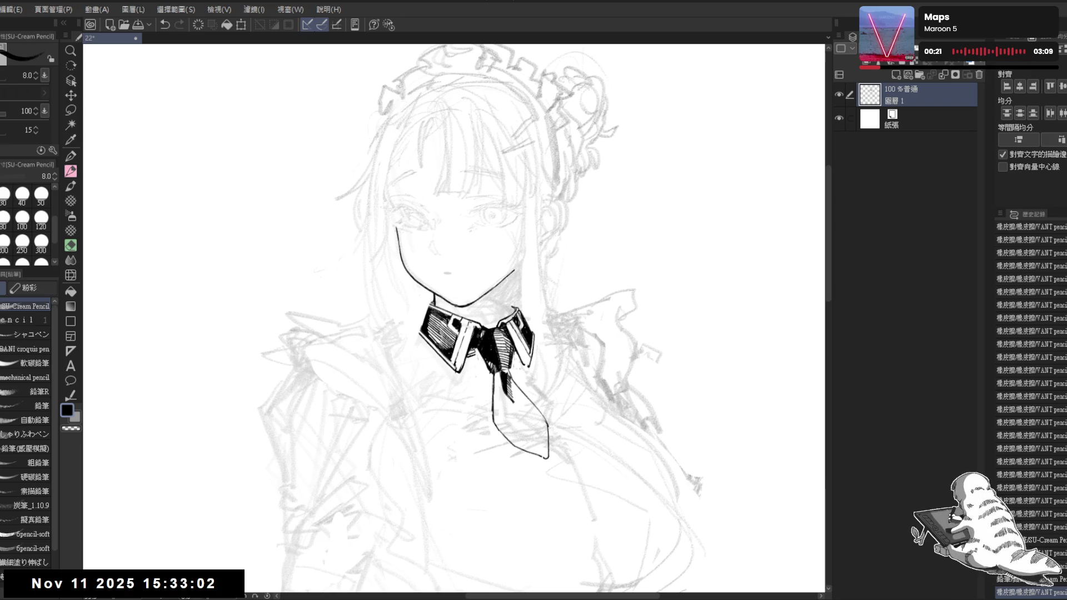
key("ctrl+z")
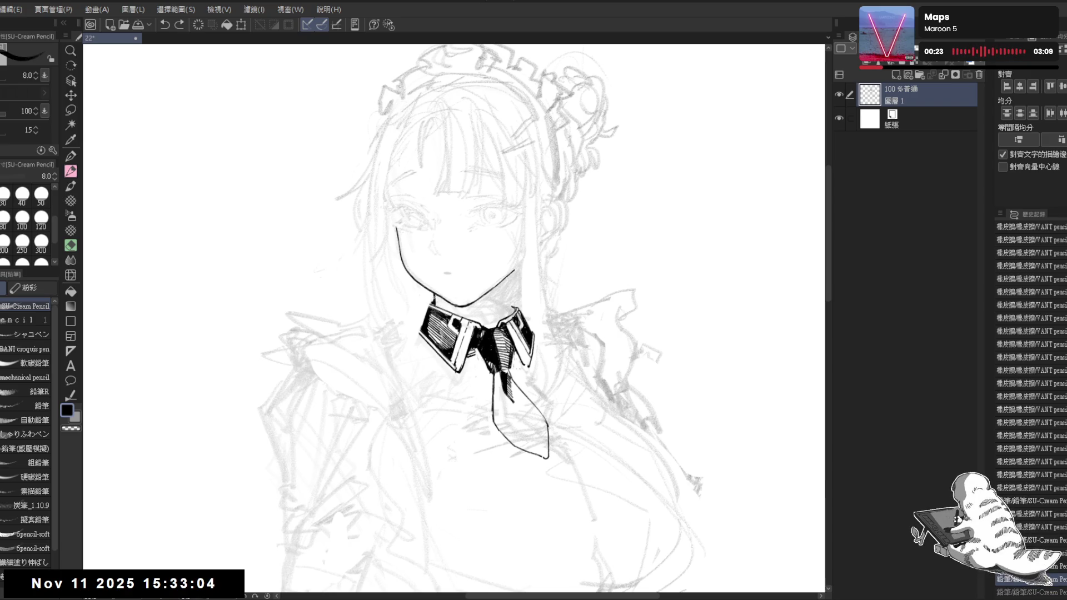
key("ctrl+y")
- Tilt the view, erase a small mark at the collar's top-left, and turn the view back upright
key("shift+space")
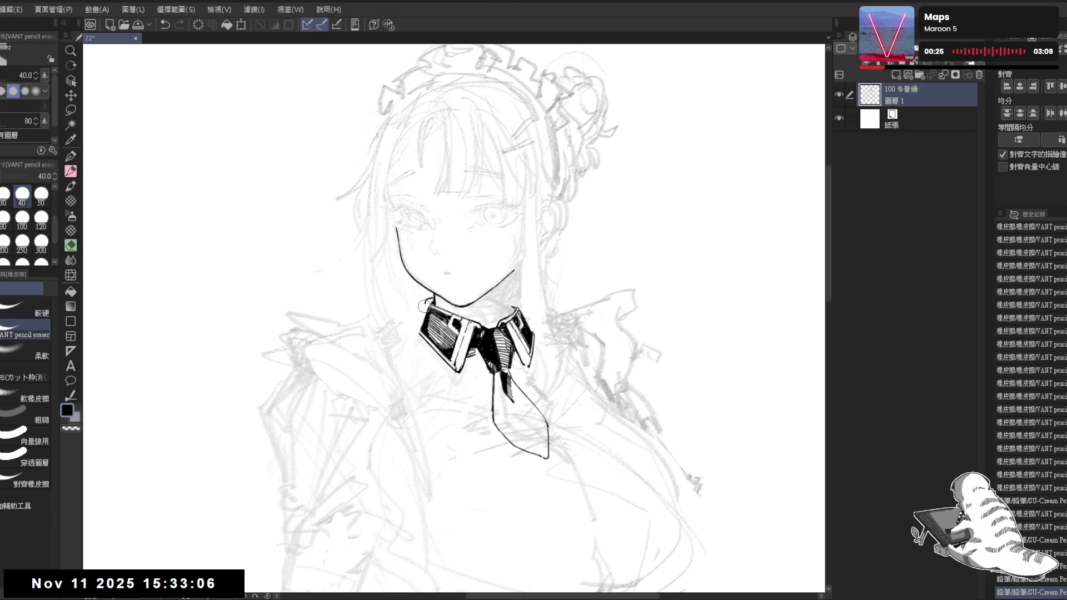
left_click_drag(423, 307, 411, 348)
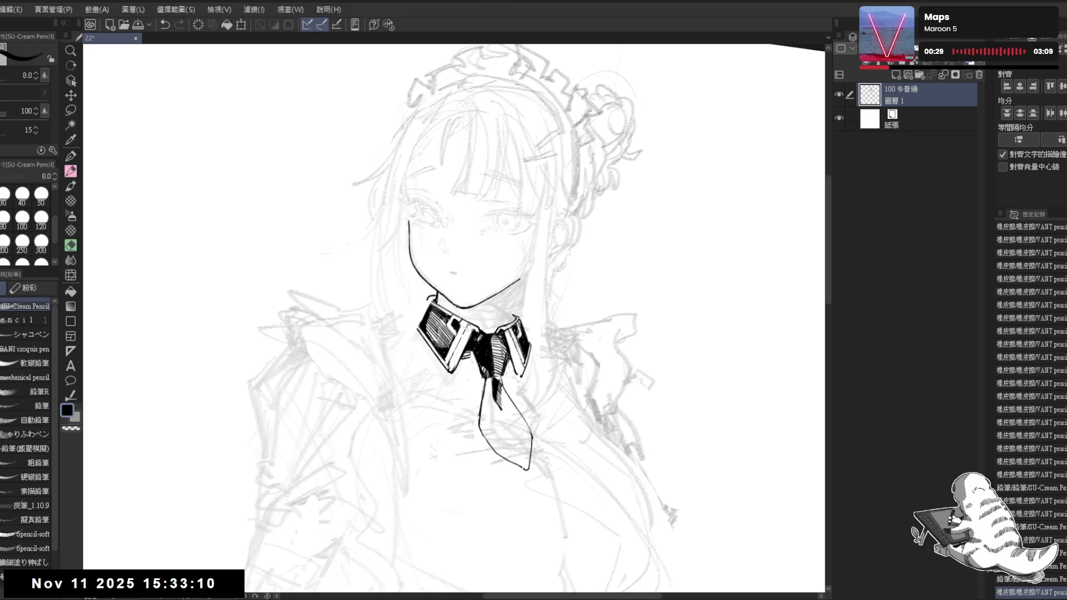
left_click_drag(421, 298, 424, 305)
key("ctrl+z")
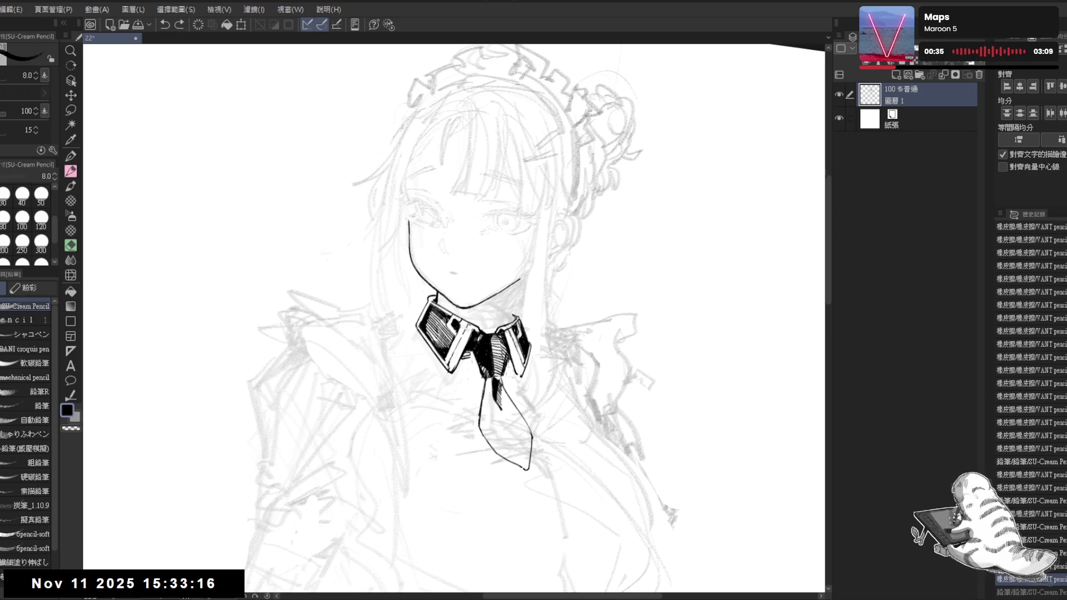
key("ctrl+y")
key("asciicircum")
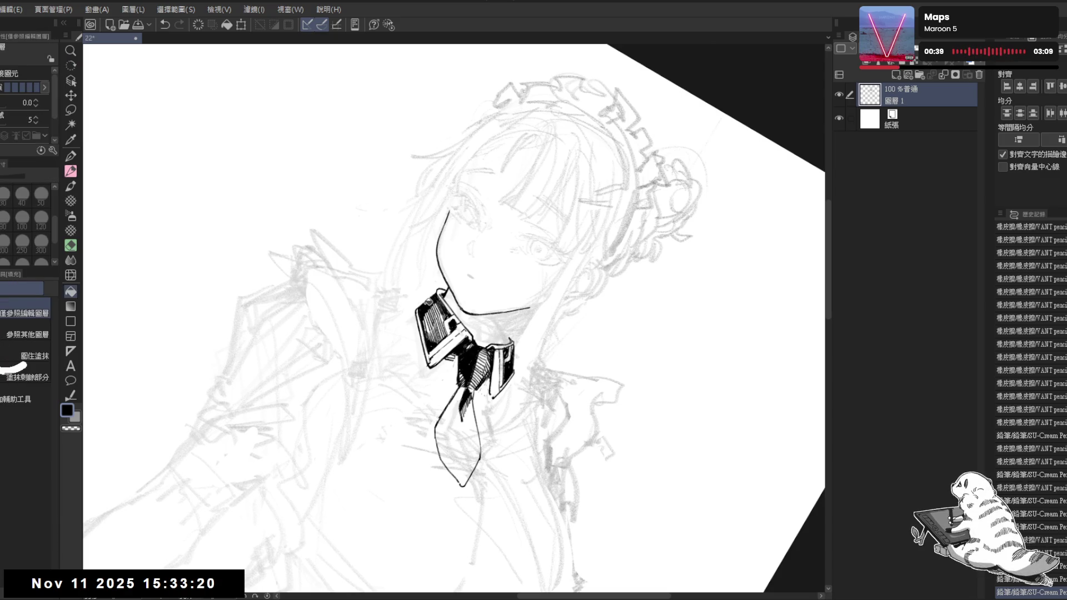
key("minus")
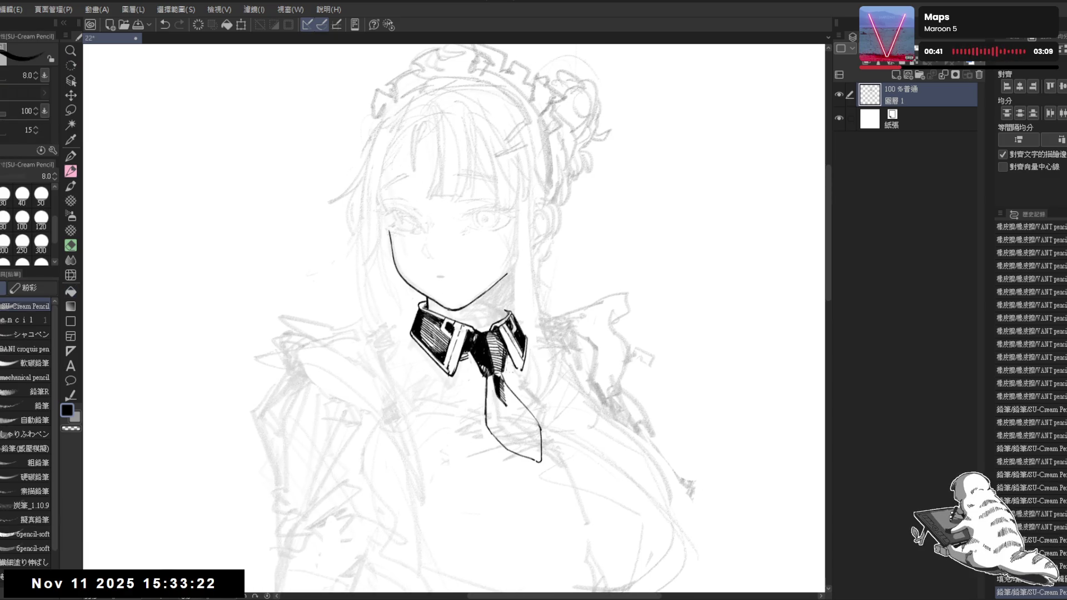
- Erase the remaining marks at the collar's top-left and add a small dot near the mouth
key("e")
left_click_drag(414, 300, 422, 309)
key("p")
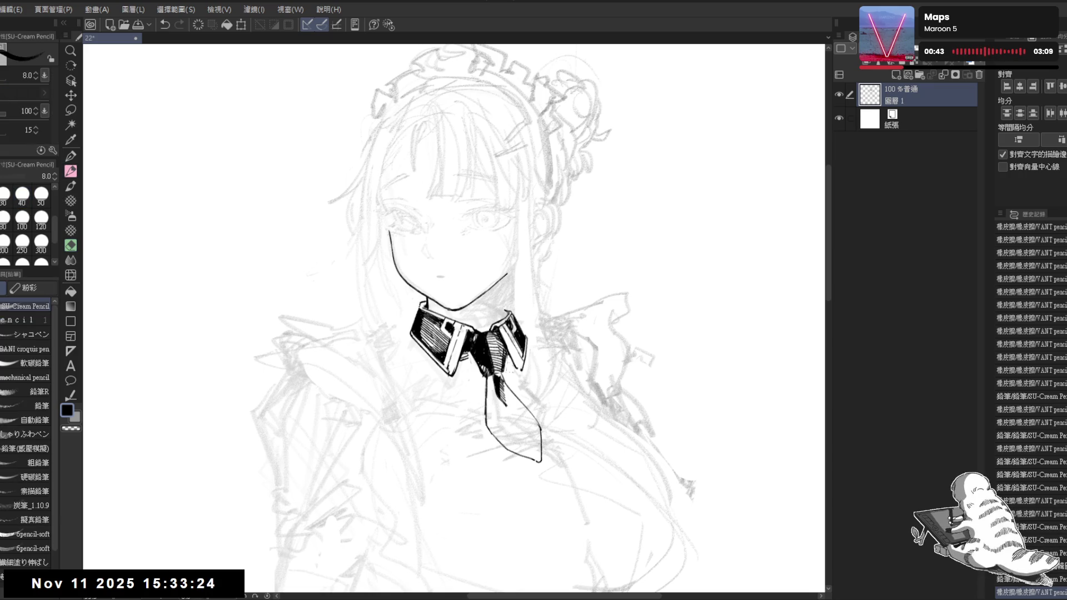
key("e")
left_click_drag(416, 298, 429, 314)
key("p")
key("e")
key("p")
left_click(456, 279)
- Restore the undone collar stroke and darken a small patch of the collar
scroll(454, 317, "down", 3)
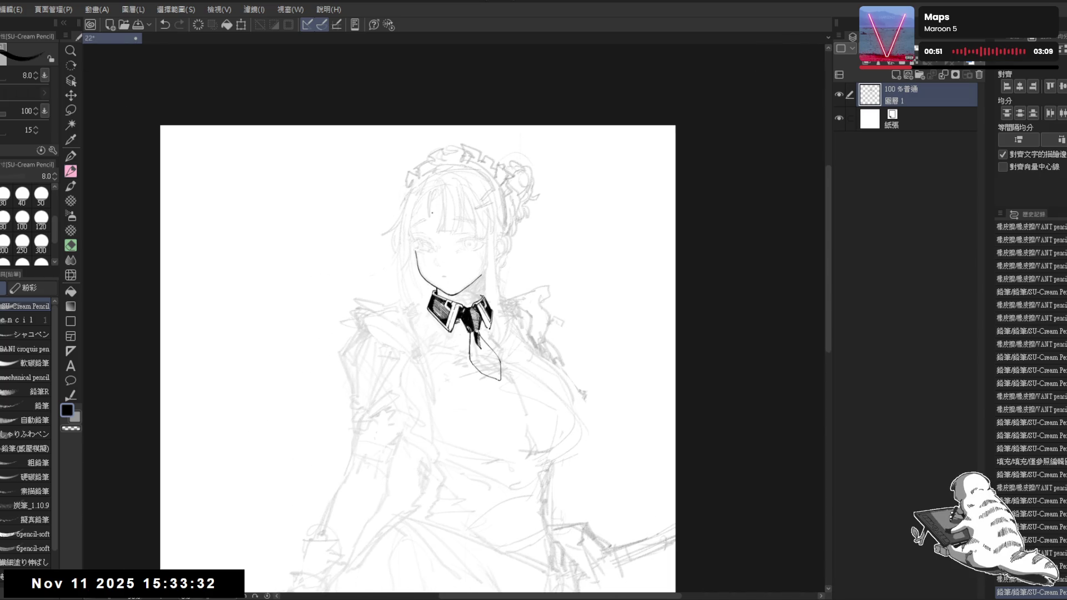
scroll(467, 300, "up", 3)
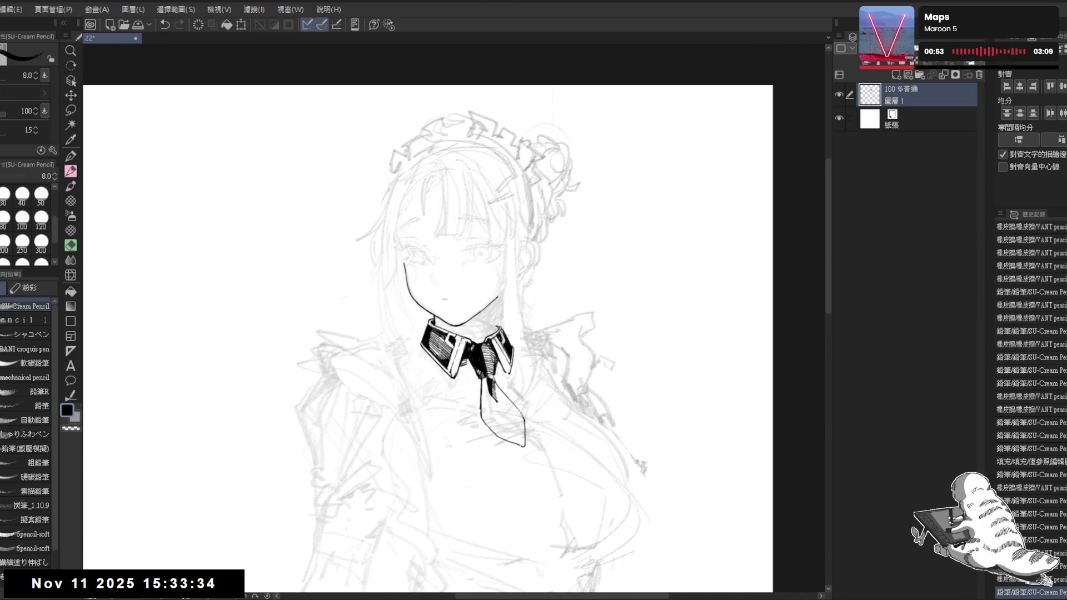
key("ctrl+z")
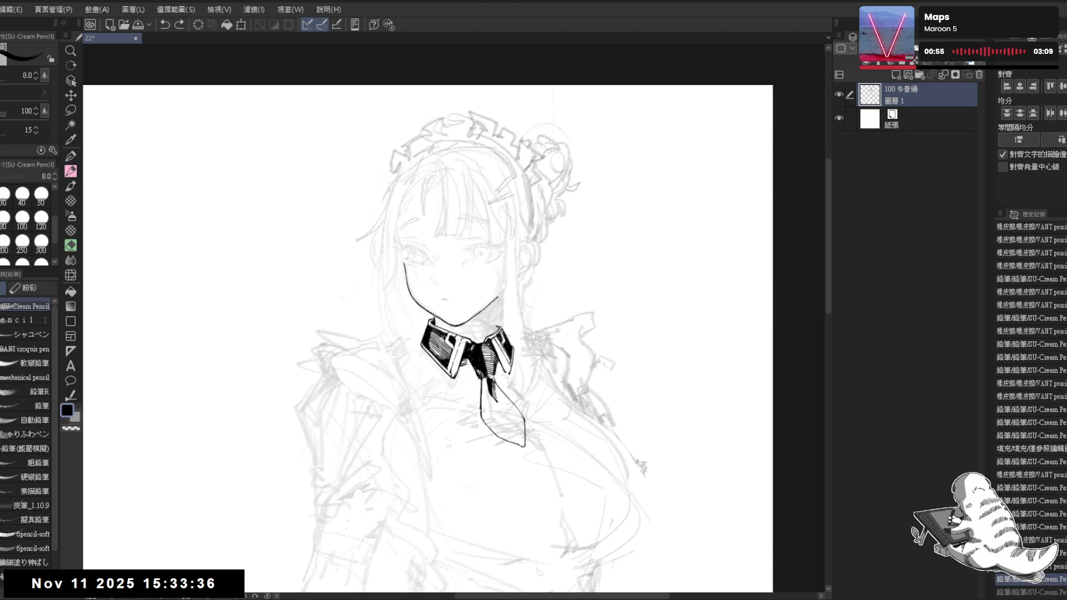
key("ctrl+y")
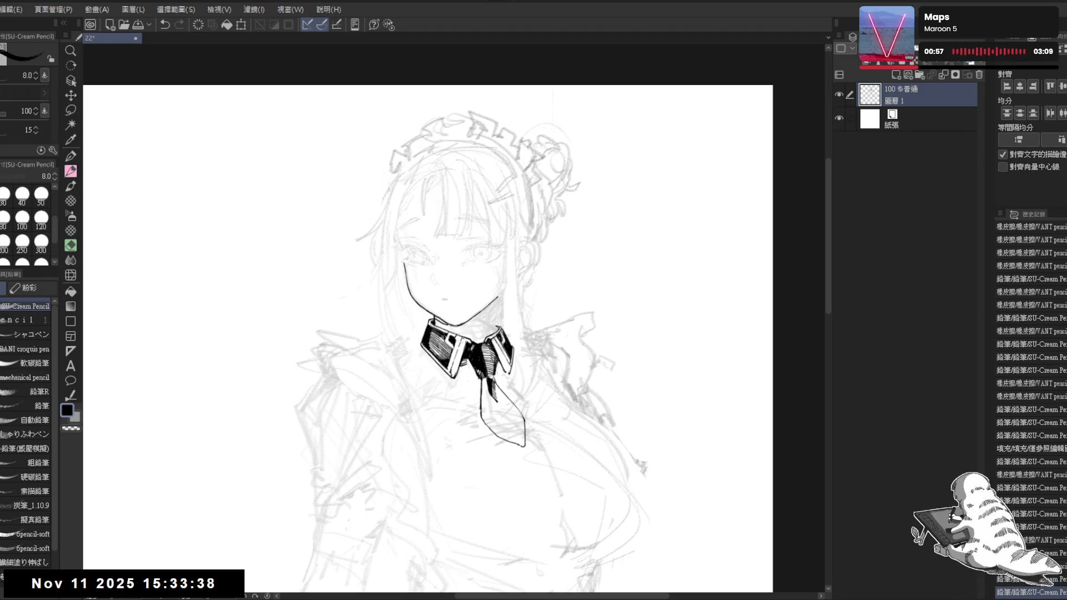
left_click(439, 324)
left_click_drag(435, 321, 445, 327)
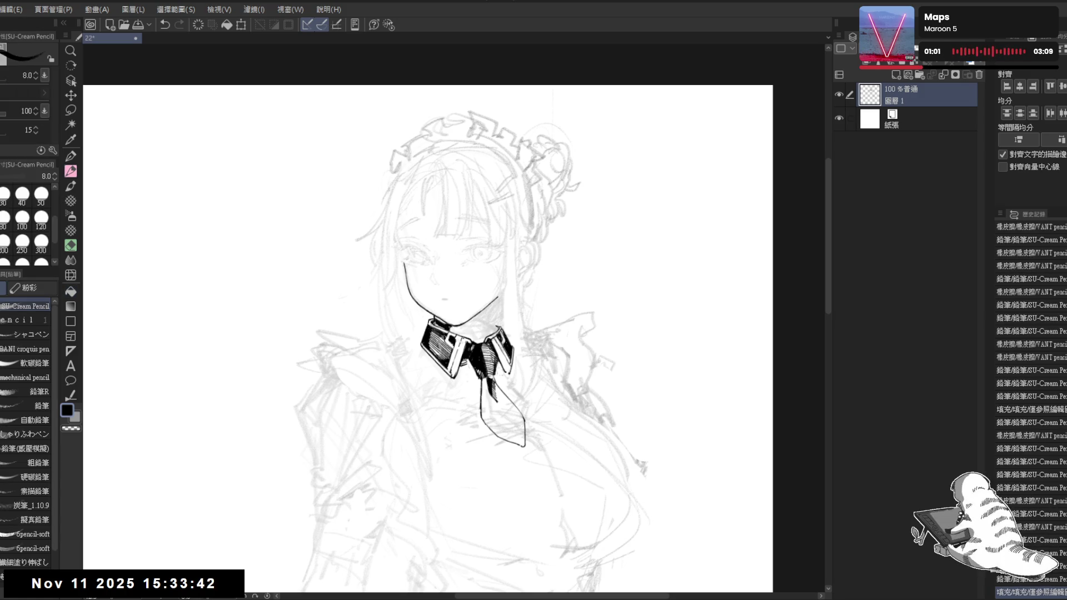
- Add short dark pencil strokes along the collar, redrawing one rejected stroke
key("asciicircum")
key("asciicircum")
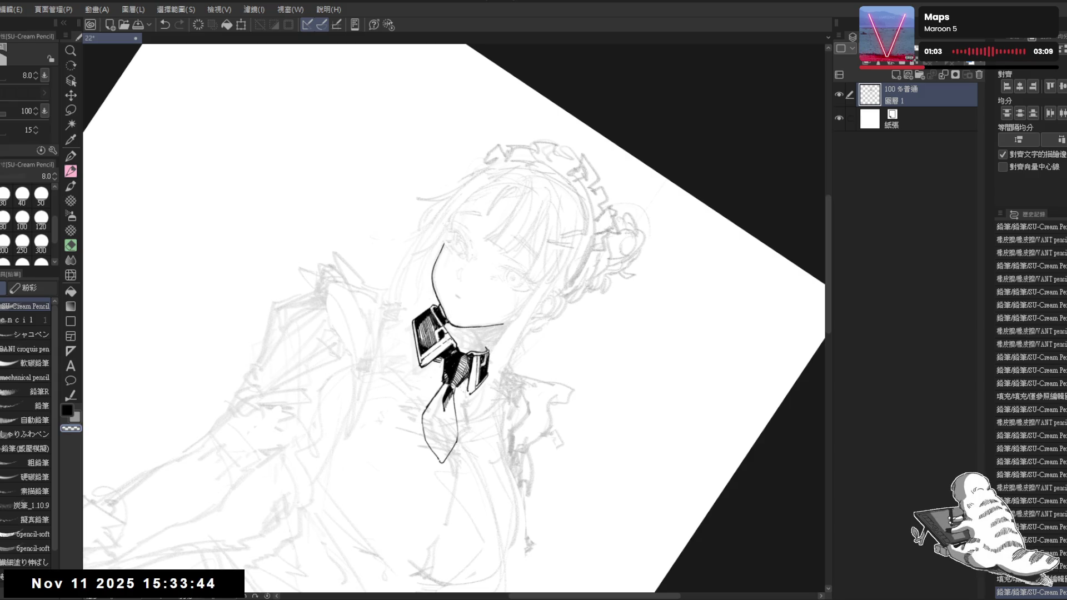
key("ctrl+z")
mouse_move(434, 328)
left_mouse_down()
mouse_move(453, 342)
mouse_move(472, 322)
left_mouse_up()
key("minus")
key("minus")
key("minus")
left_click_drag(485, 283, 479, 296)
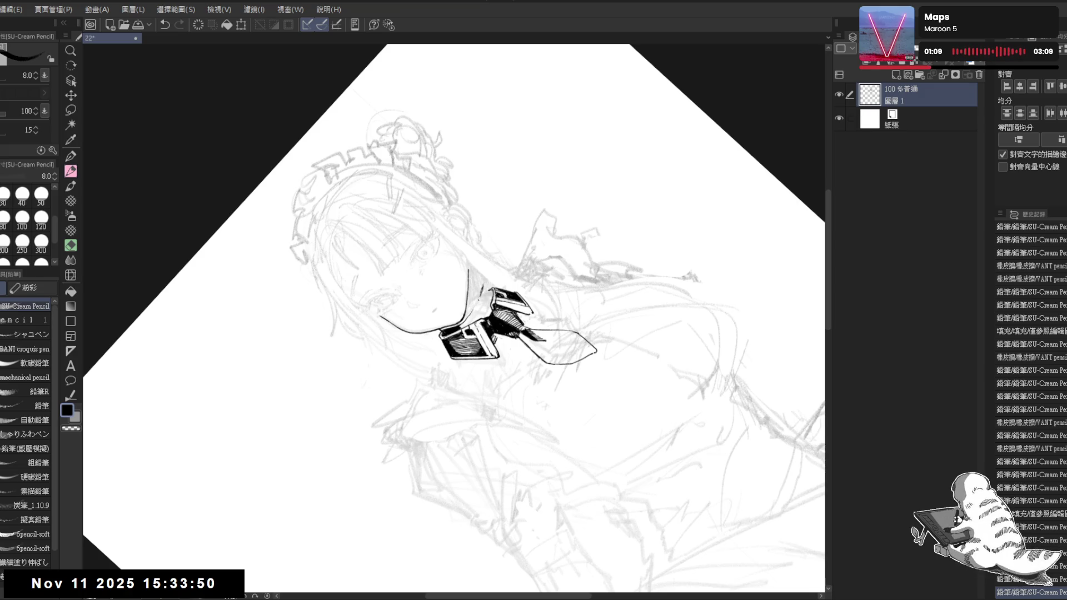
key("ctrl+@")
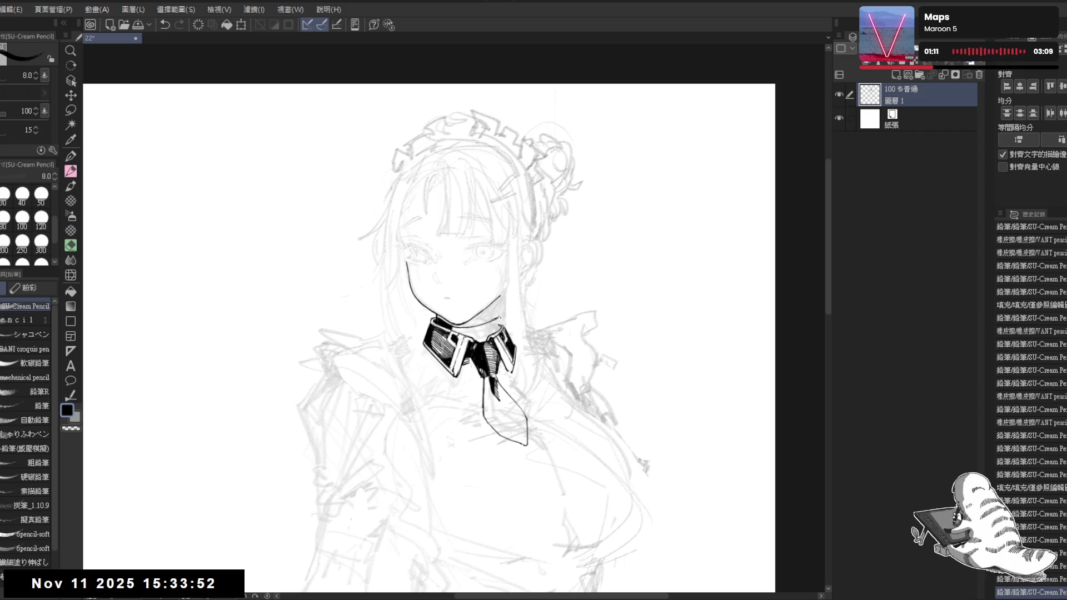
- Erase stray marks beside the collar with the VANT pencil eraser
key("e")
left_click(497, 326)
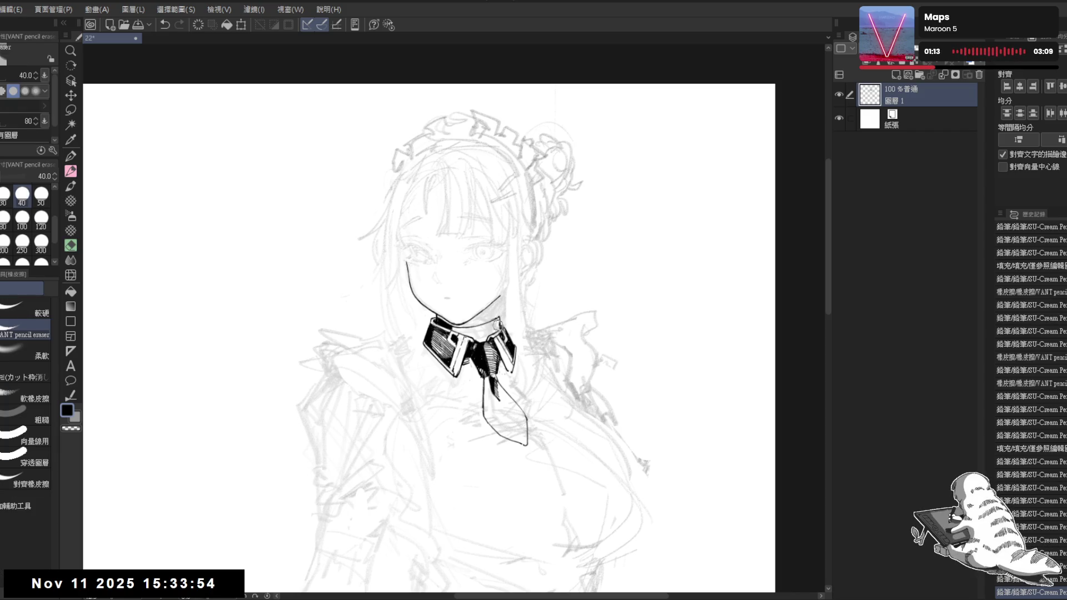
key("minus")
key("minus")
key("minus")
left_click_drag(478, 289, 501, 327)
key("p")
key("ctrl+@")
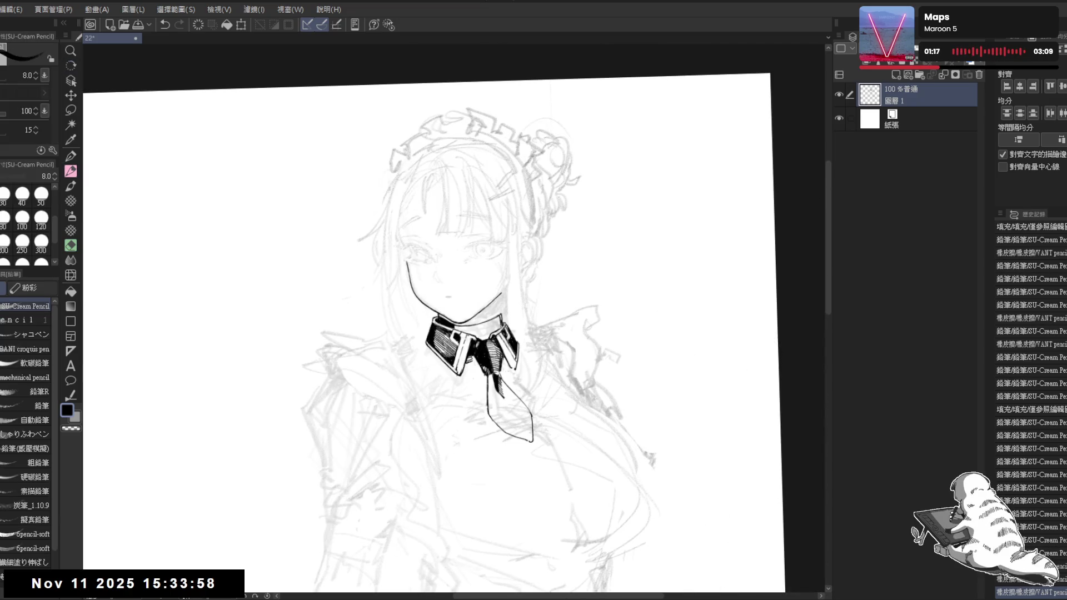
- With the SU-Cream Pencil at size 10, darken the collar's left edge and the edge near the tie
key("minus")
key("minus")
key("minus")
key("bracketright")
left_click_drag(470, 275, 478, 296)
left_click_drag(479, 295, 481, 281)
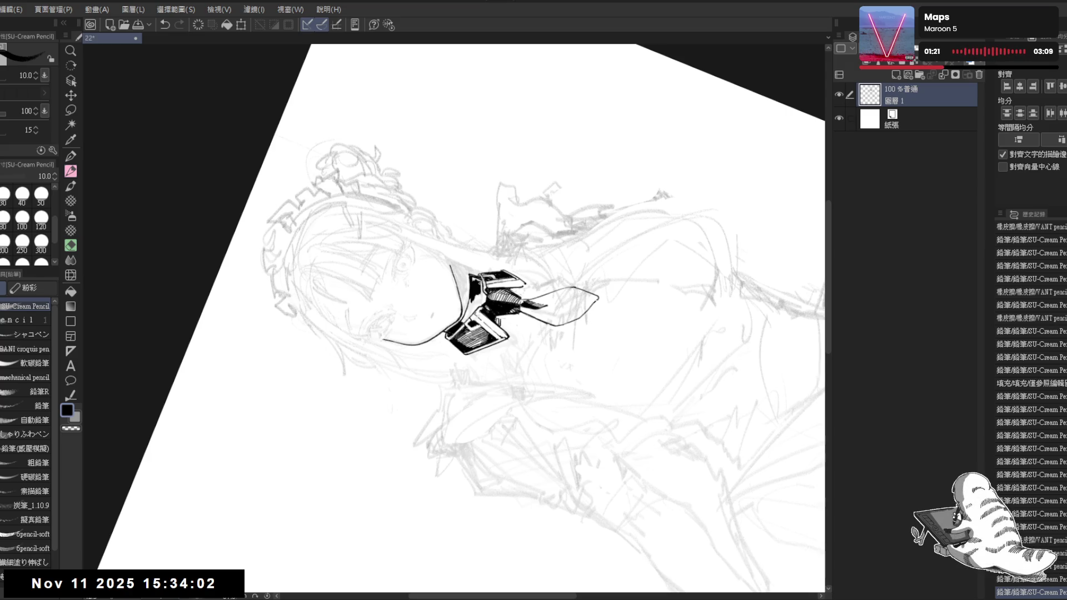
key("asciicircum")
key("asciicircum")
key("asciicircum")
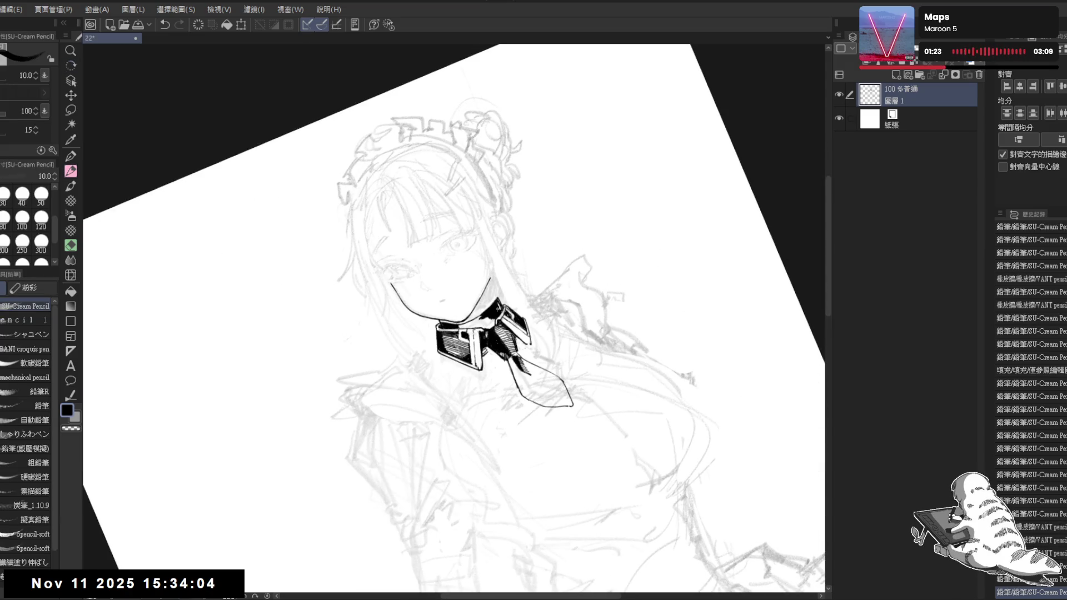
key("asciicircum")
key("asciicircum")
key("asciicircum")
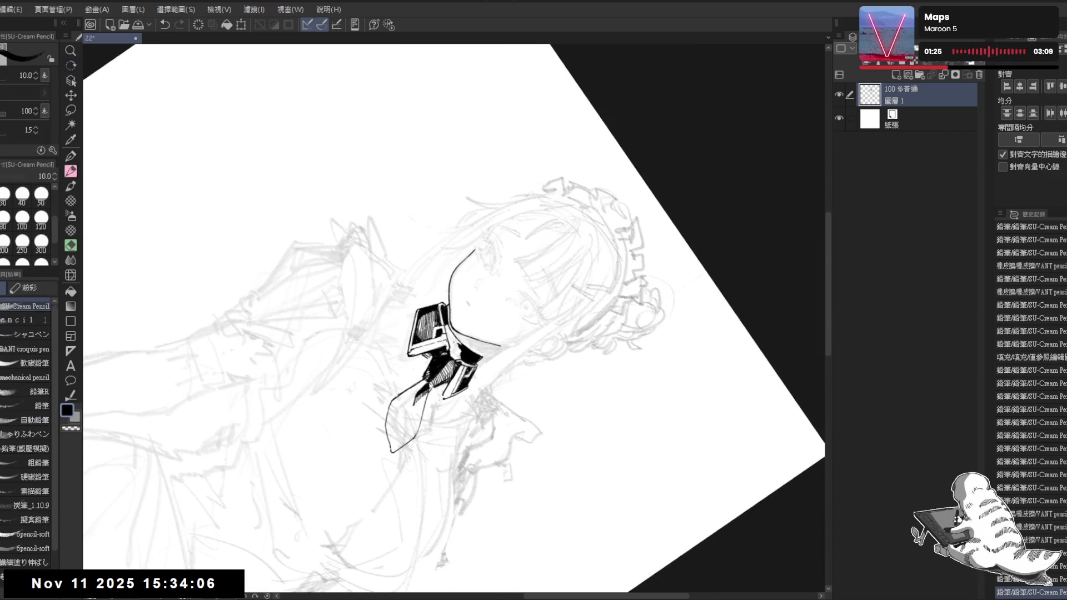
left_click_drag(444, 321, 457, 347)
key("ctrl+at")
- Shrink the pencil back to size 8 and erase stray lines below the collar
key("asciicircum")
key("asciicircum")
key("asciicircum")
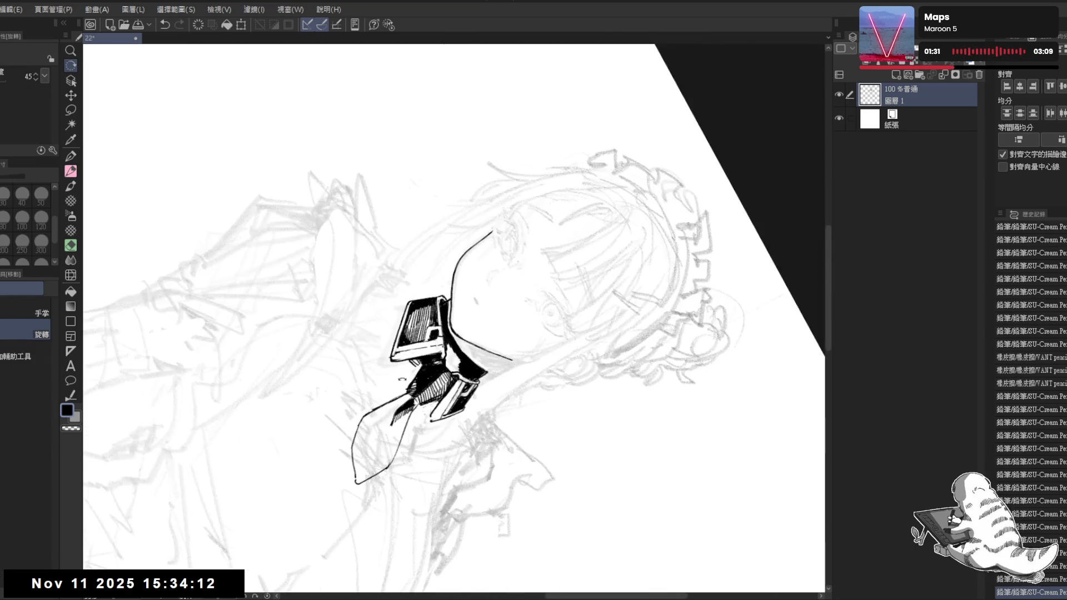
key("bracketleft")
key("e")
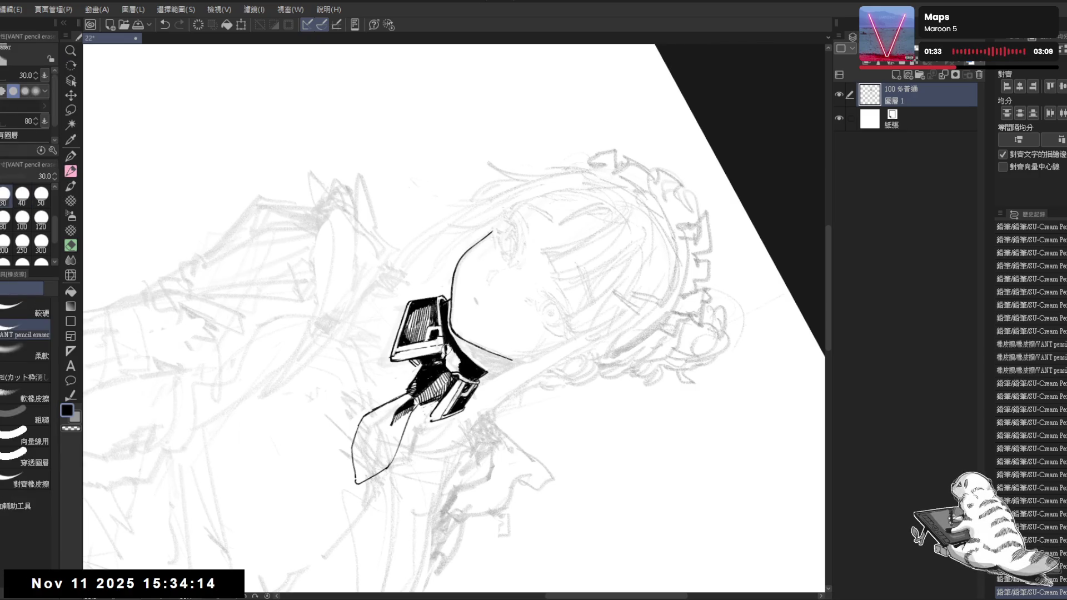
left_click_drag(442, 336, 445, 356)
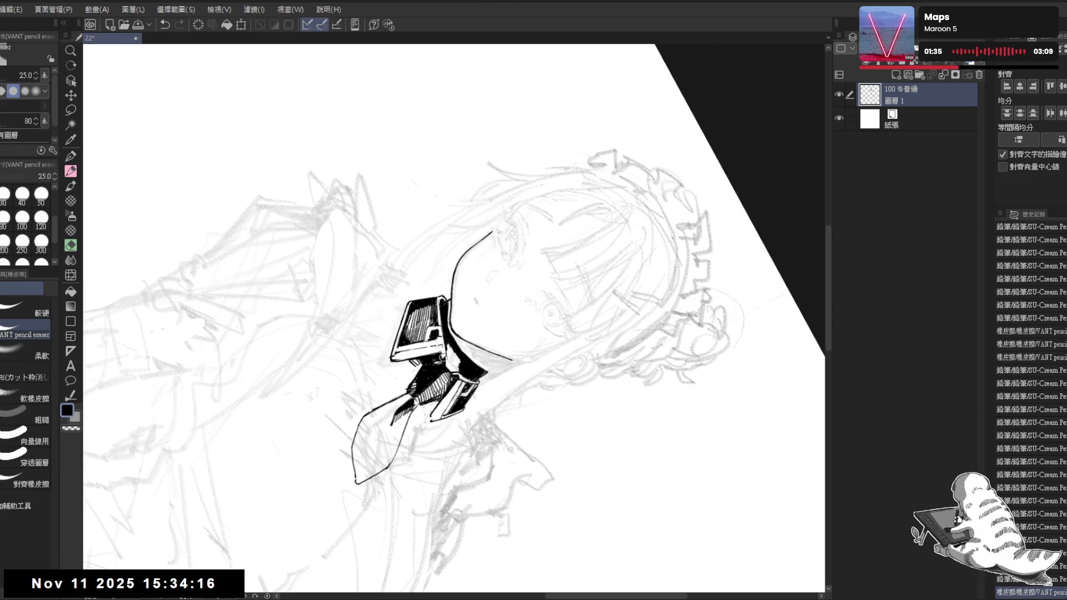
key("r")
key("asciicircum")
- Zoom in on the collar and hatch it with the pencil at size 7
key("p")
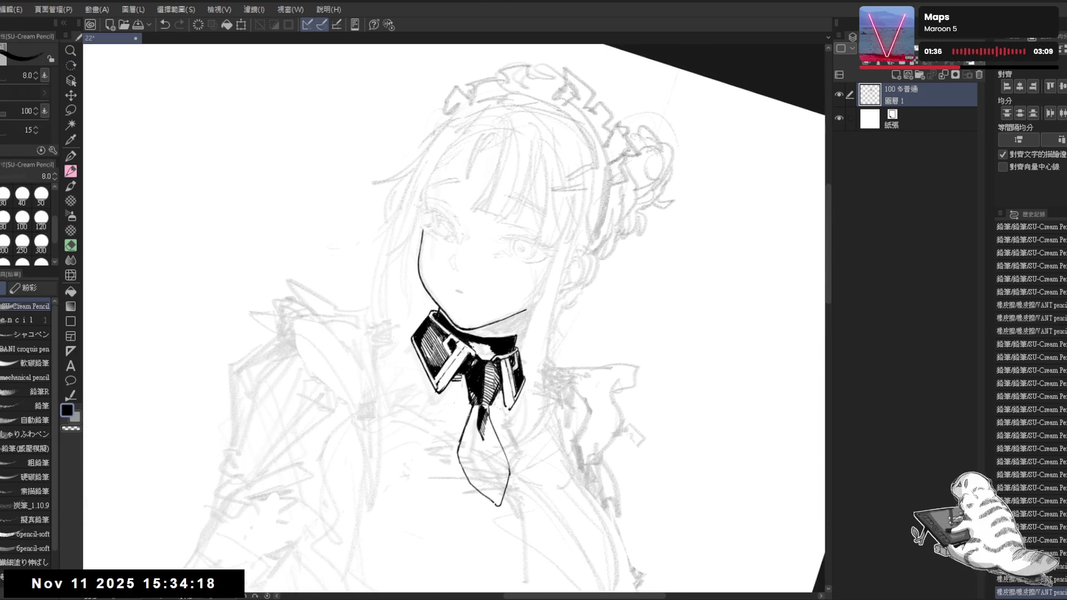
key("minus")
key("minus")
key("minus")
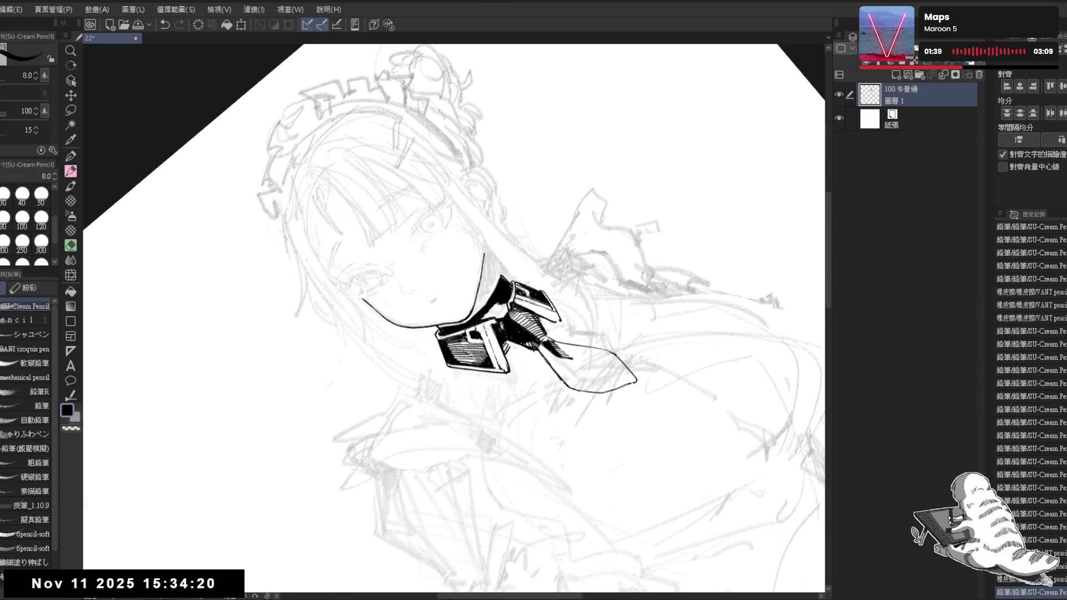
left_click_drag(497, 305, 485, 319)
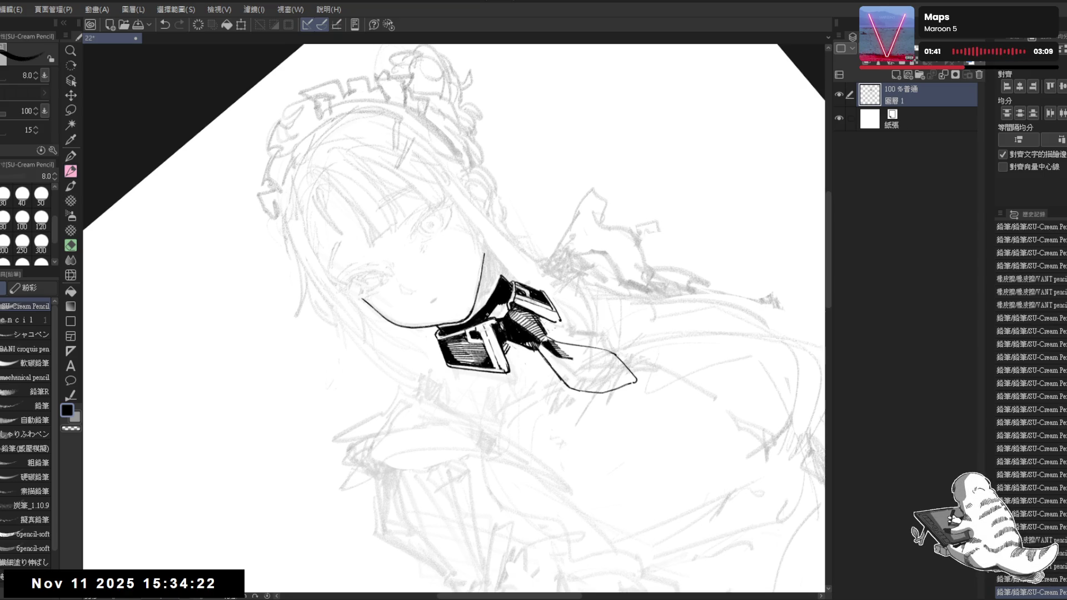
key("minus")
key("ctrl+plus")
key("bracketleft")
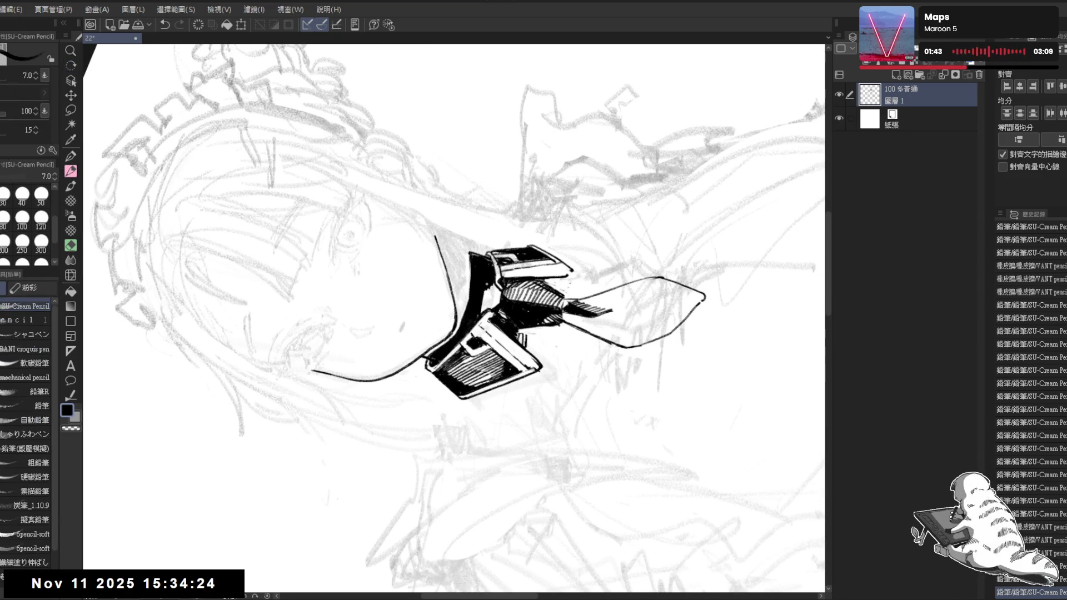
mouse_move(494, 295)
left_mouse_down()
mouse_move(489, 311)
mouse_move(493, 293)
left_mouse_up()
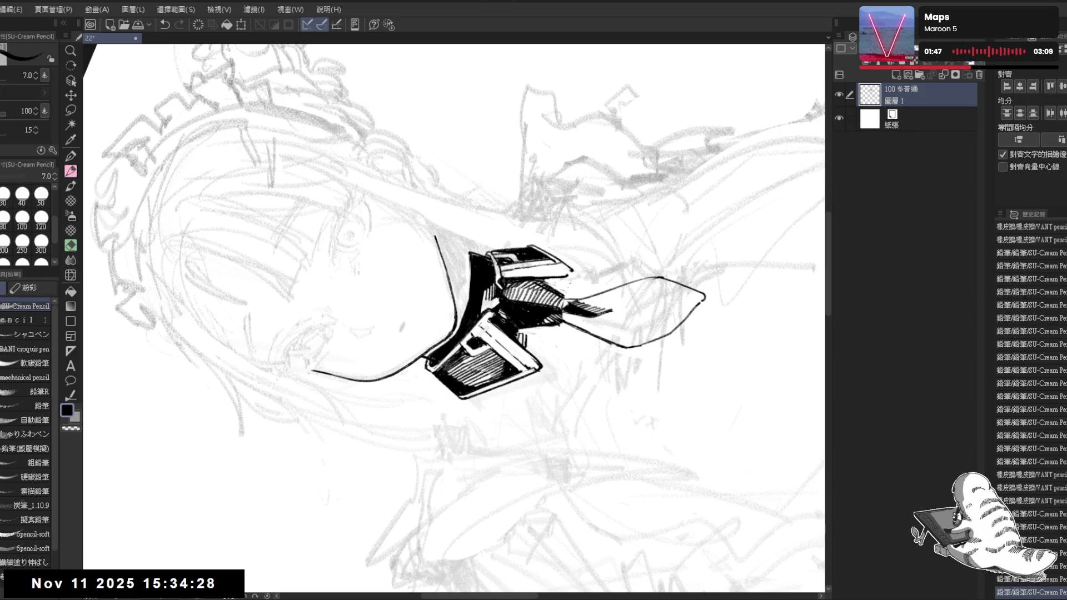
- Fill a small gap in the collar solid black with the Fill tool
key("g")
left_click(474, 325)
key("p")
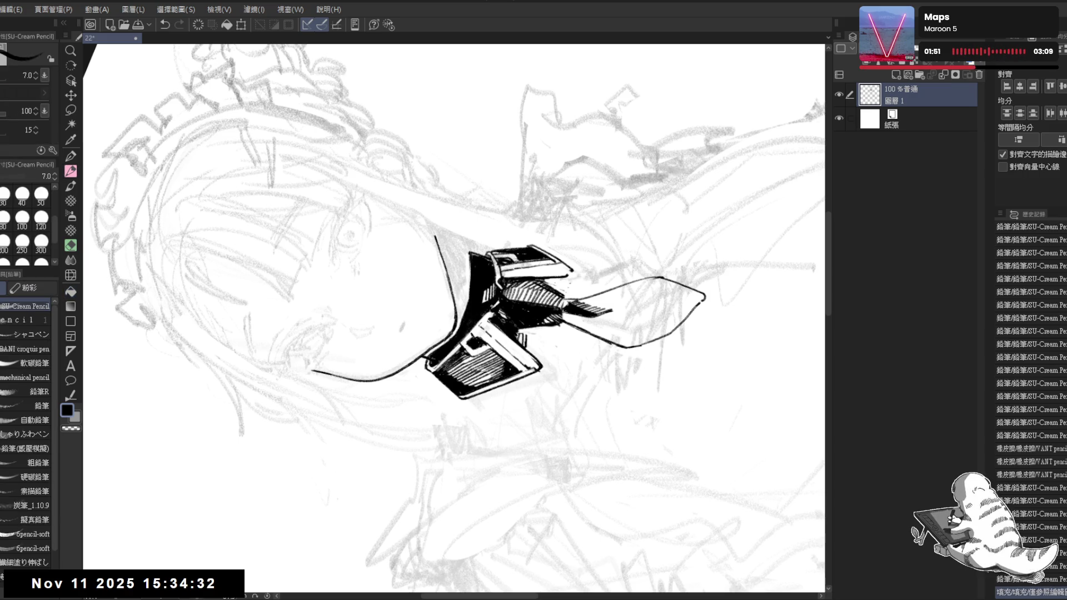
key("ctrl+0")
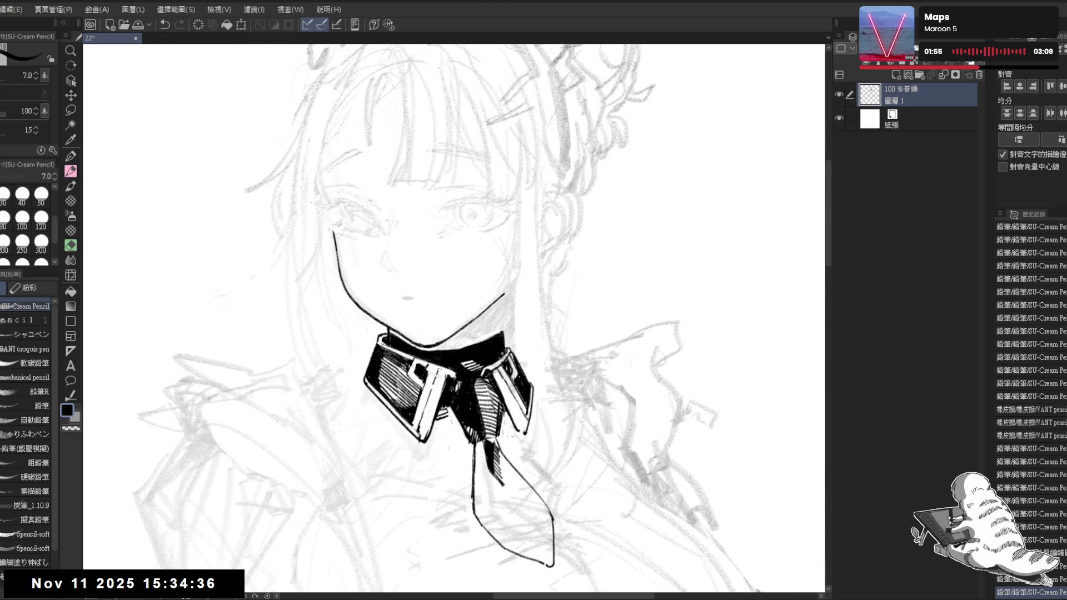
- Add denser hatching inside the black collar, then reset rotation and zoom out to the whole figure
scroll(471, 282, "down", 1)
scroll(472, 281, "down", 1)
left_click_drag(471, 281, 503, 301)
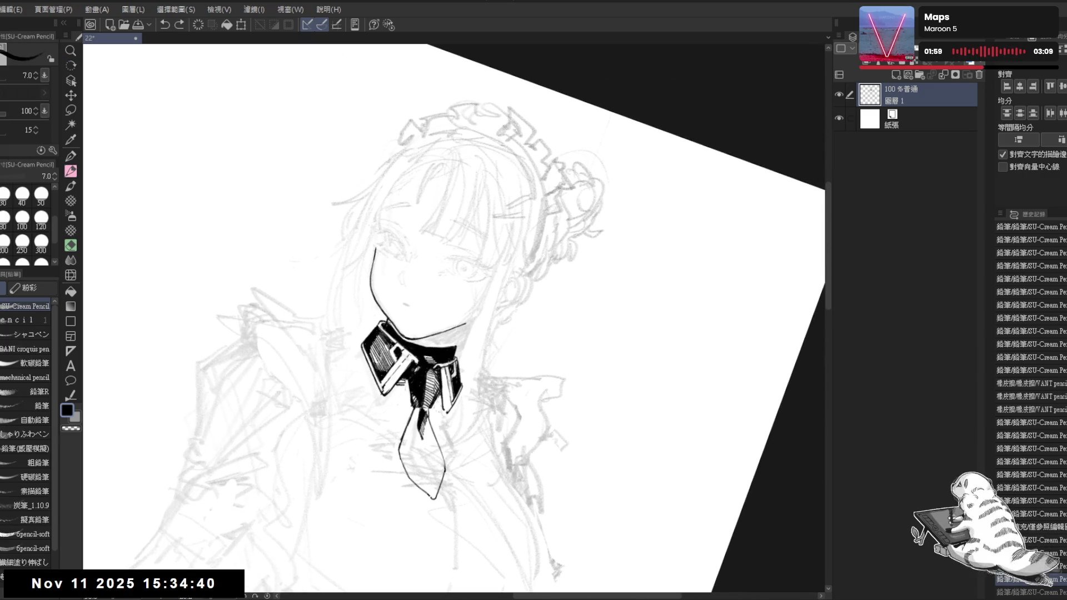
left_click_drag(503, 300, 522, 334)
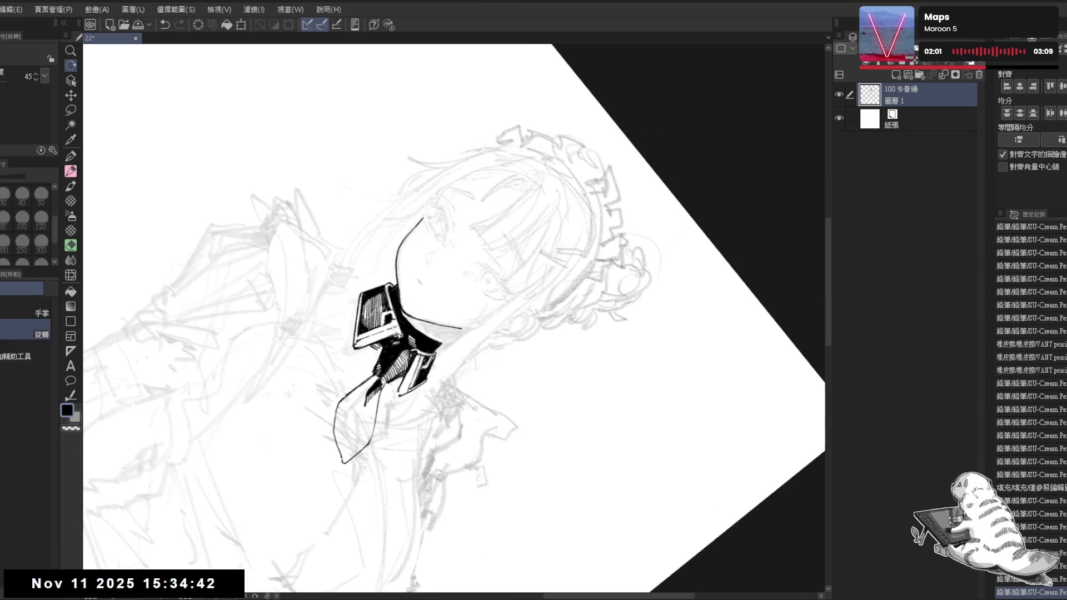
left_click_drag(401, 311, 430, 335)
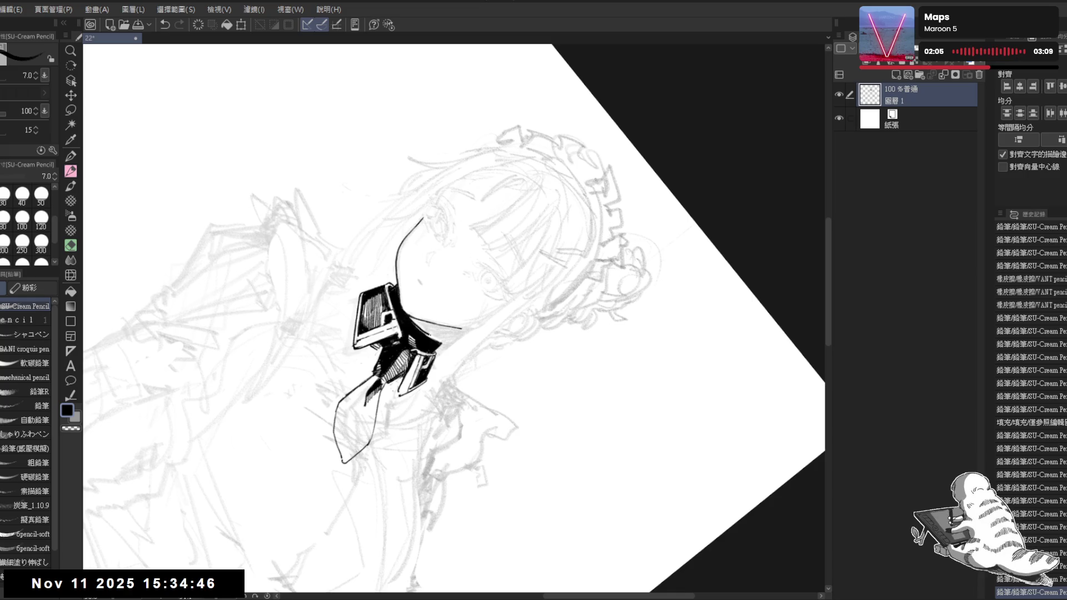
mouse_move(528, 222)
left_mouse_down()
mouse_move(423, 183)
mouse_move(362, 212)
left_mouse_up()
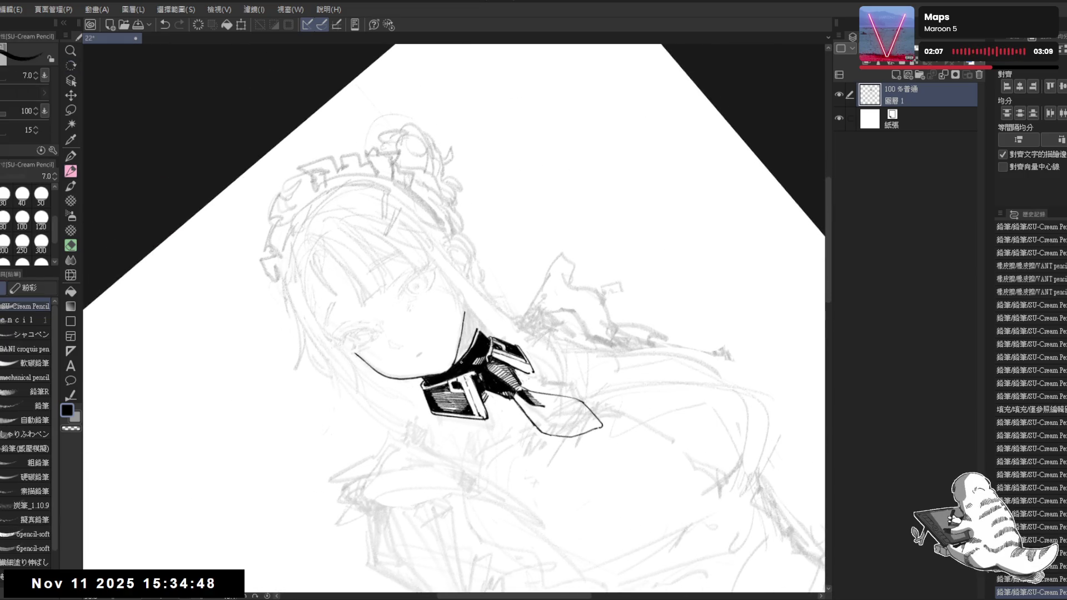
mouse_move(460, 360)
left_mouse_down()
mouse_move(482, 329)
mouse_move(469, 338)
left_mouse_up()
key("ctrl+0")
key("ctrl+minus")
key("ctrl+minus")
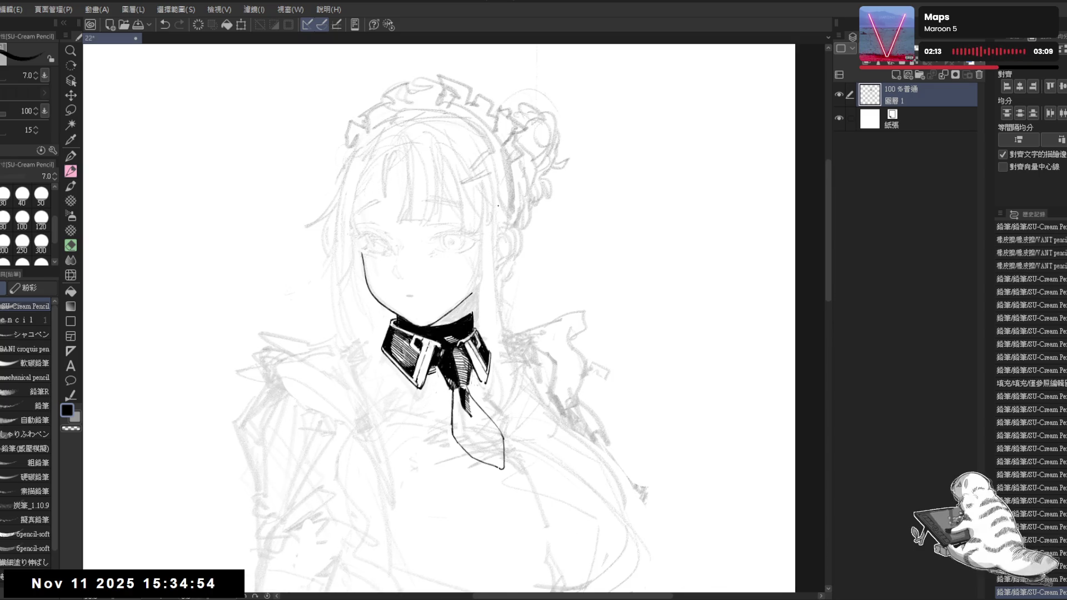